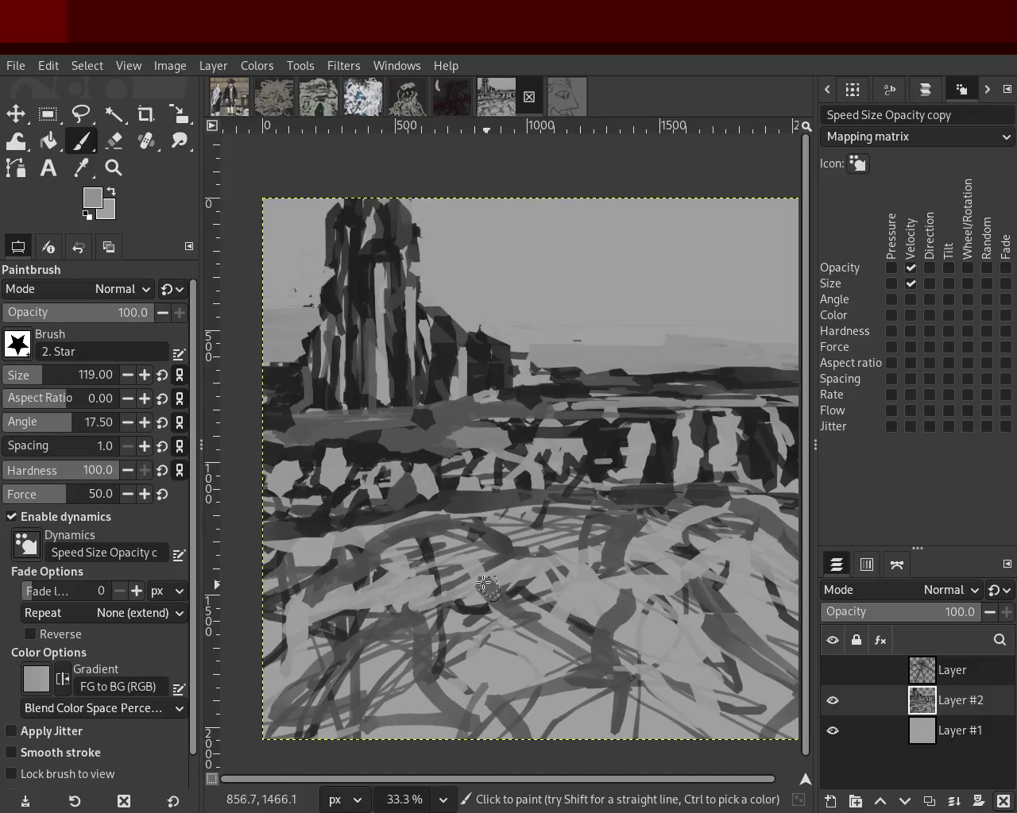
Paint sampled dark and light grey strokes across the middle and lower right of the landscape.
left_click(299, 389, "ctrl")
mouse_move(572, 379)
left_mouse_down()
mouse_move(709, 380)
mouse_move(652, 379)
left_mouse_up()
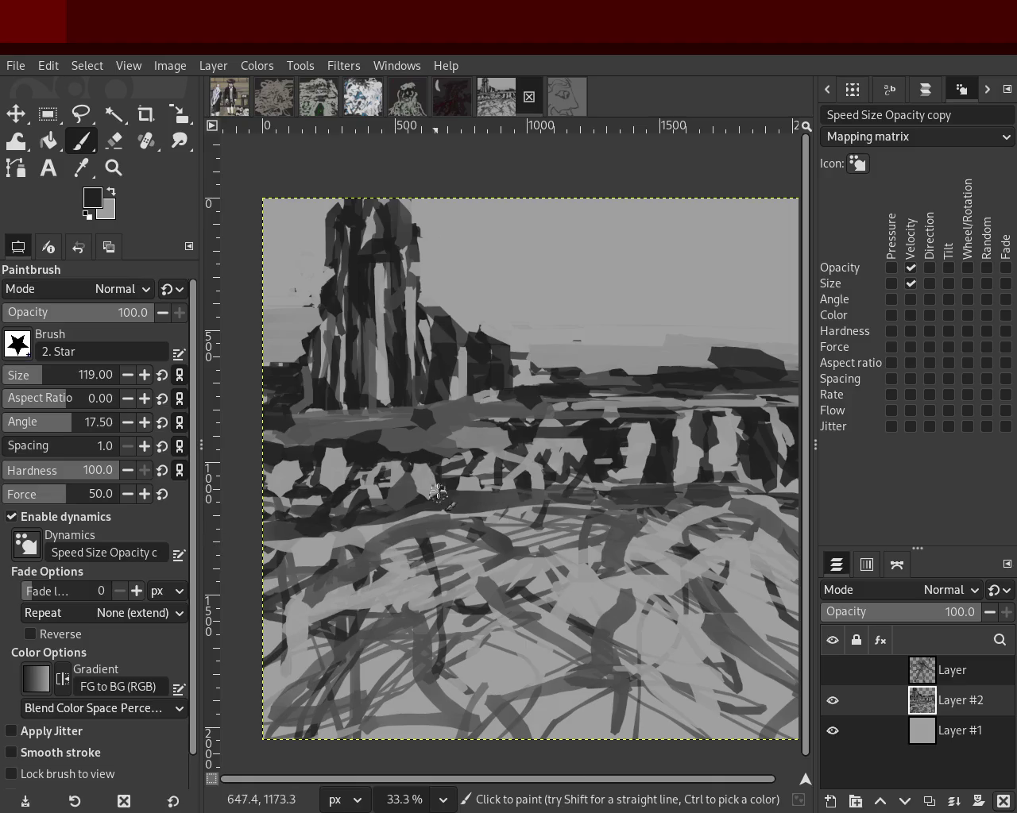
left_click(422, 608, "ctrl")
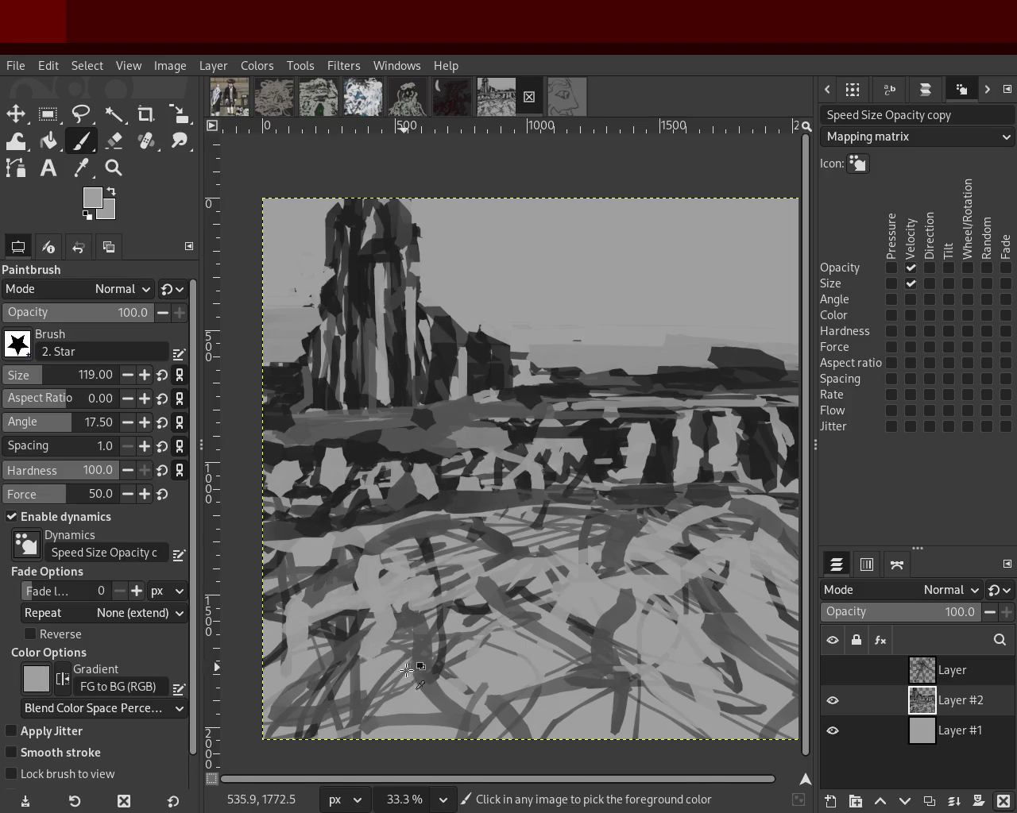
left_click(587, 584, "ctrl")
mouse_move(591, 578)
left_mouse_down()
mouse_move(552, 610)
mouse_move(636, 703)
left_mouse_up()
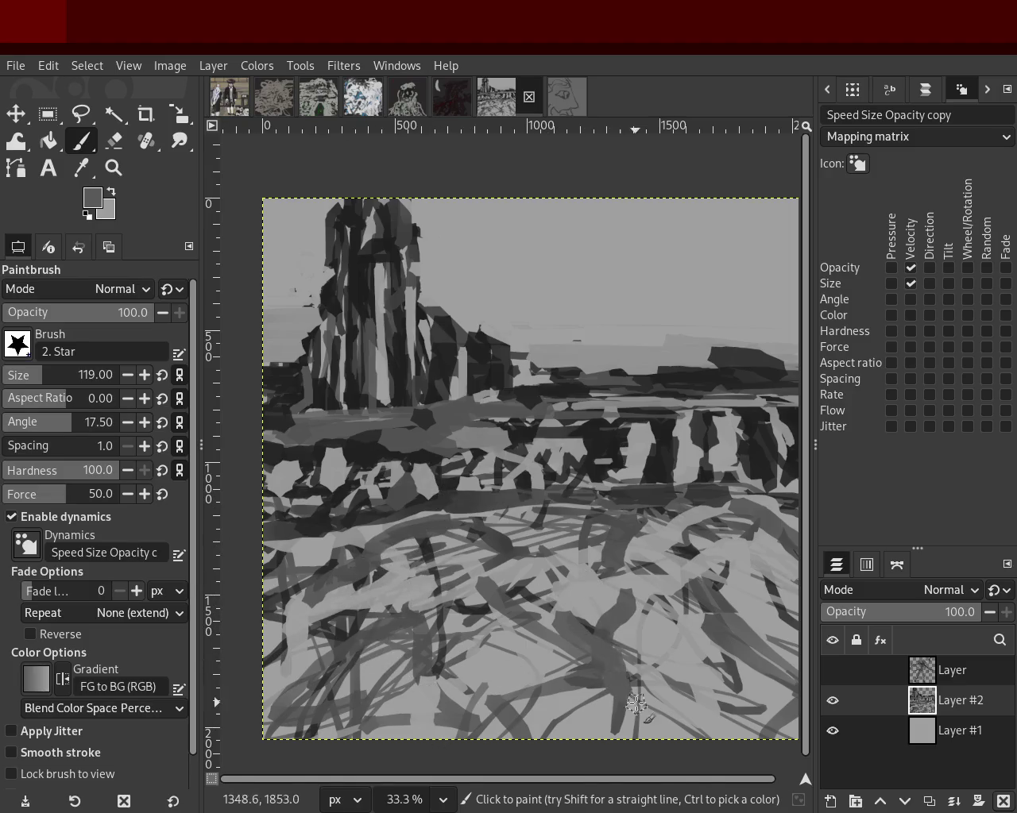
left_click(563, 595, "ctrl")
mouse_move(562, 595)
left_mouse_down()
mouse_move(643, 732)
mouse_move(753, 617)
mouse_move(773, 509)
mouse_move(775, 576)
left_mouse_up()
Add dark grey strokes across the lower right, lower left and middle band.
scroll(733, 606, "down", 1)
left_click(772, 499, "ctrl")
left_click_drag(592, 528, 588, 636)
left_click_drag(529, 576, 350, 703)
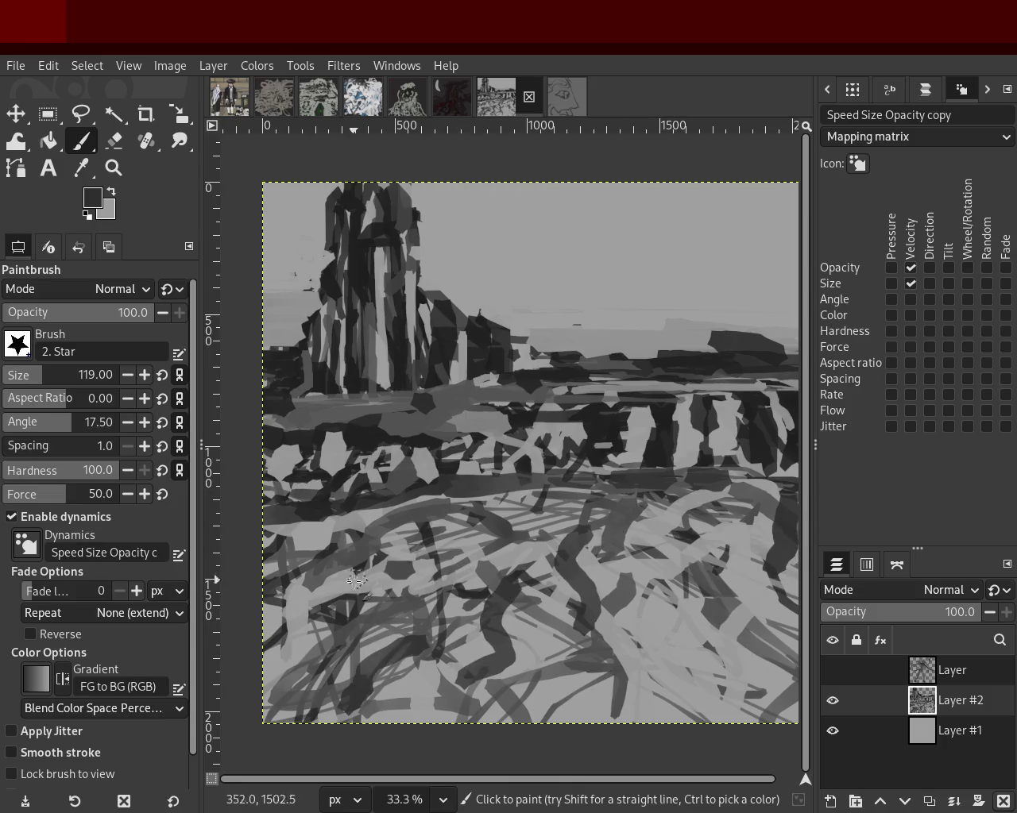
left_click_drag(397, 570, 337, 569)
left_click_drag(501, 509, 591, 465)
left_click_drag(685, 508, 774, 478)
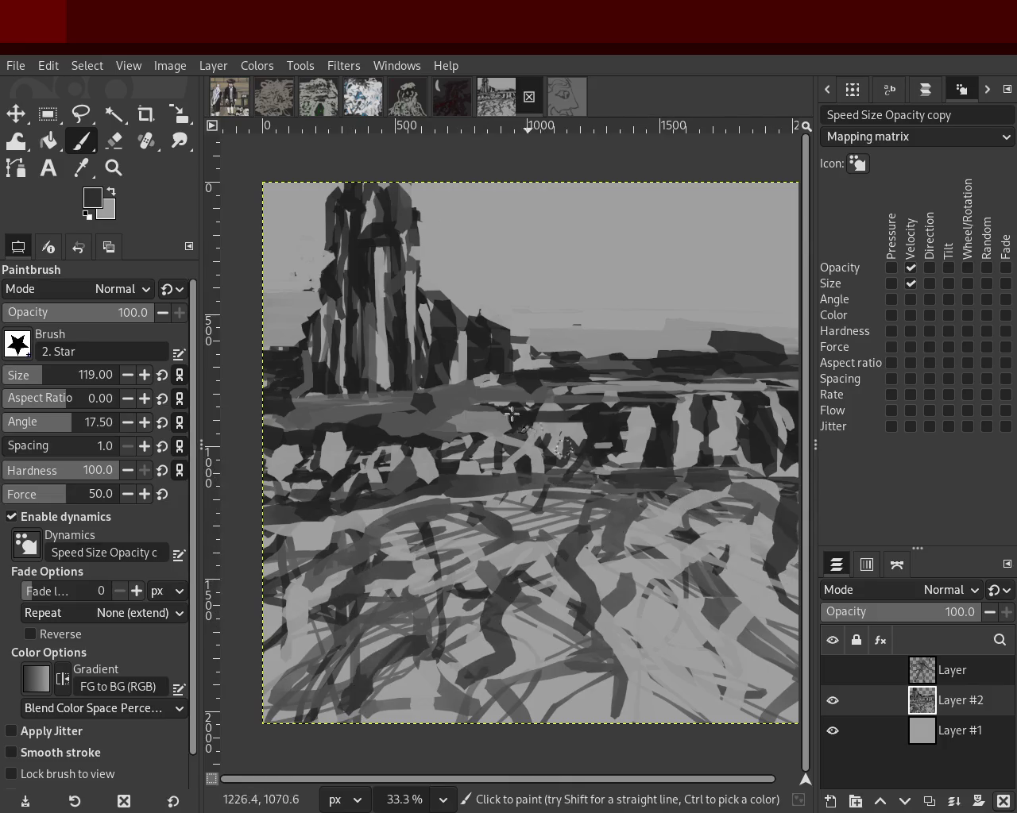
Paint tall curving grey neck-like strokes rising on the right, undoing misplaced ones.
left_click(688, 375, "ctrl")
left_click_drag(636, 375, 683, 262)
key("ctrl+z")
left_click_drag(737, 332, 721, 258)
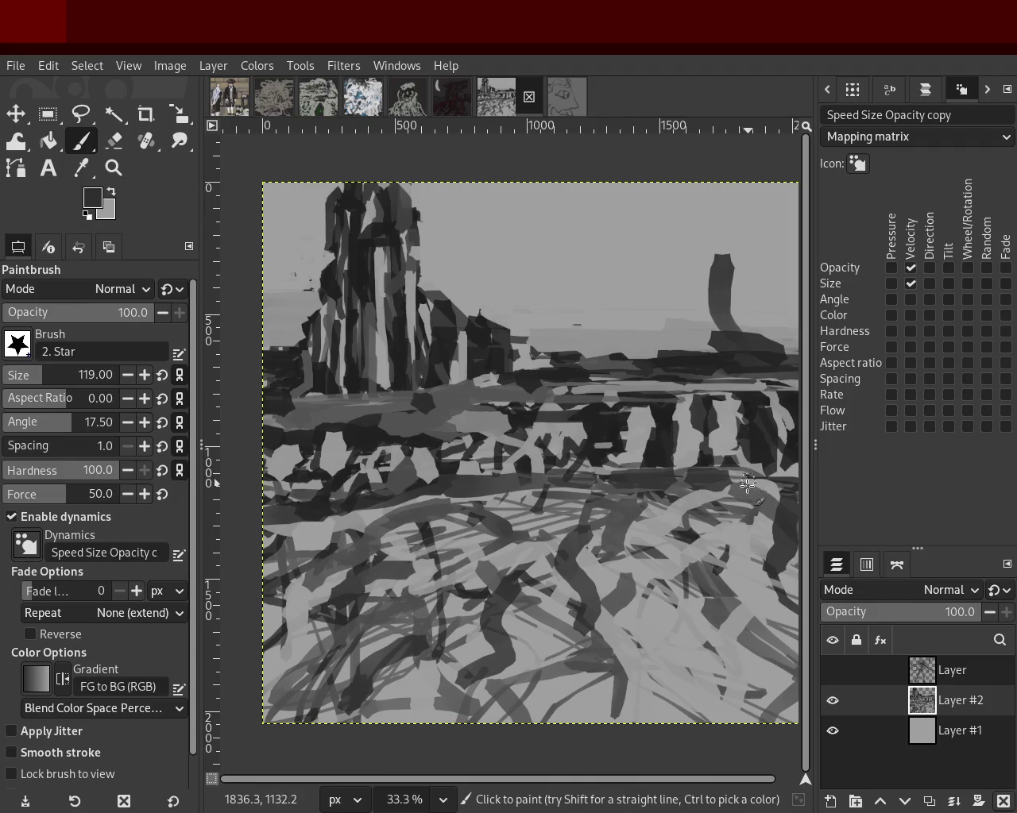
left_click_drag(640, 282, 624, 524)
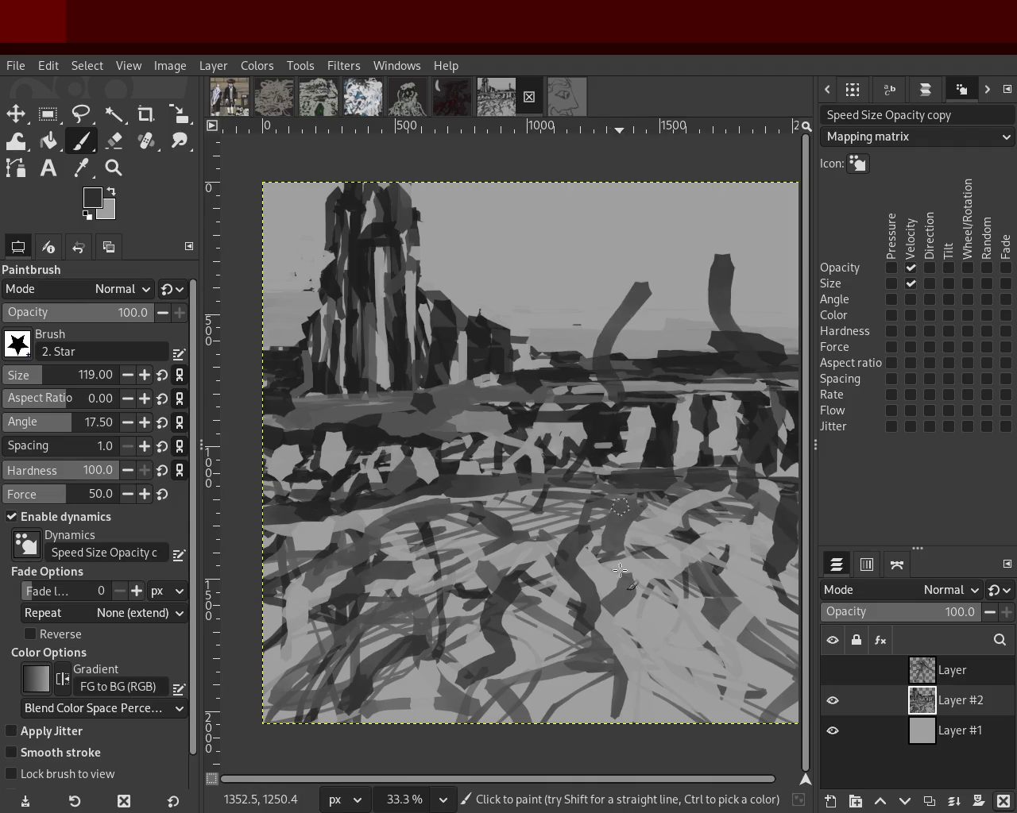
left_click_drag(765, 429, 745, 658)
left_click_drag(689, 354, 683, 514)
key("ctrl+z")
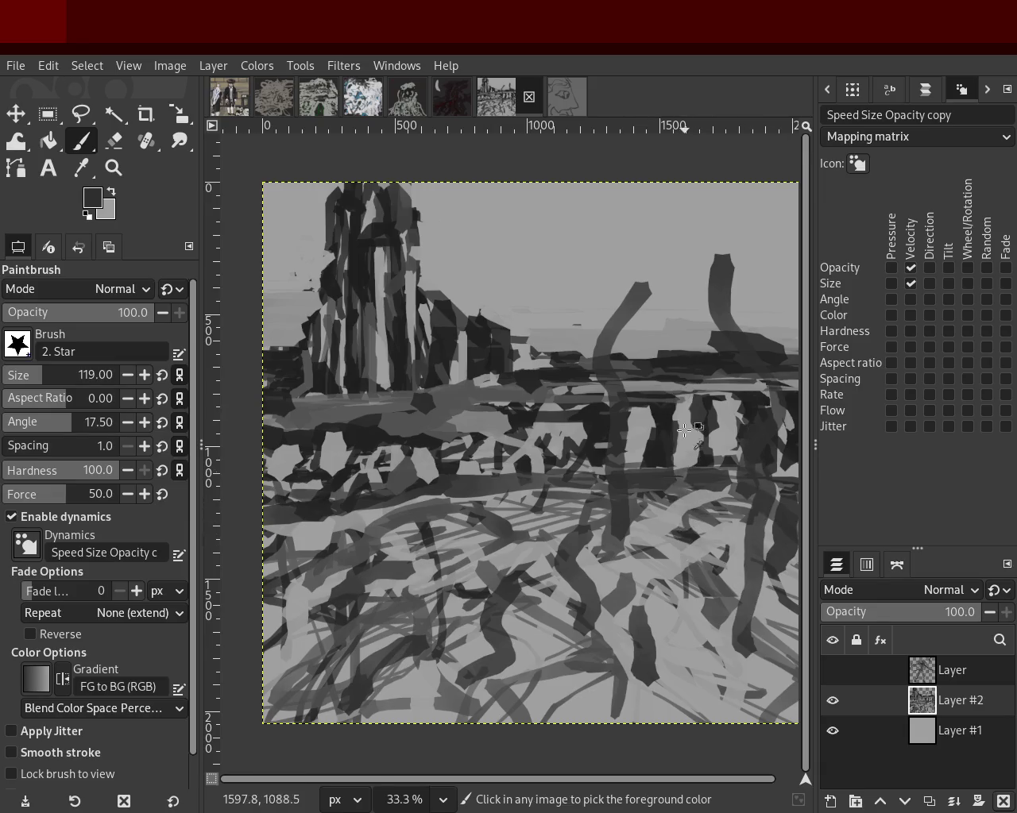
key("ctrl+z")
left_click_drag(681, 457, 685, 632)
Paint curved strokes in the lower middle, undoing the ones that don't fit.
left_click_drag(474, 359, 450, 602)
key("ctrl+z")
left_click_drag(474, 556, 460, 688)
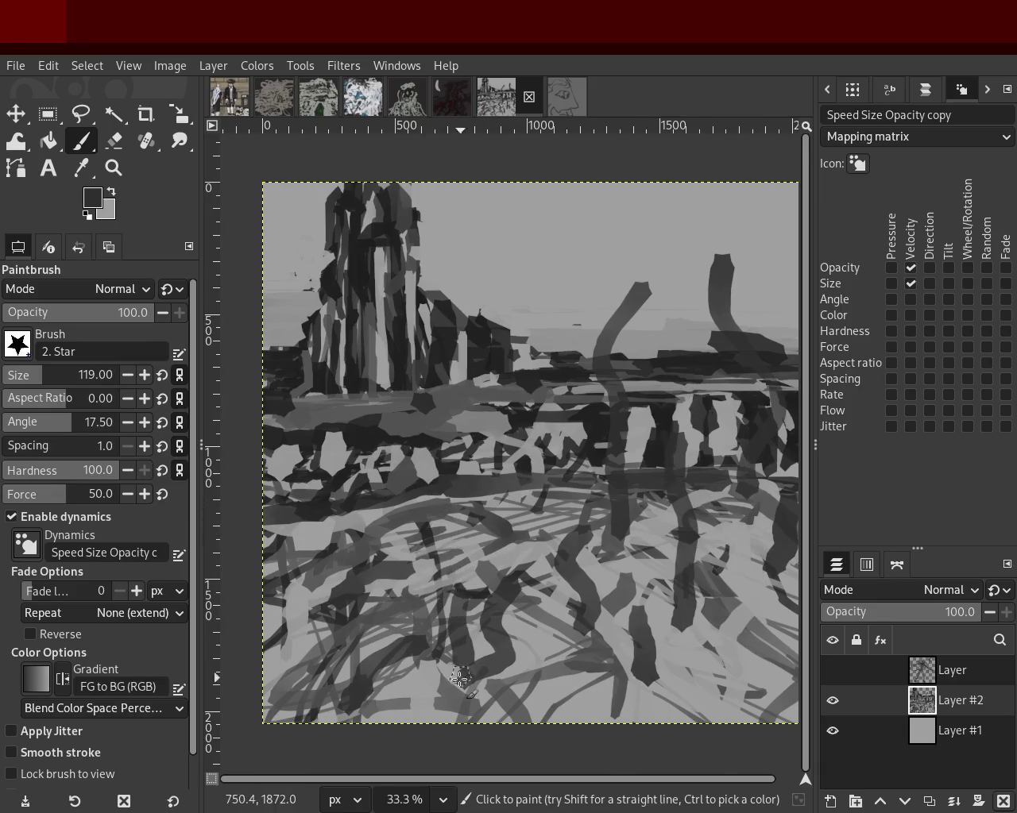
left_click_drag(383, 433, 329, 588)
key("ctrl+z")
Lighten the lower-right dark areas and part of the curved stroke with light grey.
left_click(600, 595, "ctrl")
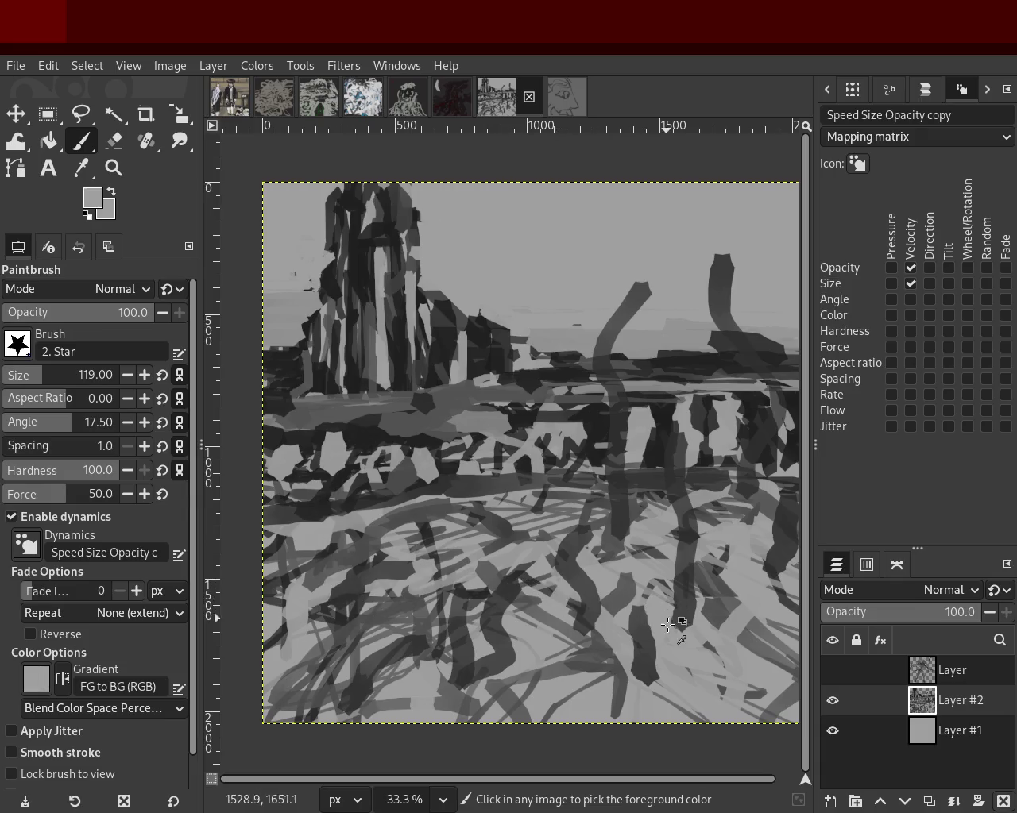
left_click_drag(675, 542, 686, 580)
key("ctrl+z")
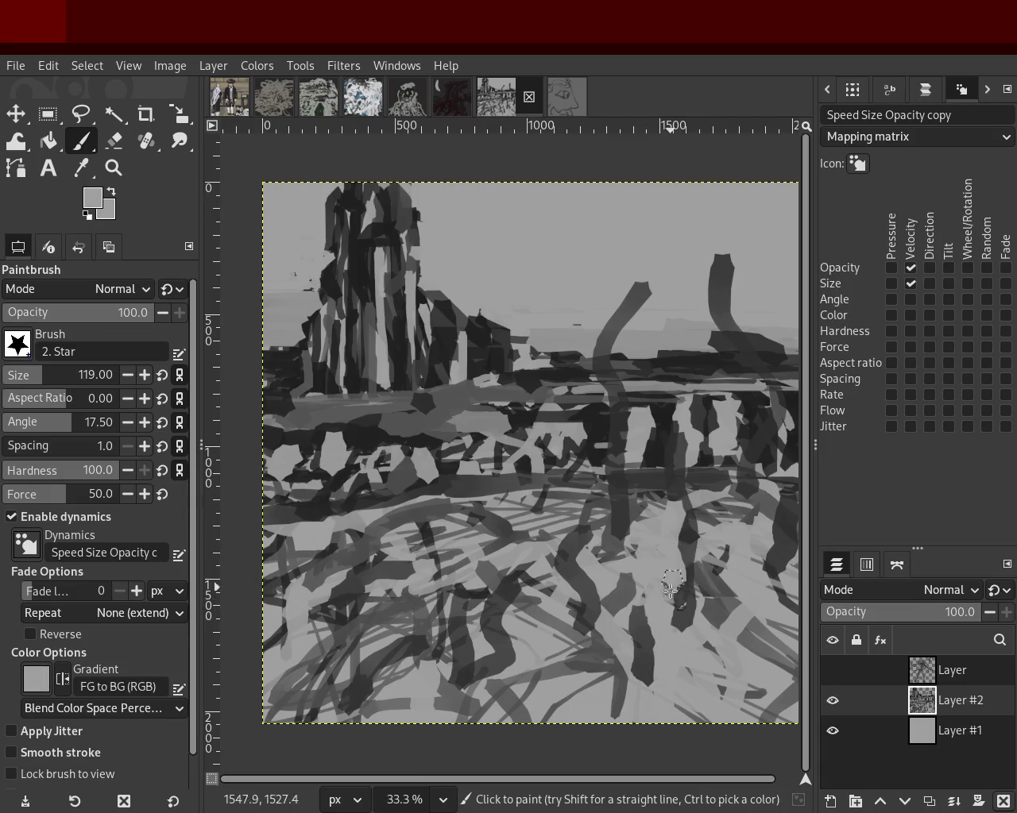
left_click_drag(640, 462, 645, 556)
left_click_drag(771, 530, 776, 598)
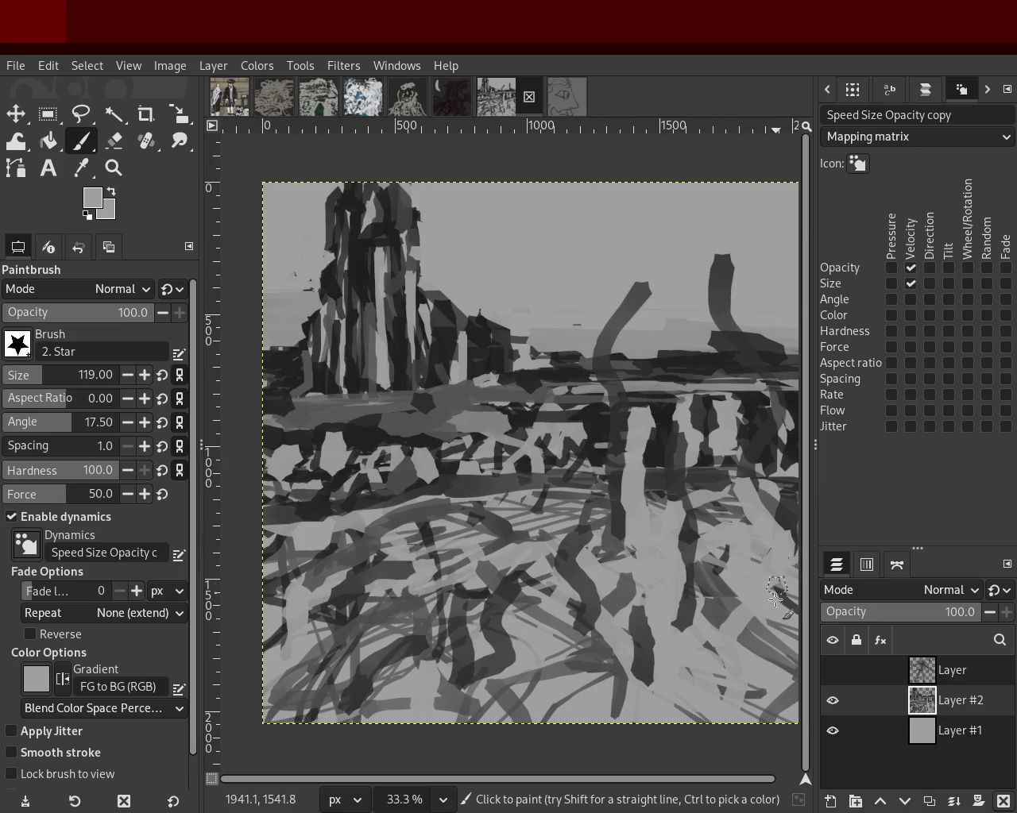
left_click_drag(629, 311, 615, 344)
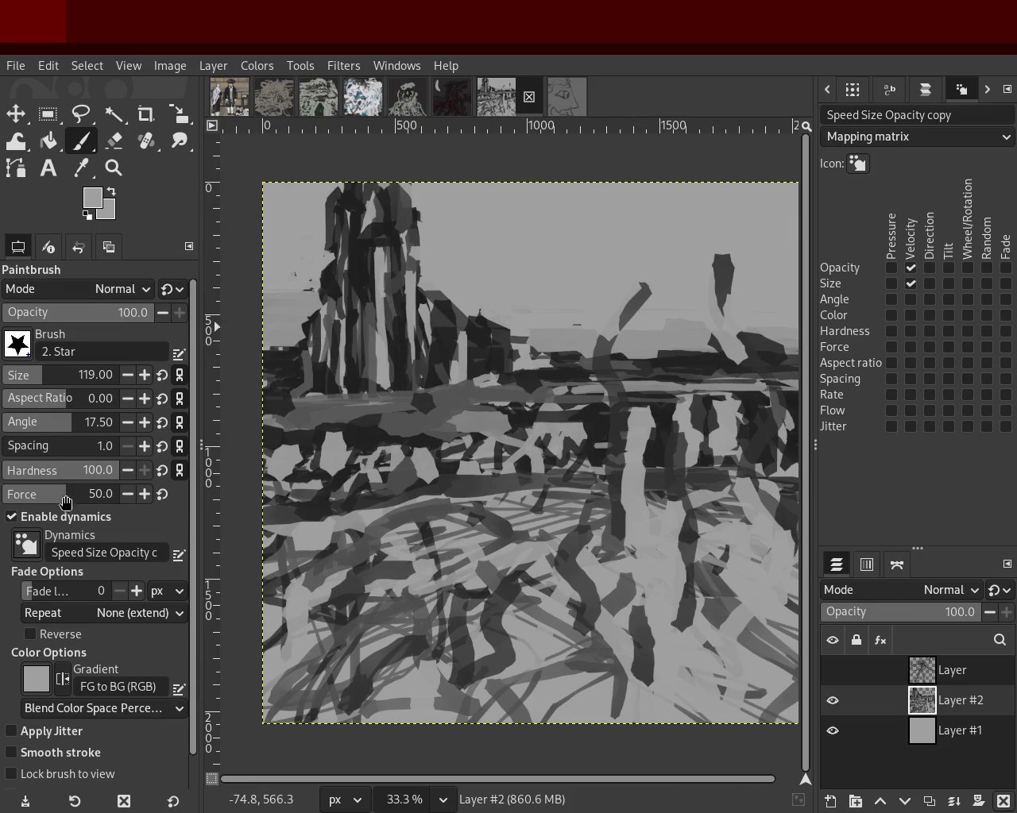
Shrink the brush to about 27, paint a thin dark stalk down the right, and show the figure-and-moon layer.
left_click(8, 373)
left_click(721, 291, "ctrl")
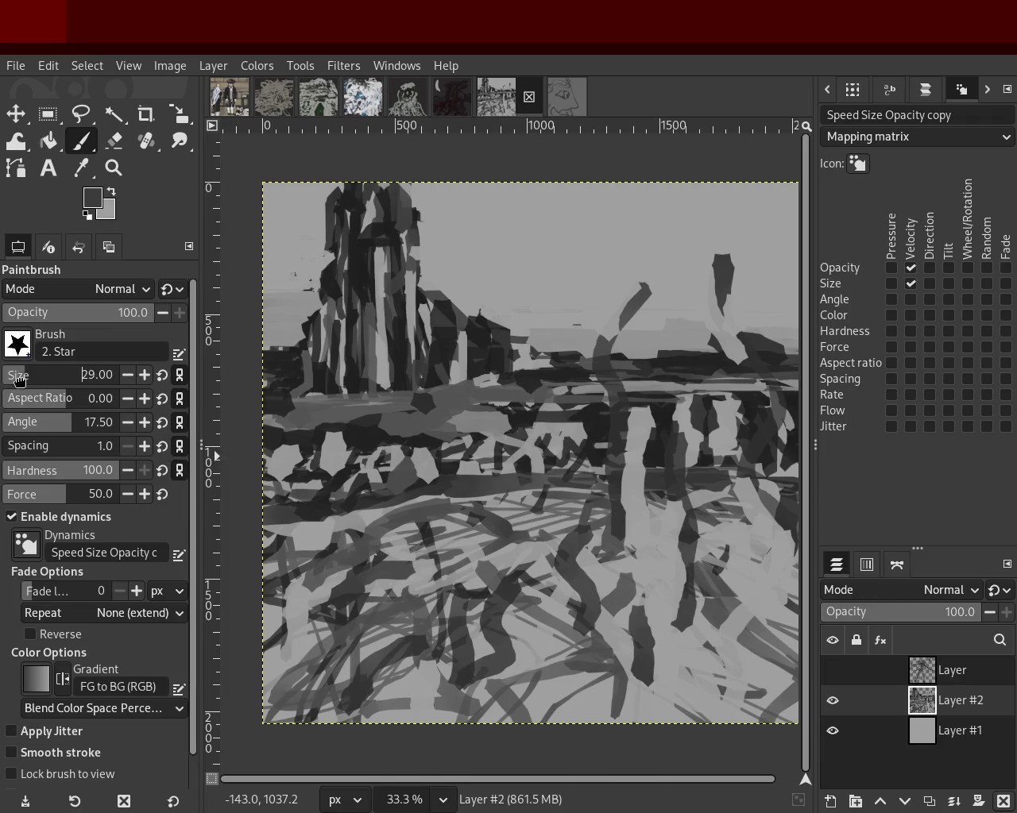
scroll(19, 380, "down", 2)
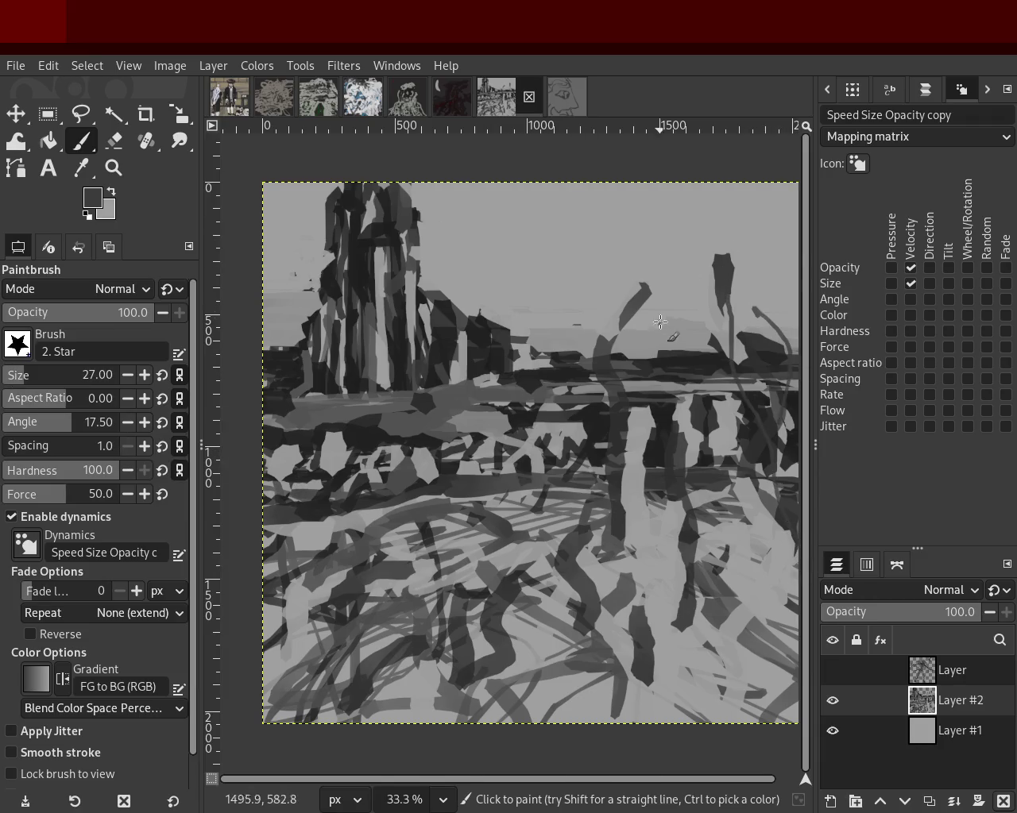
left_click_drag(637, 241, 625, 526)
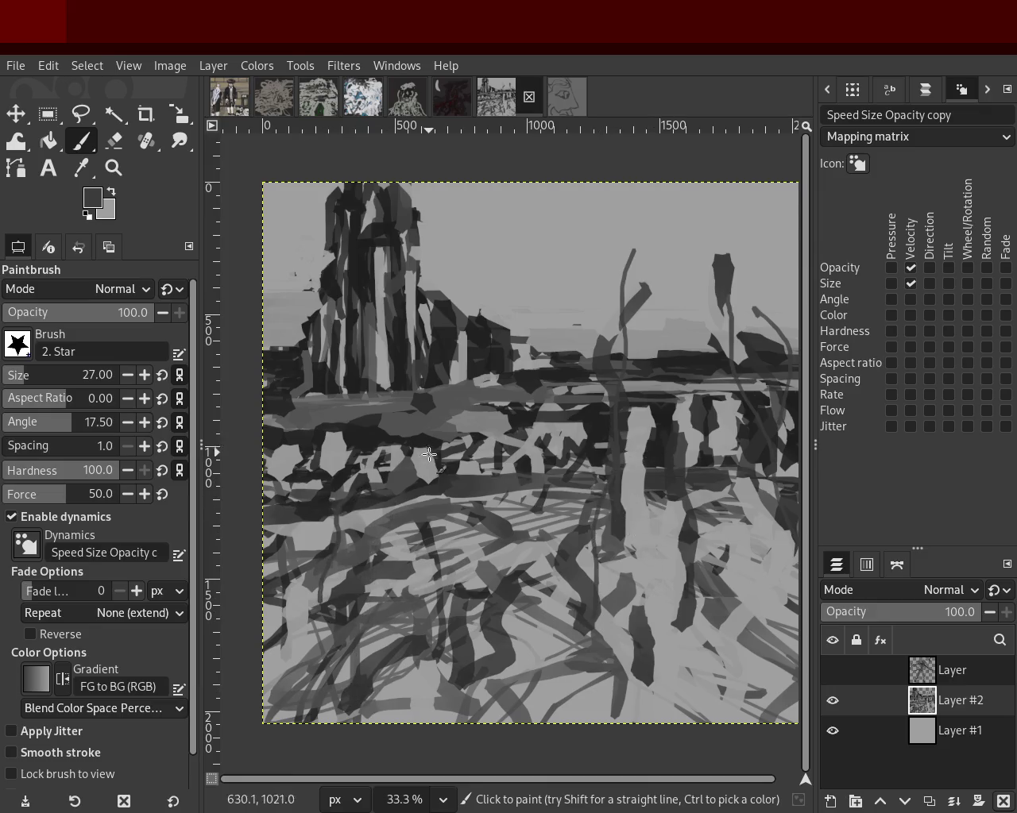
left_click(831, 670)
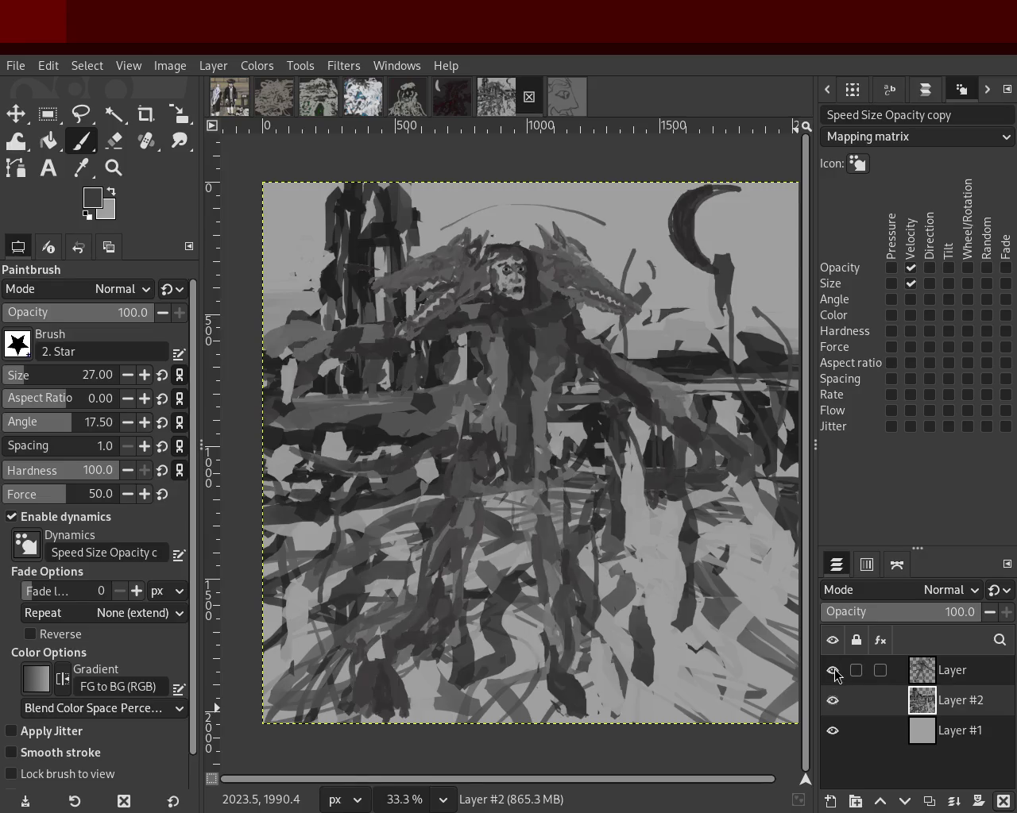
Toggle visibility of the figure, Layer #2 and grey background layers to compare them.
left_click(832, 670)
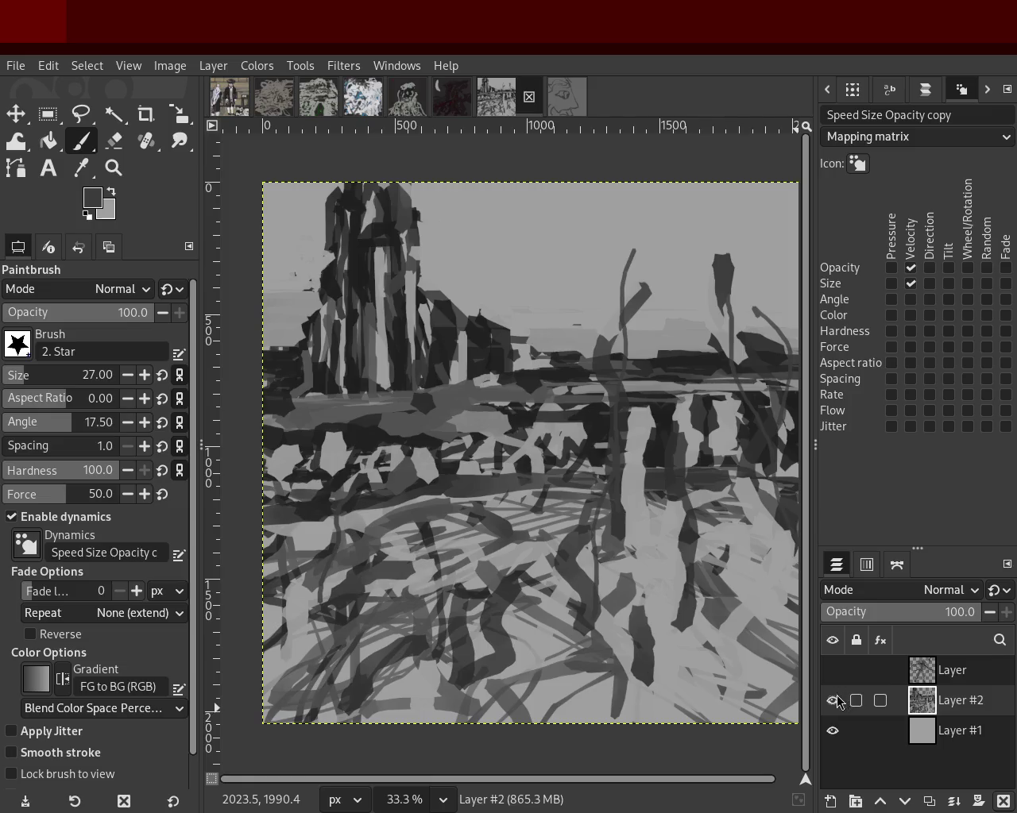
left_click(831, 701)
left_click(831, 730)
left_click(825, 675)
left_click(832, 700)
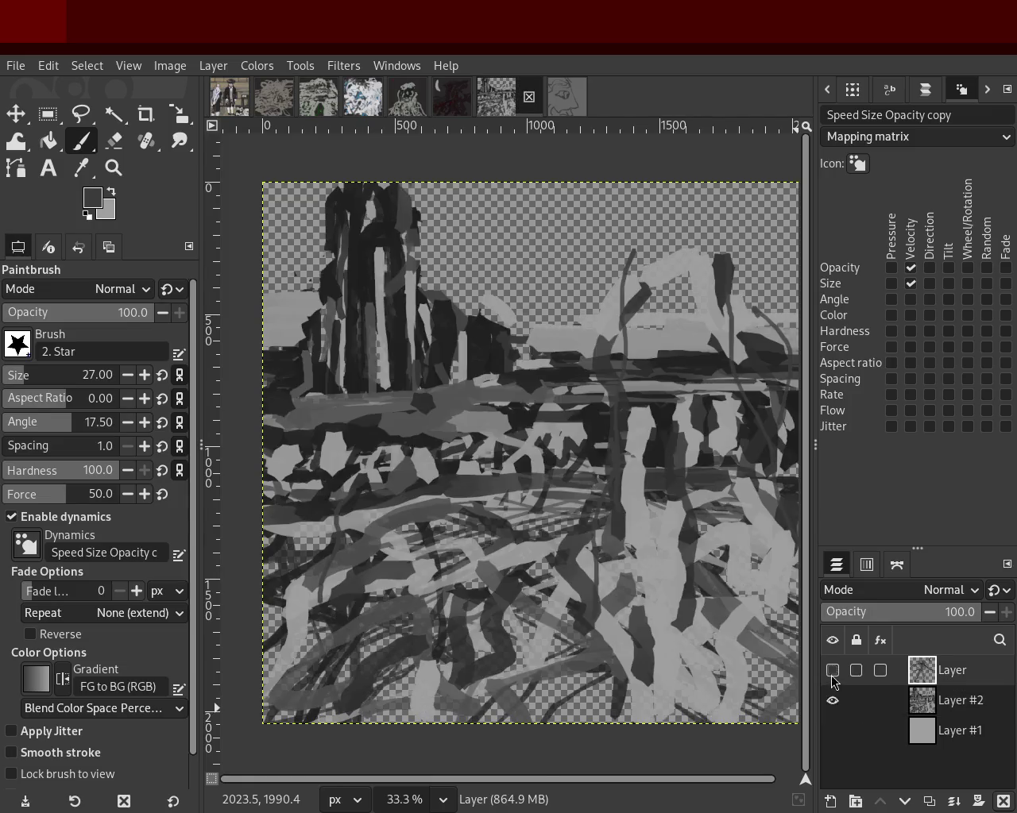
left_click(832, 670)
left_click(832, 700)
left_click(831, 731)
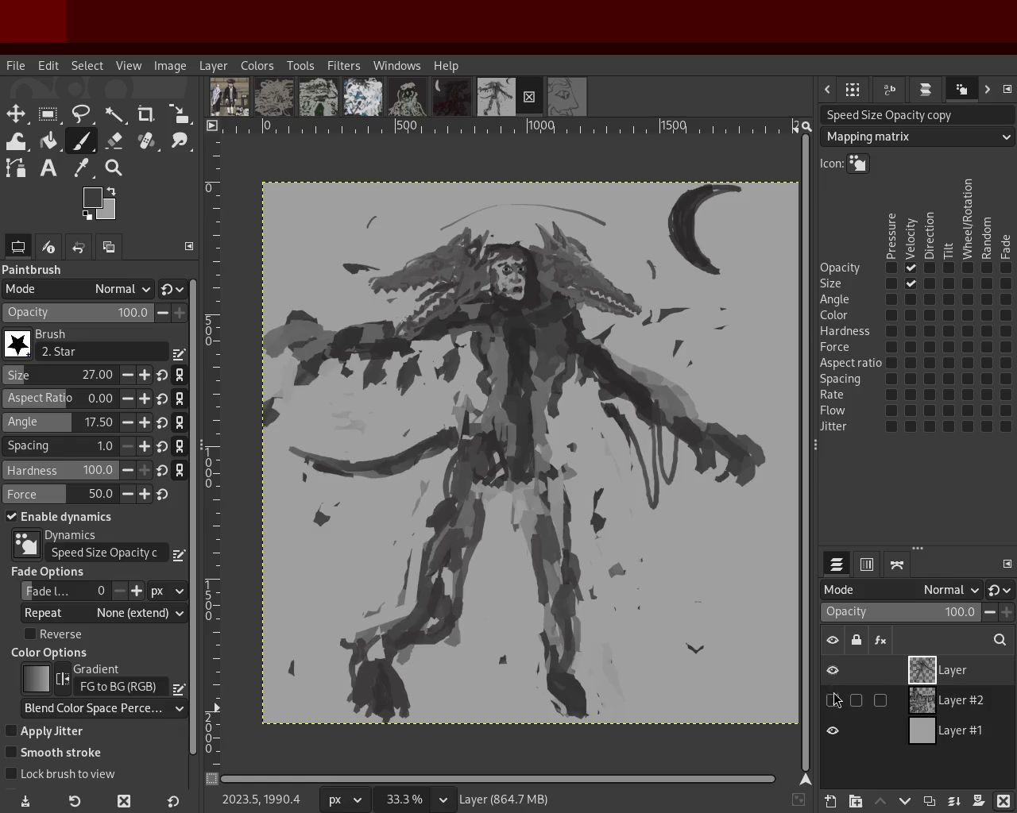
left_click(832, 700)
left_click(832, 700)
left_click(832, 669)
Leave only the Layer #2 landscape strokes visible, hiding the figure and grey background.
left_click(831, 669)
left_click(831, 700)
left_click(832, 701)
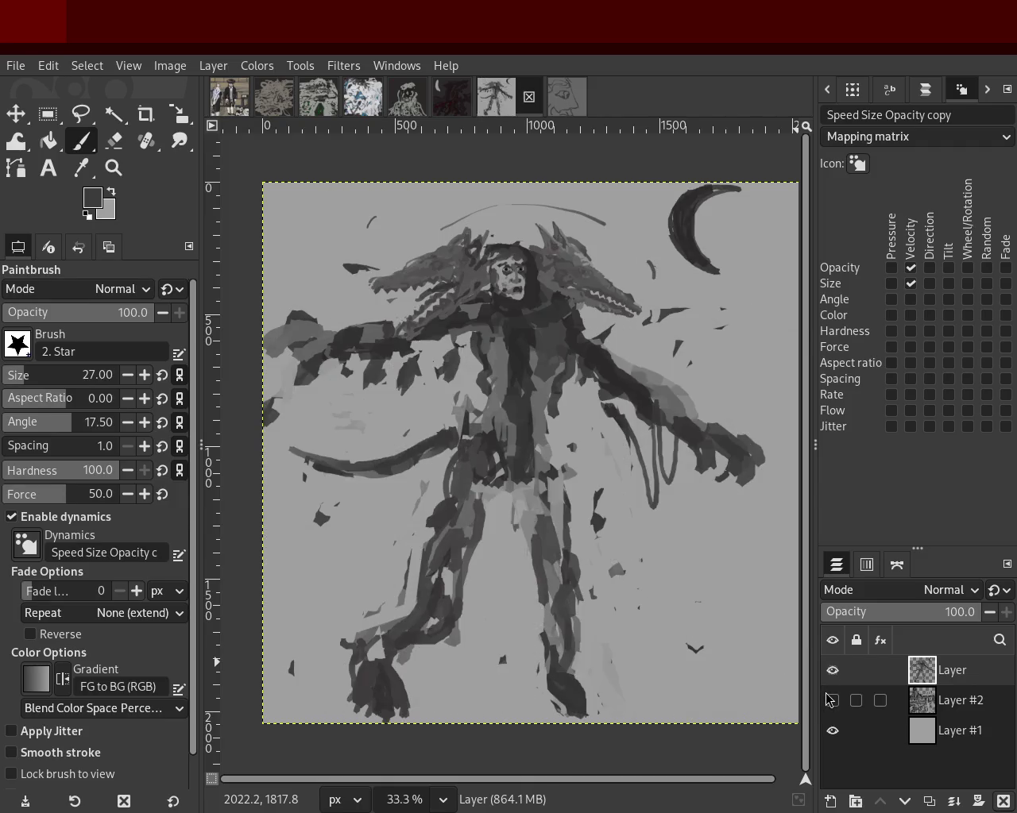
left_click(831, 700)
left_click(832, 731)
left_click(832, 669)
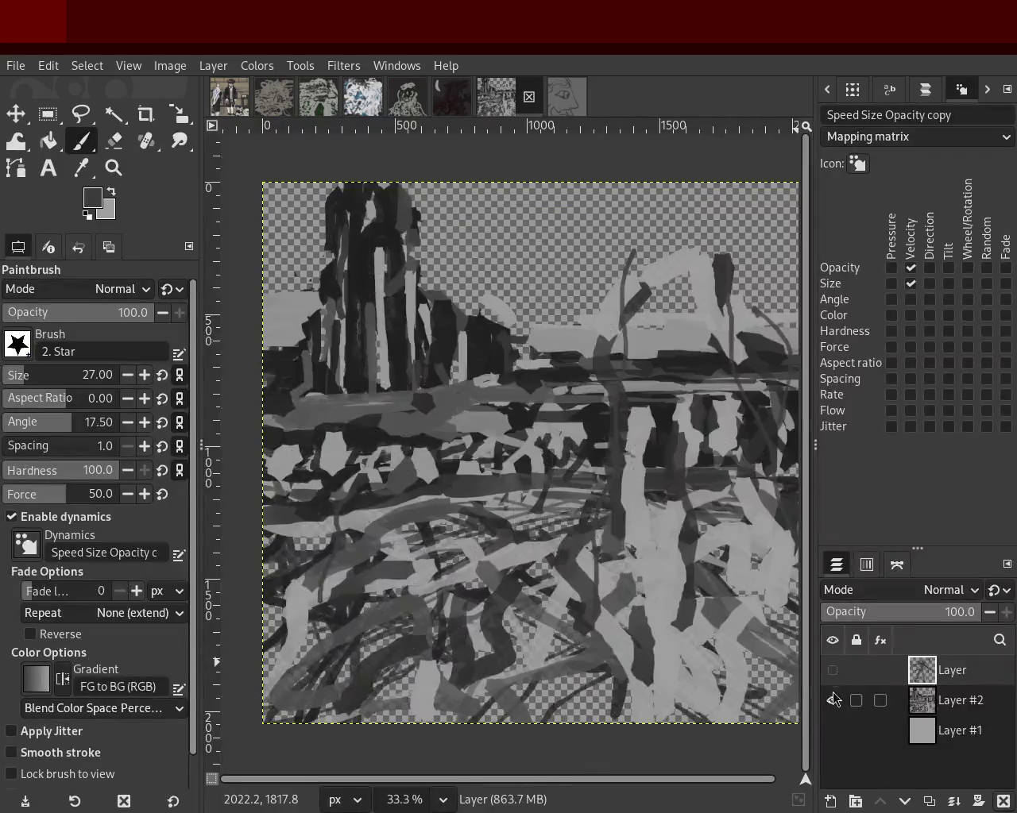
left_click(831, 700)
left_click(831, 671)
left_click(831, 671)
left_click(831, 700)
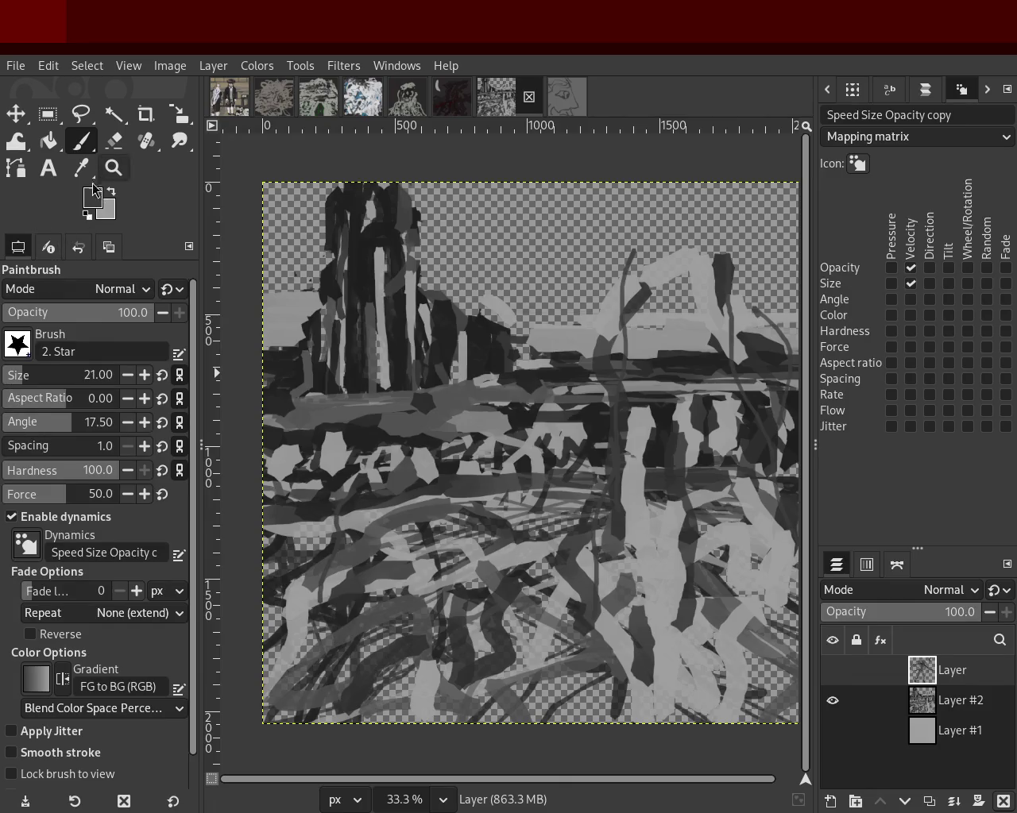
left_click(114, 140)
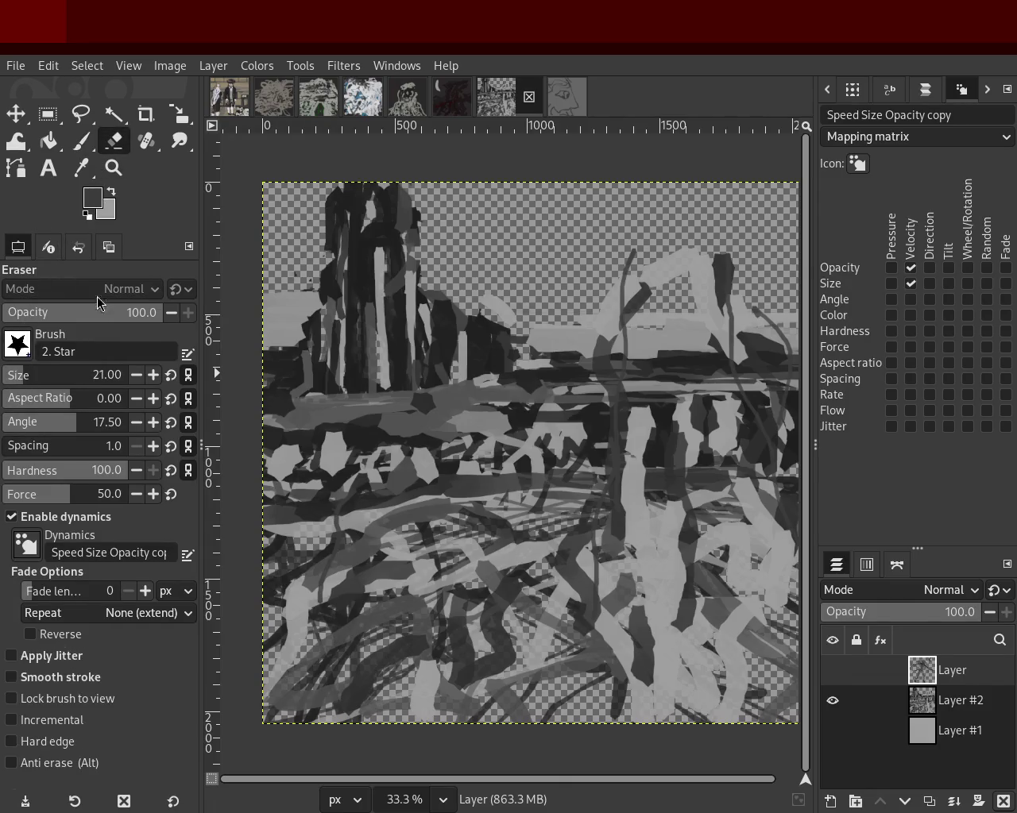
Erase the lower bands of Layer #2 with a smaller hard eraser, dynamics off, then reshow the figure.
left_click_drag(43, 376, 41, 376)
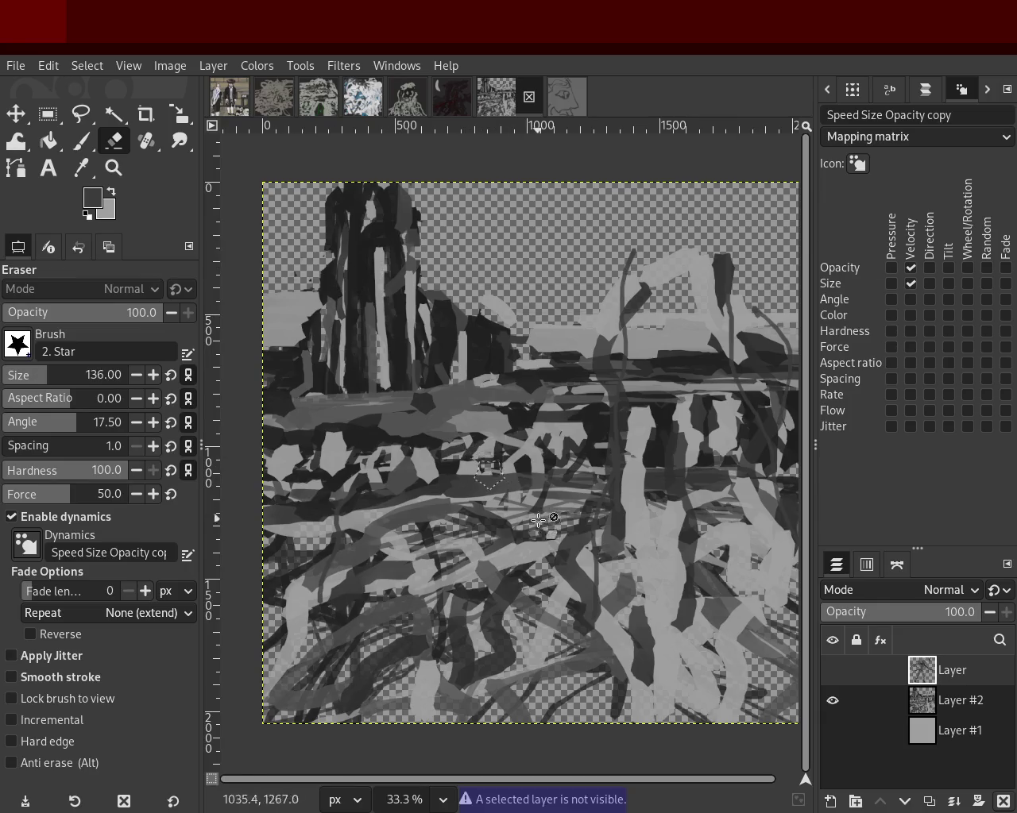
left_click(927, 710)
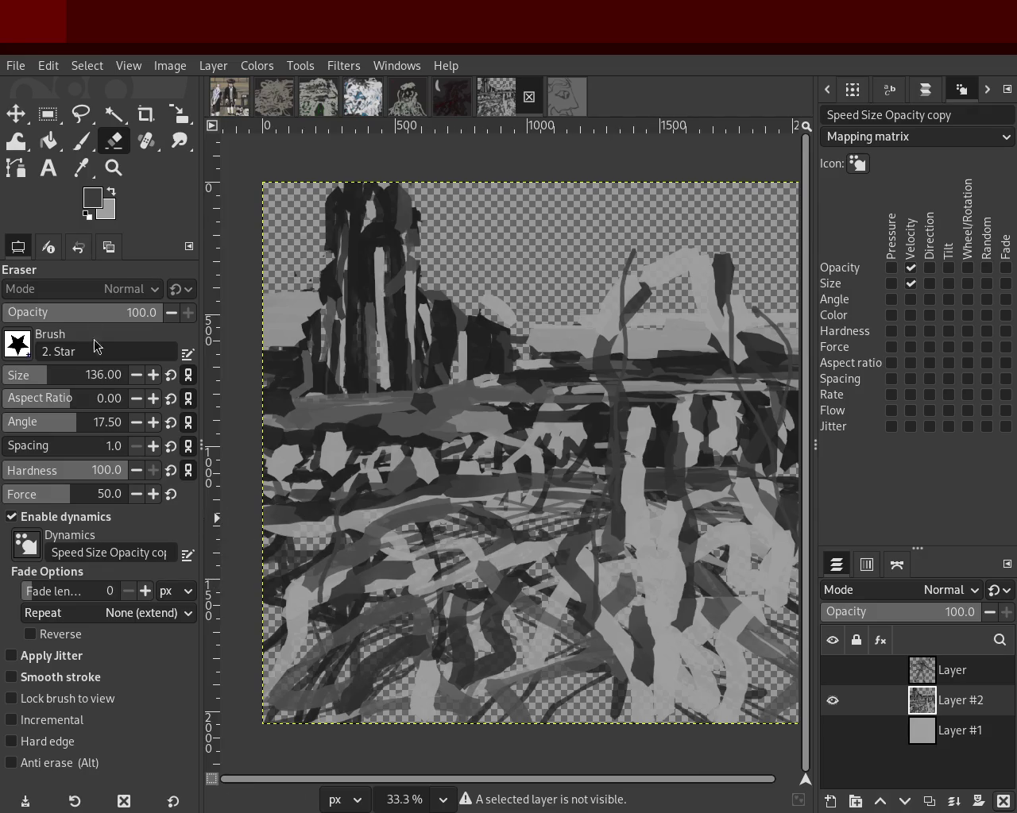
key("period")
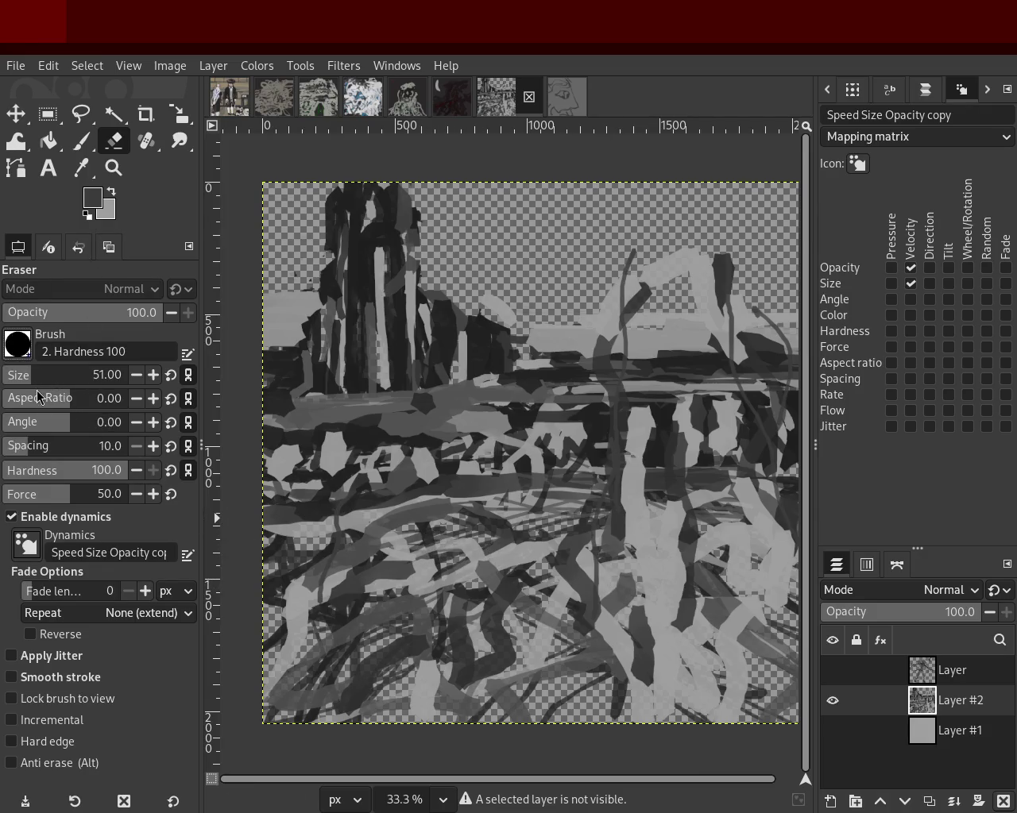
mouse_move(504, 613)
left_mouse_down()
mouse_move(581, 592)
mouse_move(342, 599)
left_mouse_up()
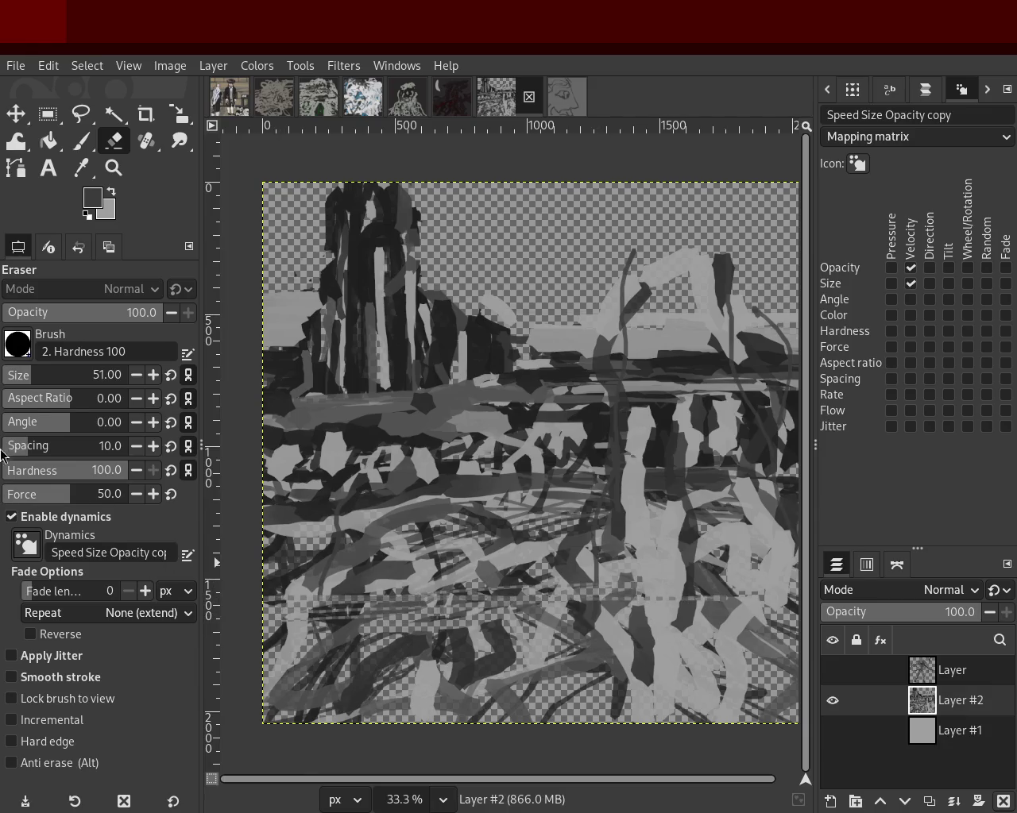
left_click(32, 516)
mouse_move(516, 644)
left_mouse_down()
mouse_move(330, 674)
mouse_move(396, 707)
mouse_move(279, 705)
mouse_move(799, 694)
mouse_move(738, 603)
mouse_move(369, 569)
mouse_move(637, 536)
mouse_move(463, 514)
mouse_move(277, 516)
mouse_move(603, 488)
mouse_move(755, 511)
mouse_move(798, 635)
mouse_move(643, 472)
mouse_move(788, 594)
mouse_move(799, 723)
mouse_move(376, 636)
mouse_move(262, 592)
mouse_move(370, 556)
left_mouse_up()
left_click(831, 669)
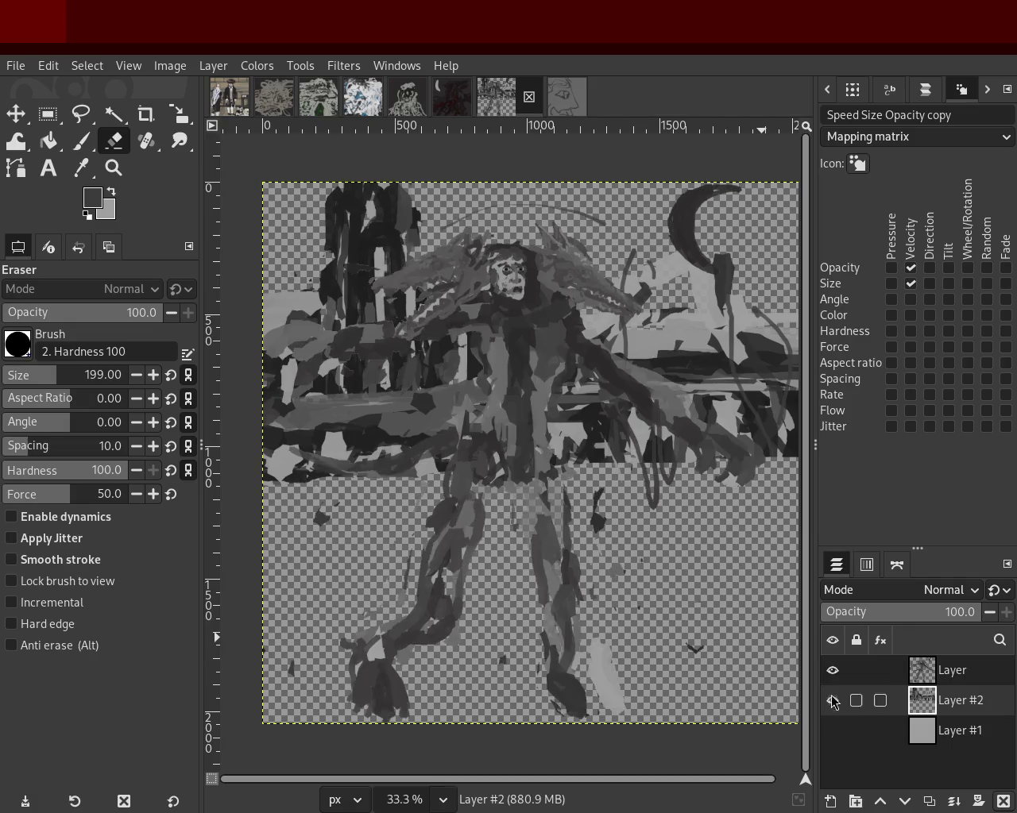
Toggle the grey base, figure and Layer #2 visibility to compare the layers.
left_click(832, 731)
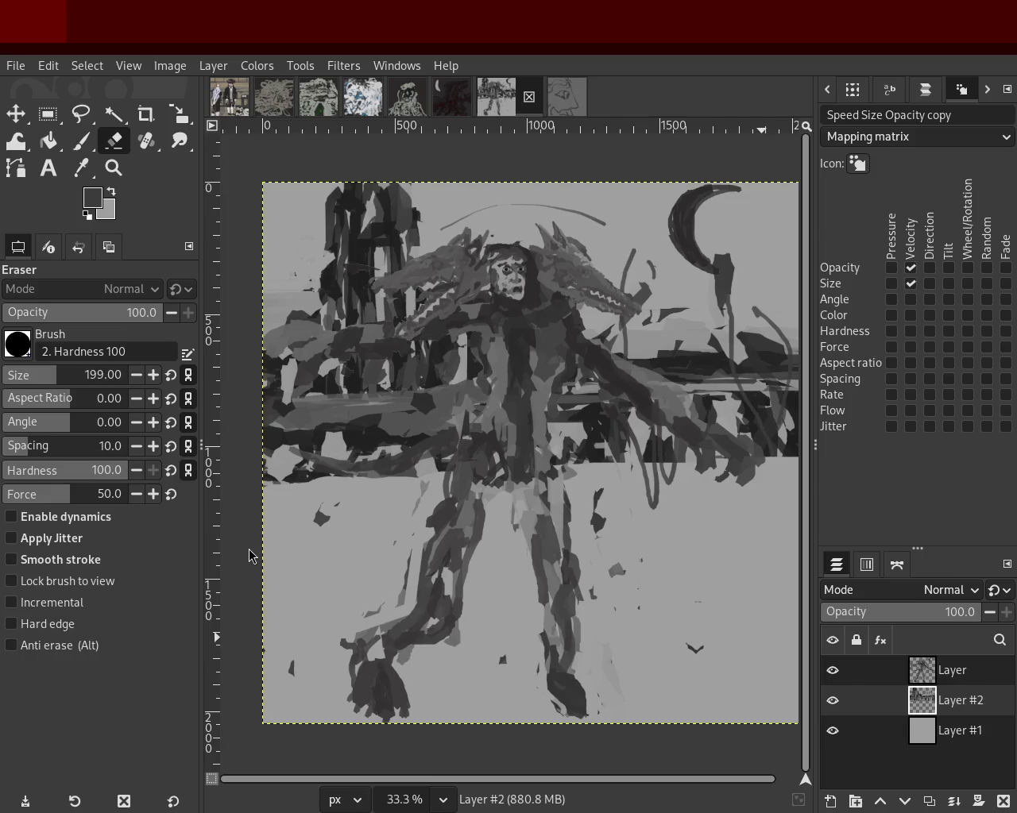
left_click(832, 671)
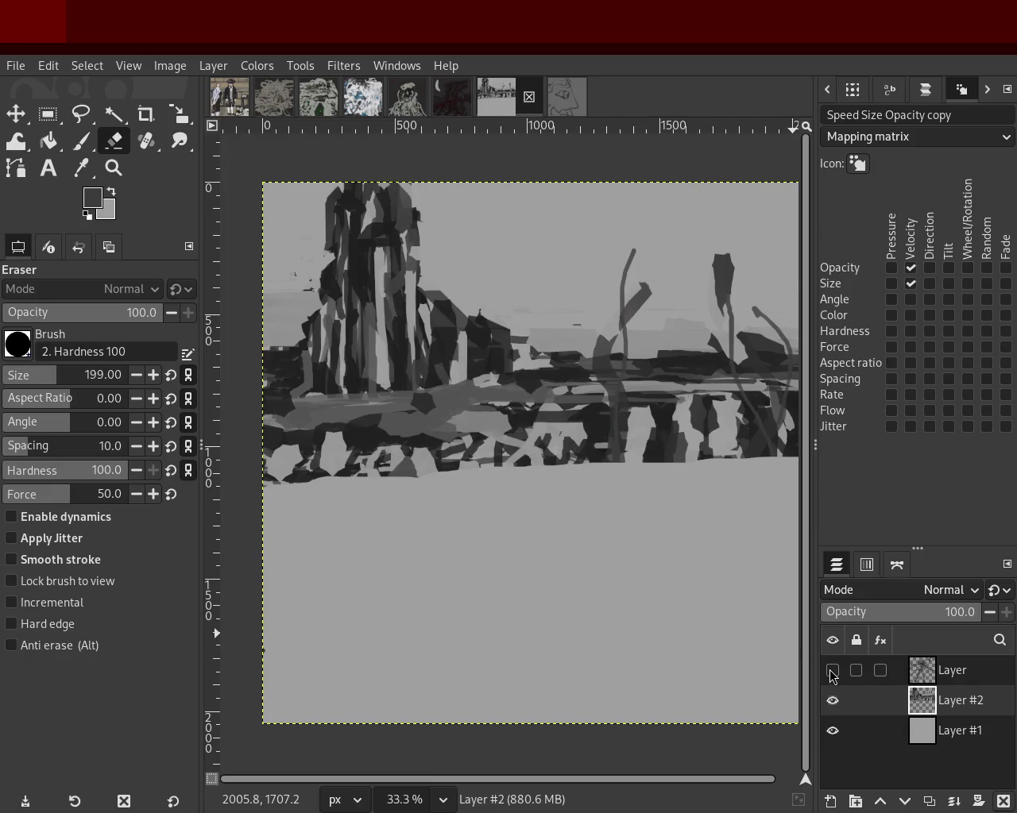
left_click(833, 712)
left_click(833, 732)
left_click(832, 675)
left_click(836, 703)
left_click(833, 701)
left_click(833, 731)
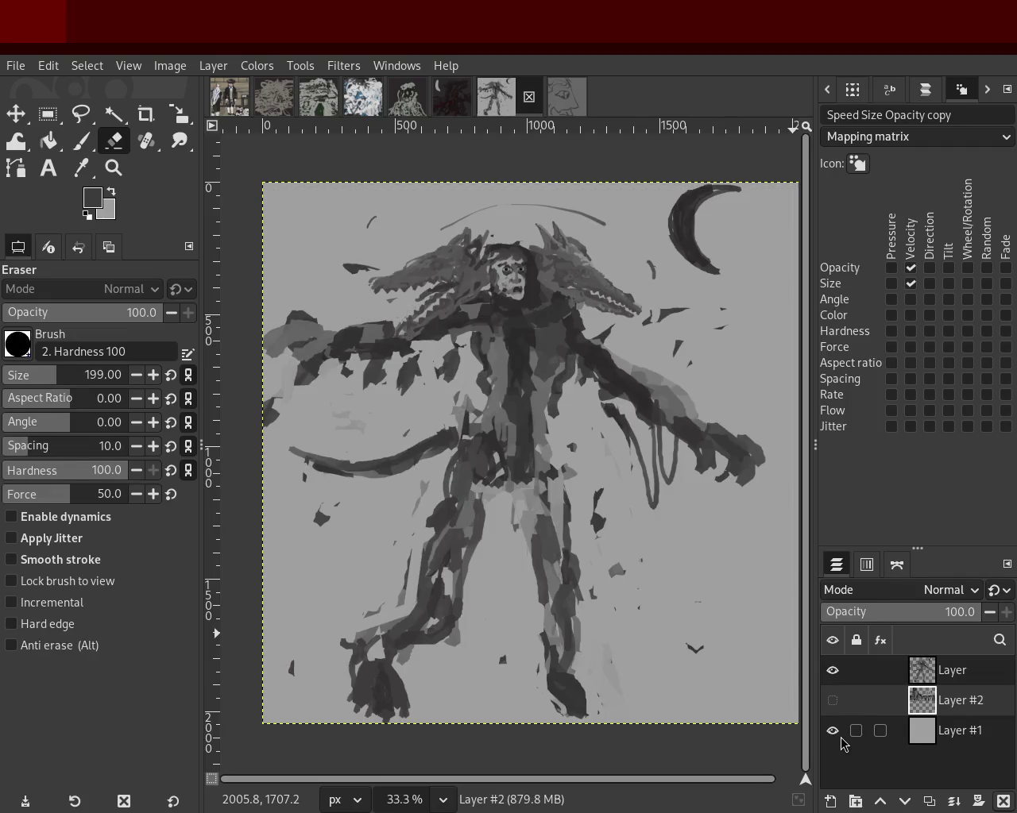
Show Layer #2 alone and erase its lower-left edge higher.
left_click(832, 701)
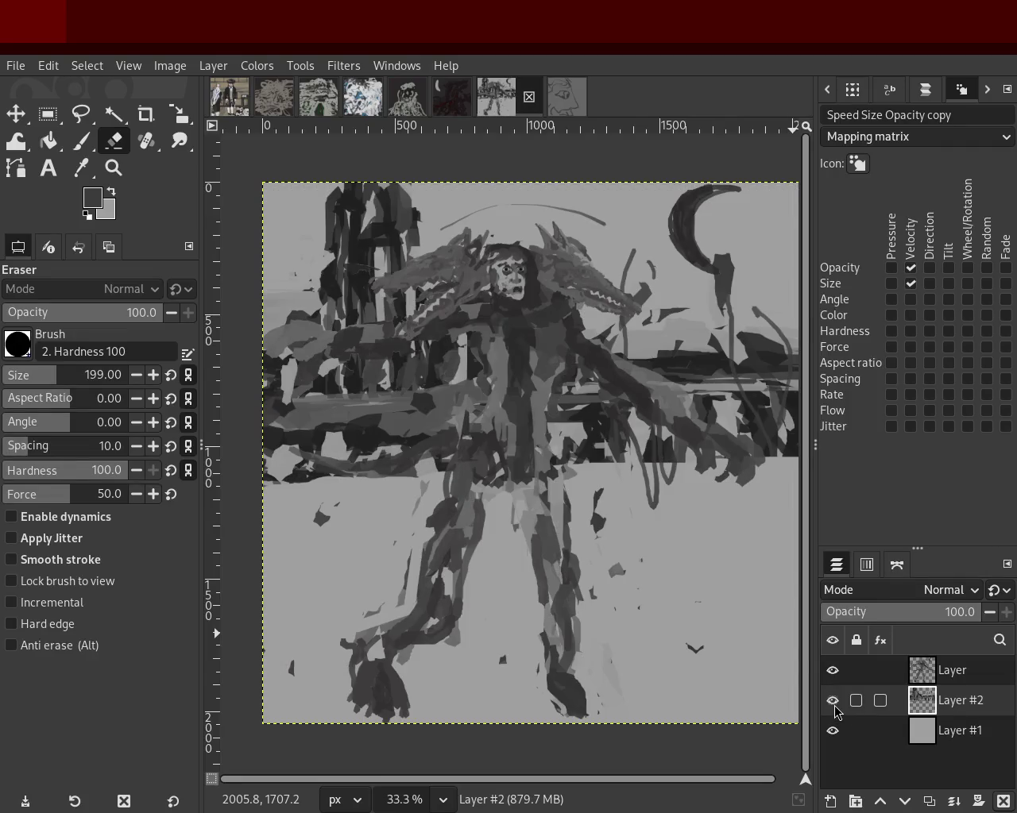
left_click(834, 707)
left_click(833, 671)
left_click(832, 731)
left_click(832, 701)
left_click(830, 672)
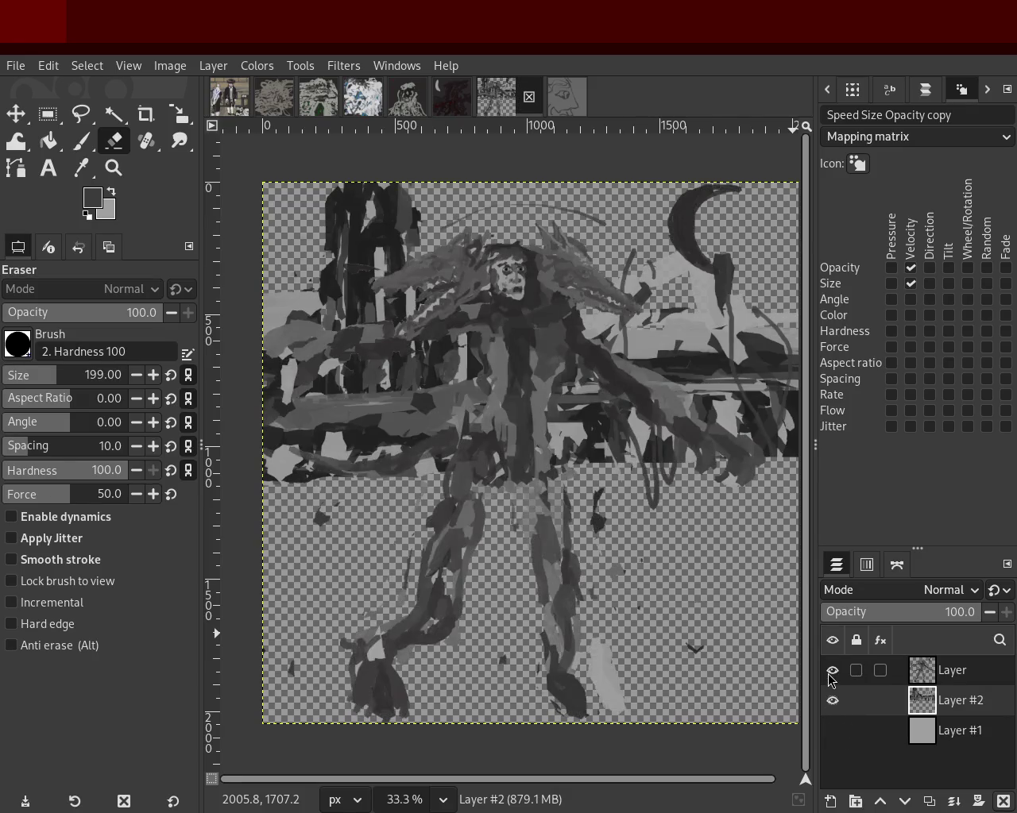
left_click(831, 672)
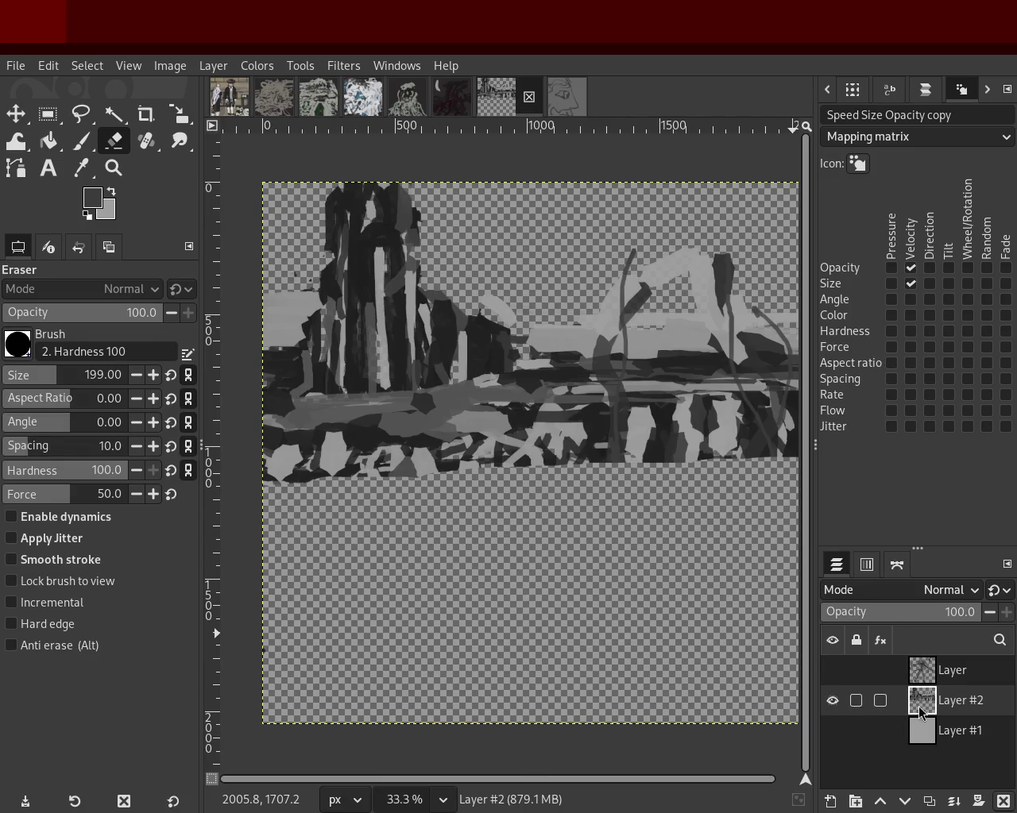
mouse_move(490, 482)
left_mouse_down()
mouse_move(608, 471)
mouse_move(390, 465)
mouse_move(377, 434)
left_mouse_up()
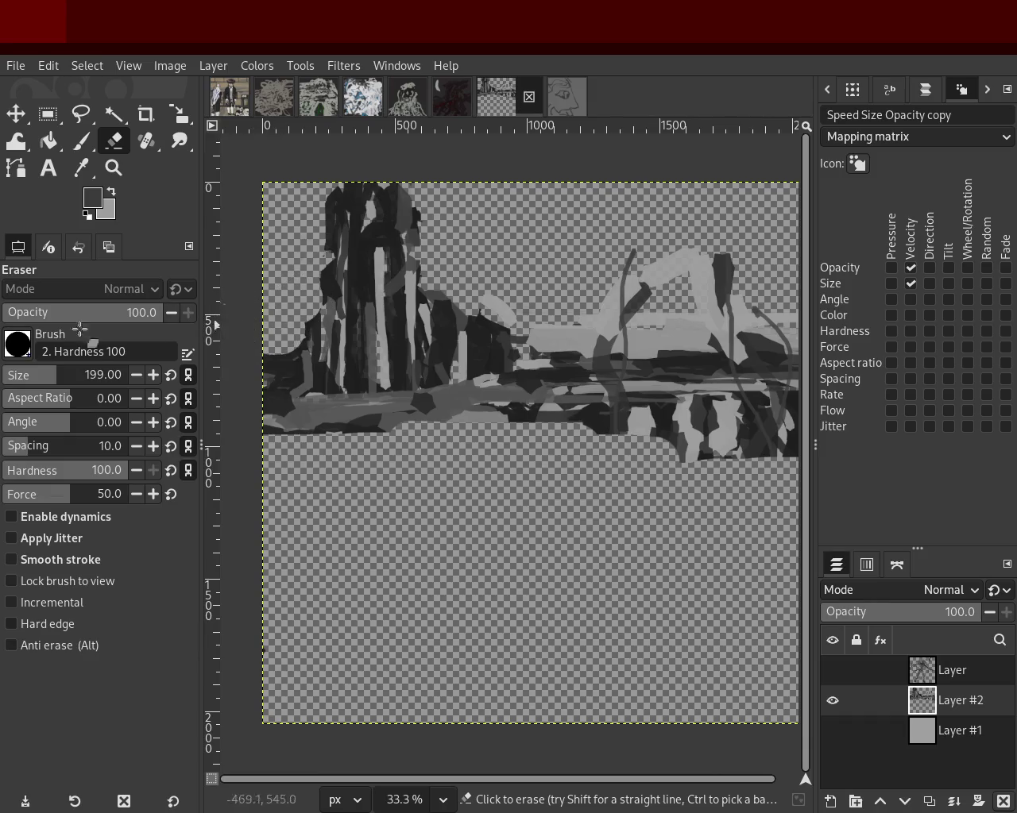
Erase the right-side light-grey shapes and lower strip from Layer #2, checking with undo/redo, then reshow the figure.
mouse_move(468, 353)
left_mouse_down()
mouse_move(526, 318)
mouse_move(752, 318)
mouse_move(680, 270)
mouse_move(697, 271)
mouse_move(511, 333)
mouse_move(502, 297)
mouse_move(589, 401)
mouse_move(925, 409)
mouse_move(634, 421)
mouse_move(569, 388)
mouse_move(808, 382)
mouse_move(756, 442)
mouse_move(803, 472)
mouse_move(494, 466)
mouse_move(543, 407)
mouse_move(53, 381)
left_mouse_up()
key("ctrl+z")
key("ctrl+y")
key("ctrl+z")
key("ctrl+y")
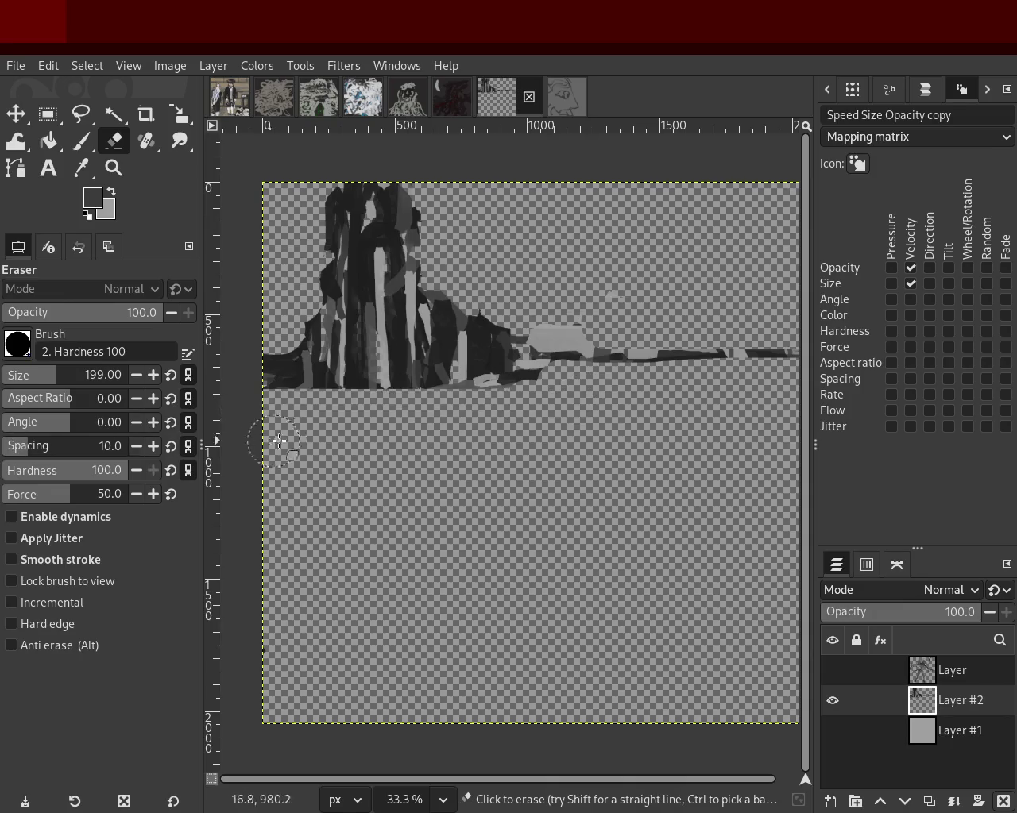
left_click(832, 670)
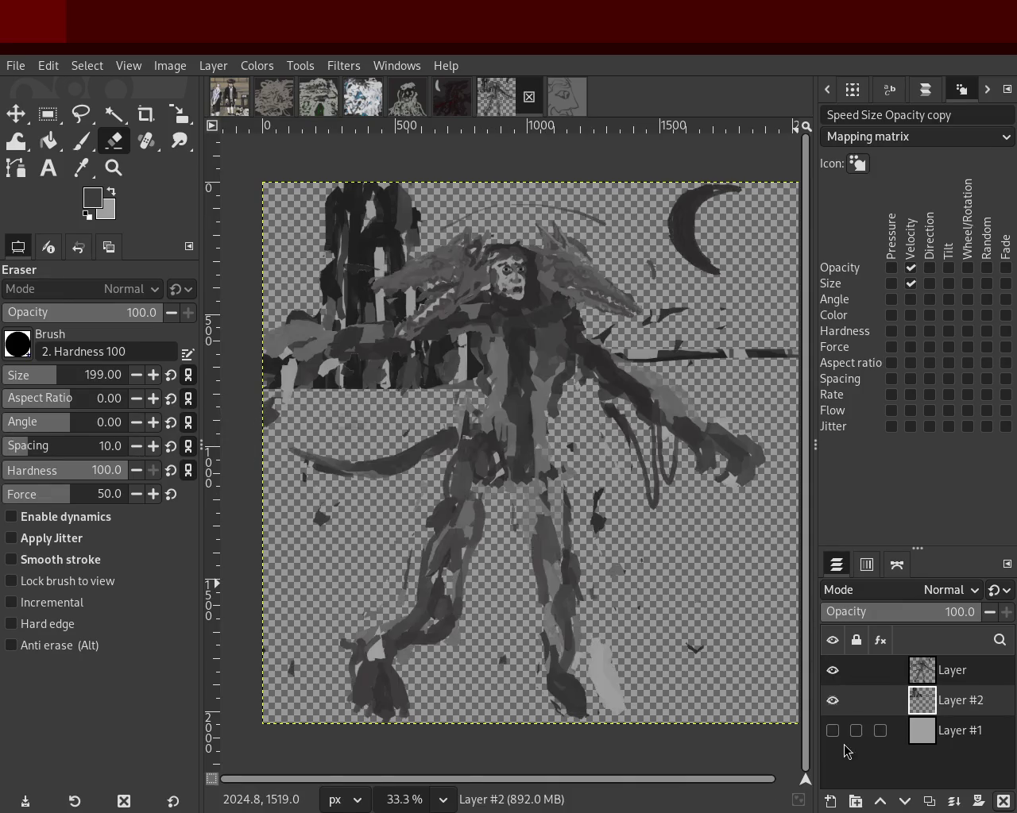
Isolate Layer #2 and erase its right dark stroke and band bottom to a straight edge; brush size 13.
left_click(833, 731)
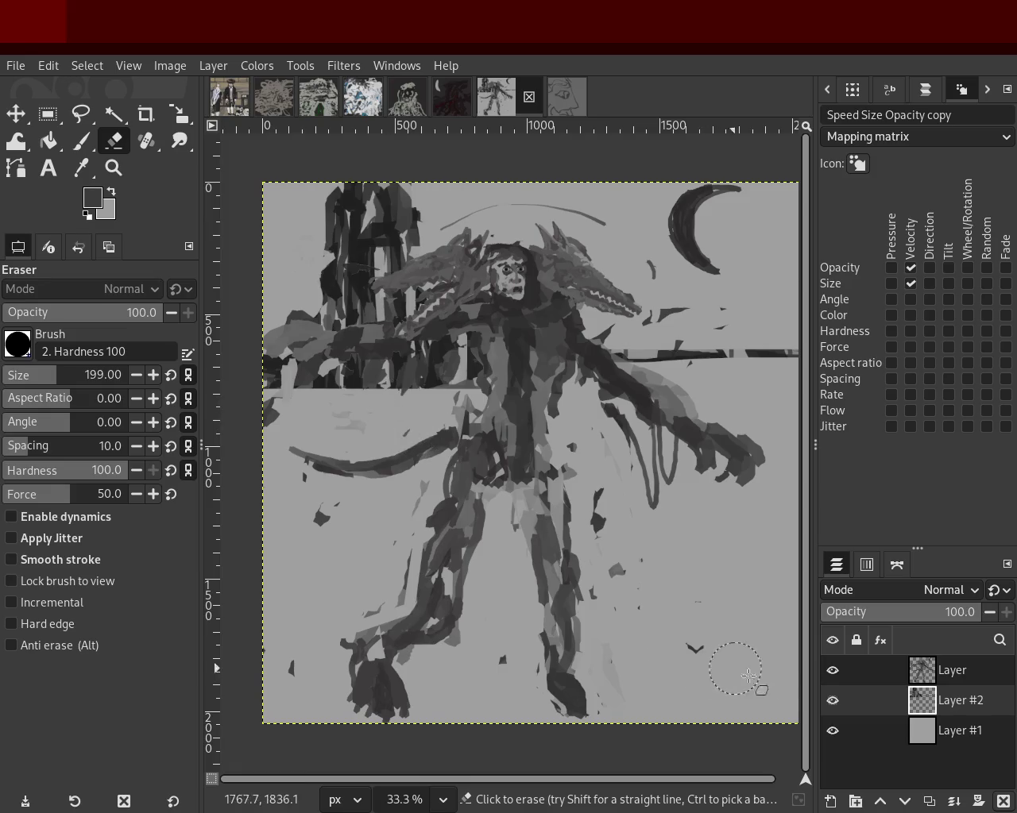
left_click(831, 670)
left_click(831, 670)
left_click(832, 701, "shift")
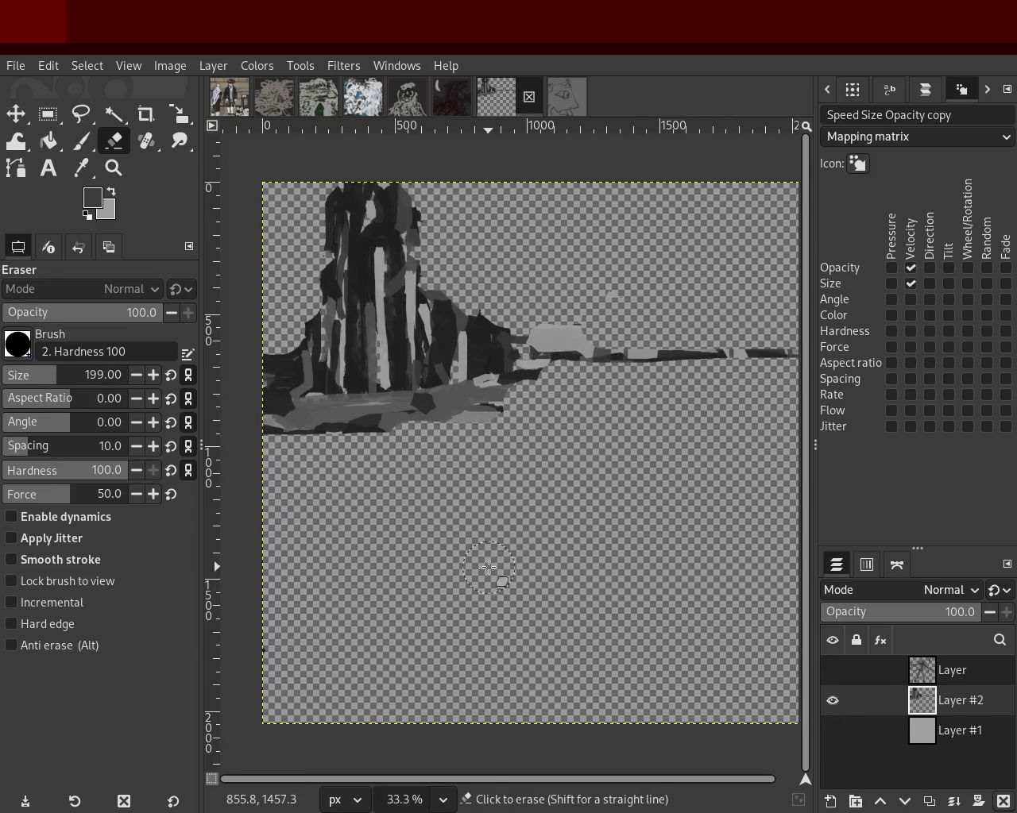
mouse_move(675, 452)
left_mouse_down()
mouse_move(468, 461)
mouse_move(267, 423)
left_mouse_up()
left_click_drag(411, 430, 267, 421)
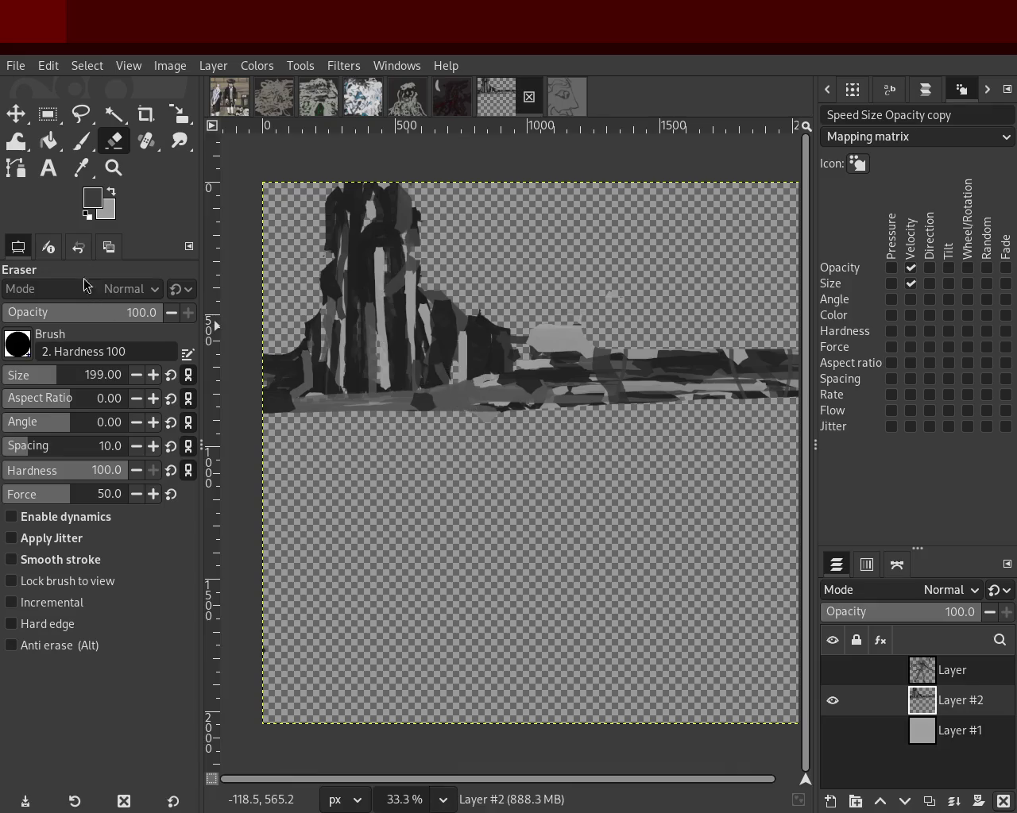
left_click(81, 141)
left_click_drag(24, 375, 8, 375)
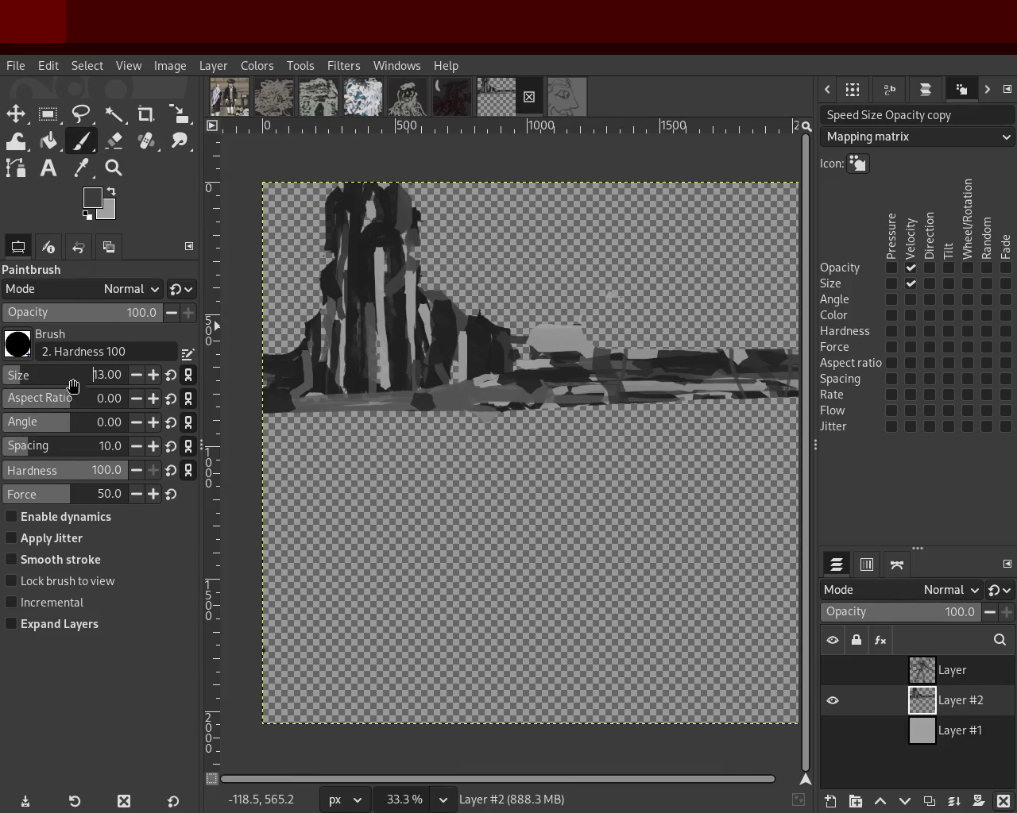
Paint a light grey line along the band's lower edge and turn the figure and grey base layers back on.
left_click(486, 388, "ctrl")
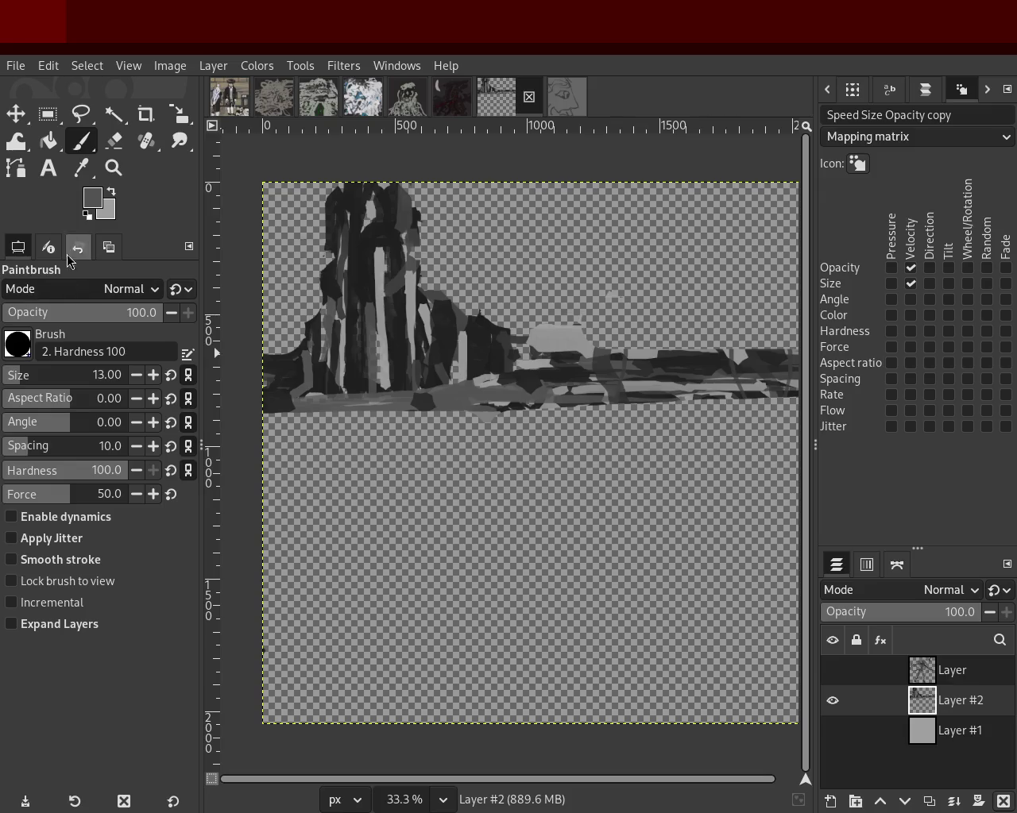
left_click(636, 387, "ctrl")
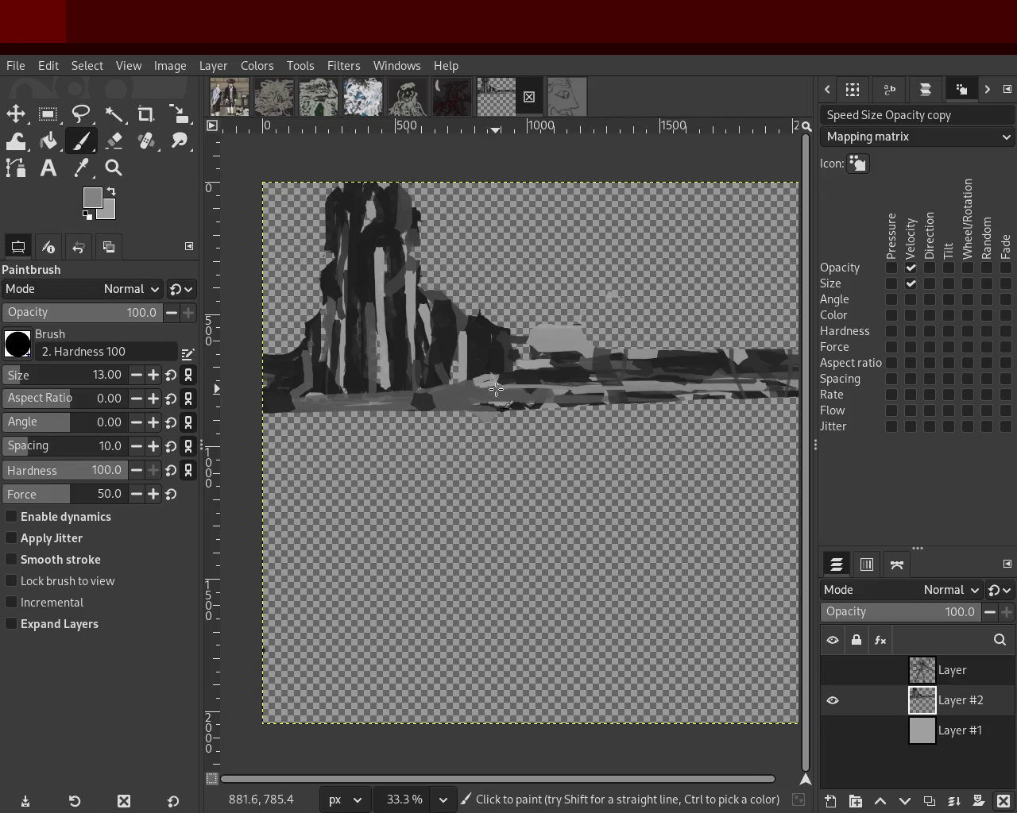
mouse_move(816, 398)
left_mouse_down()
mouse_move(459, 419)
mouse_move(815, 397)
left_mouse_up()
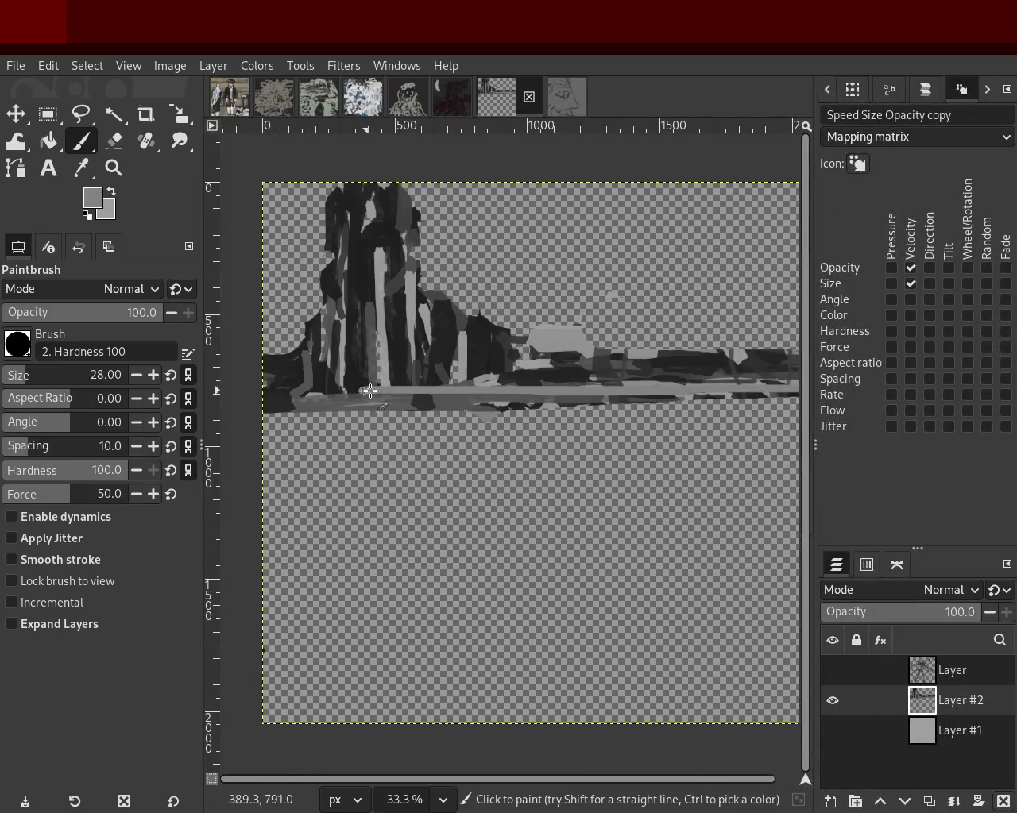
left_click(833, 669)
left_click(831, 731)
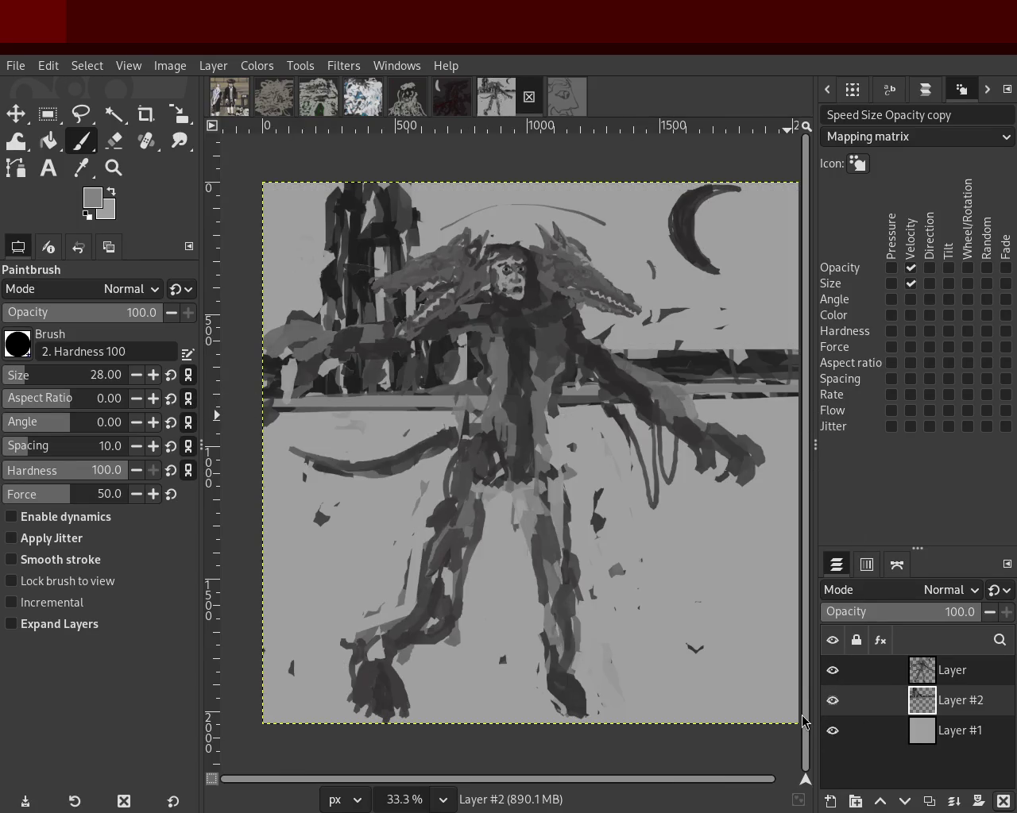
key("ctrl+z")
key("ctrl+z")
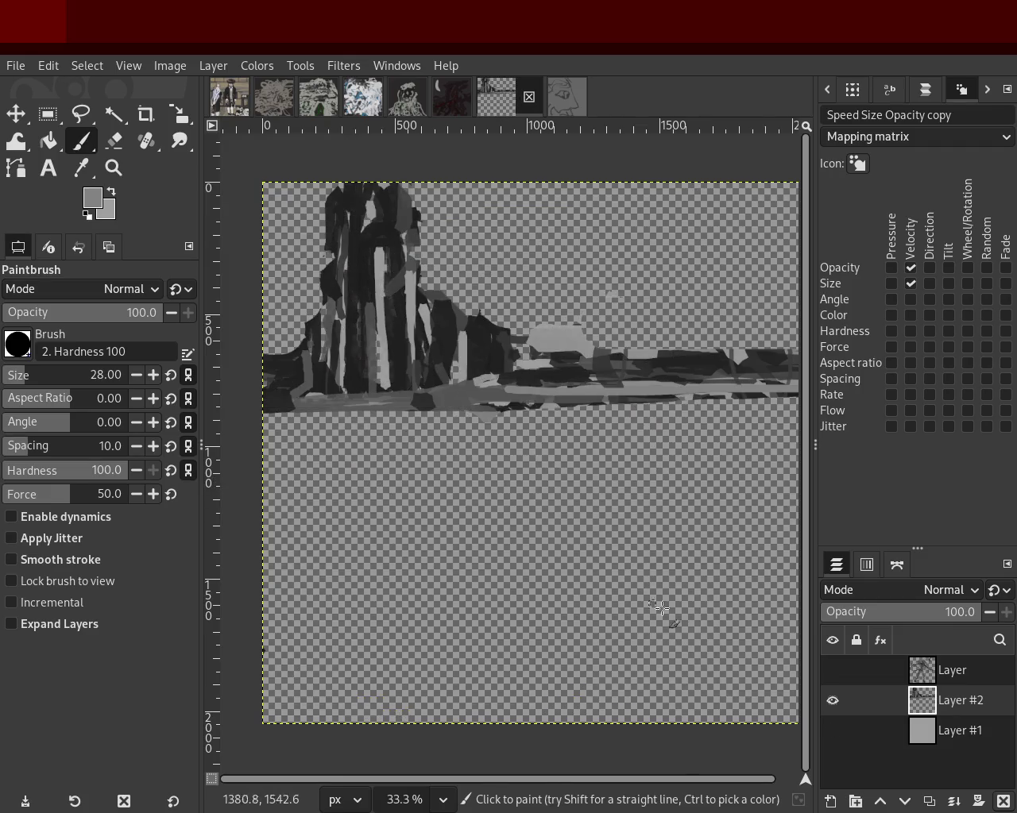
left_click(832, 669)
left_click(832, 731)
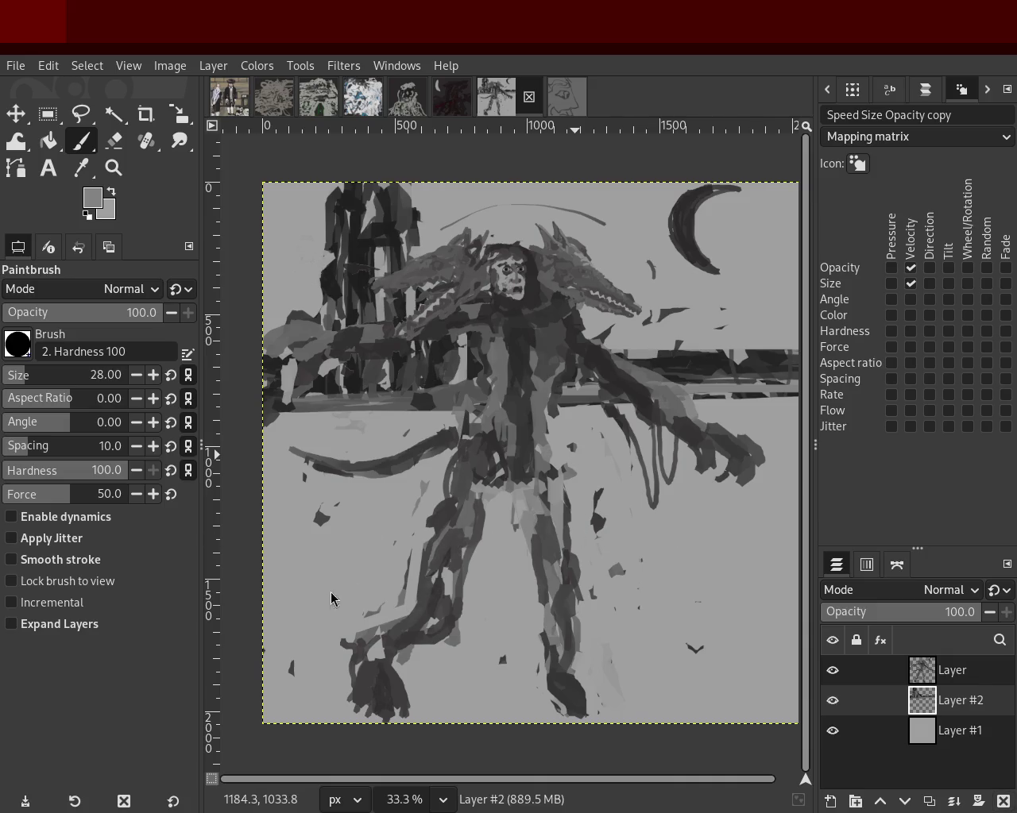
Flip through the face sketch, moon, abstract and scribble tabs, ending on the two-figure painting.
left_click(560, 106)
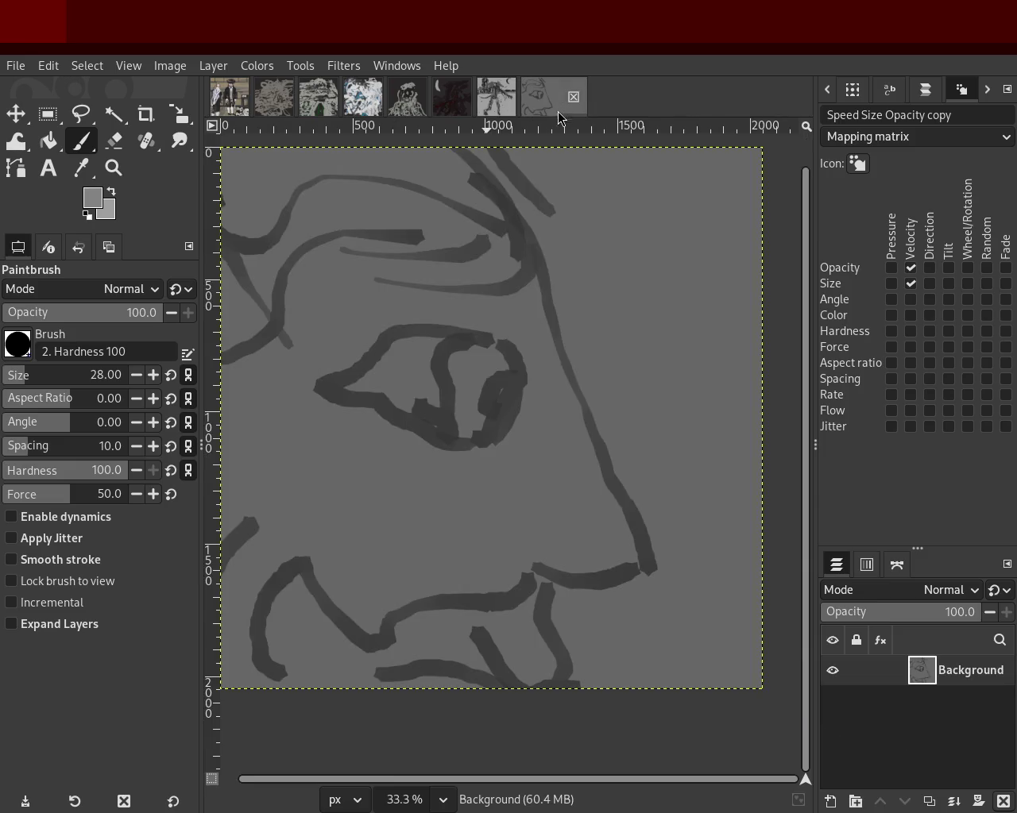
left_click(498, 96)
left_click(450, 99)
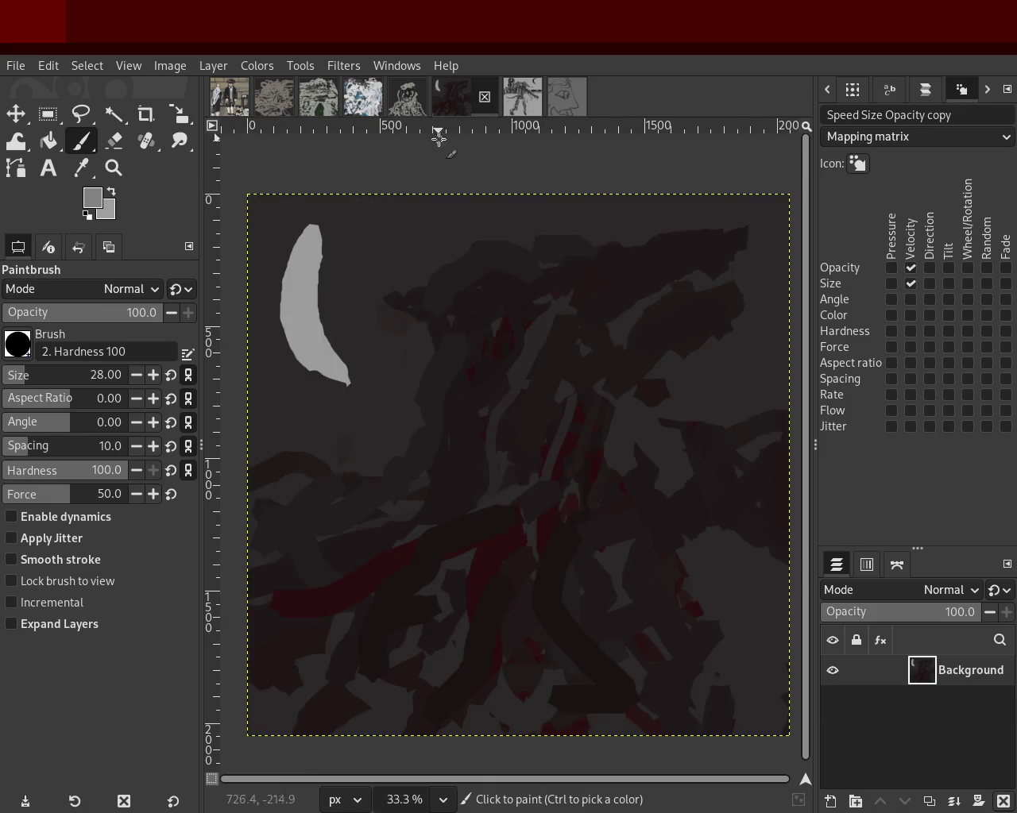
left_click(401, 97)
left_click(362, 96)
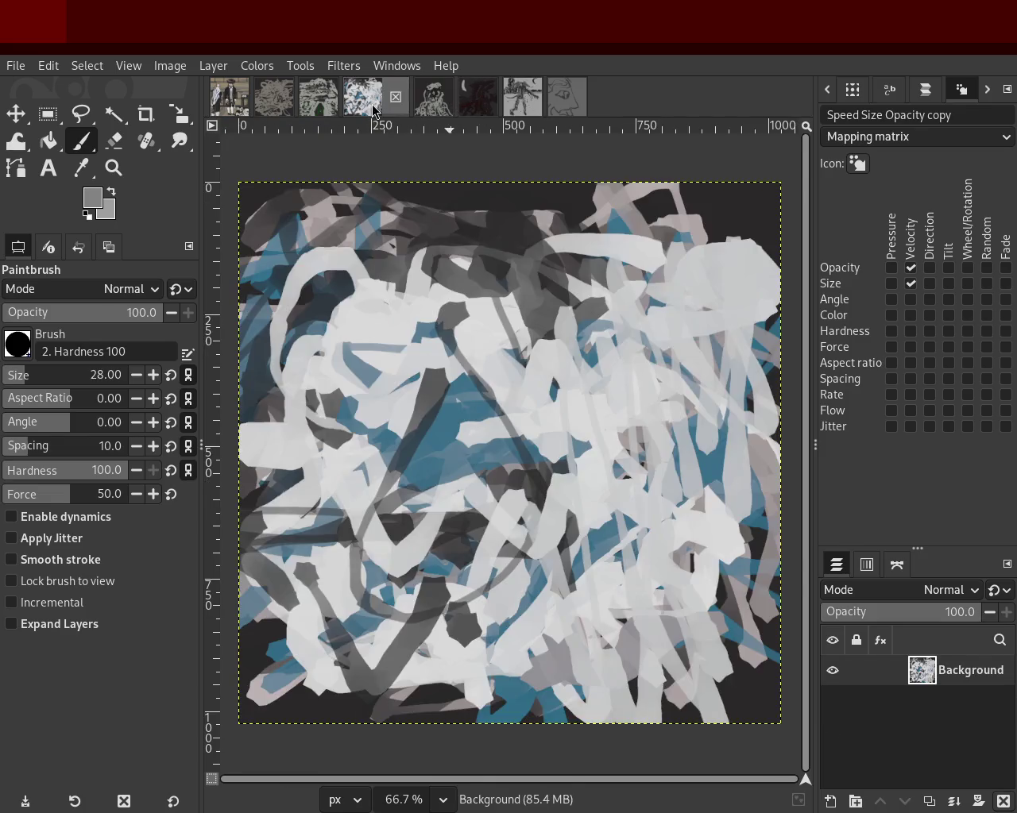
left_click(319, 96)
left_click(275, 96)
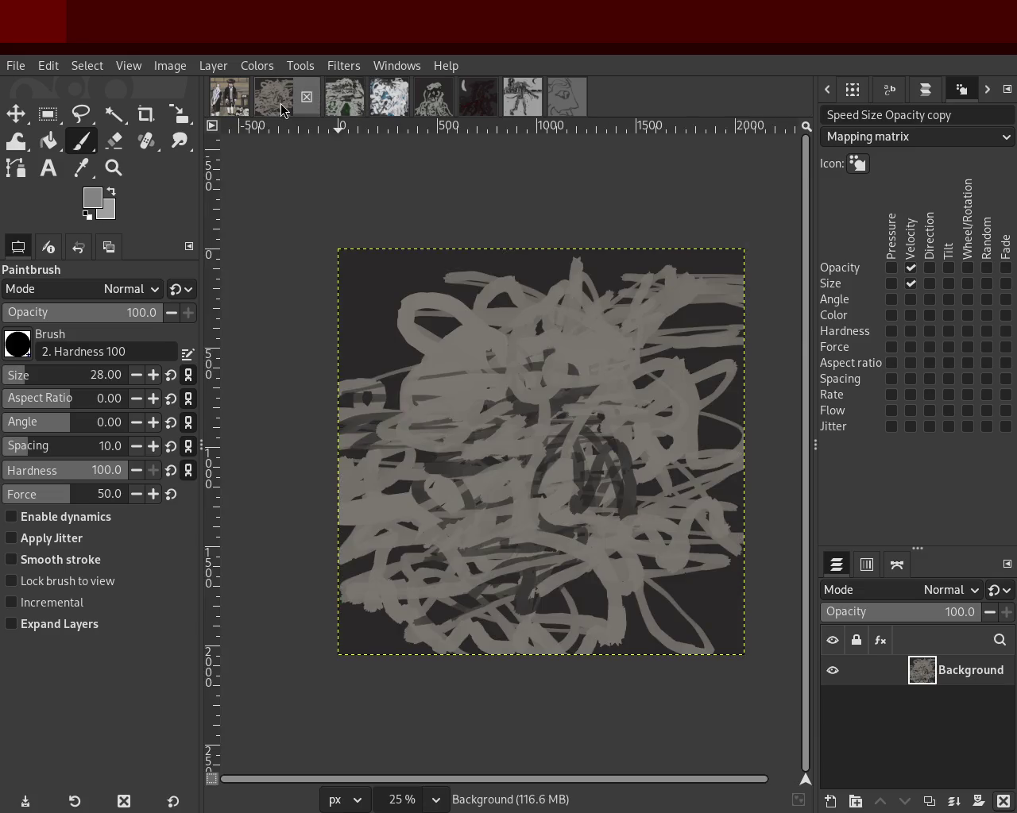
left_click(230, 99)
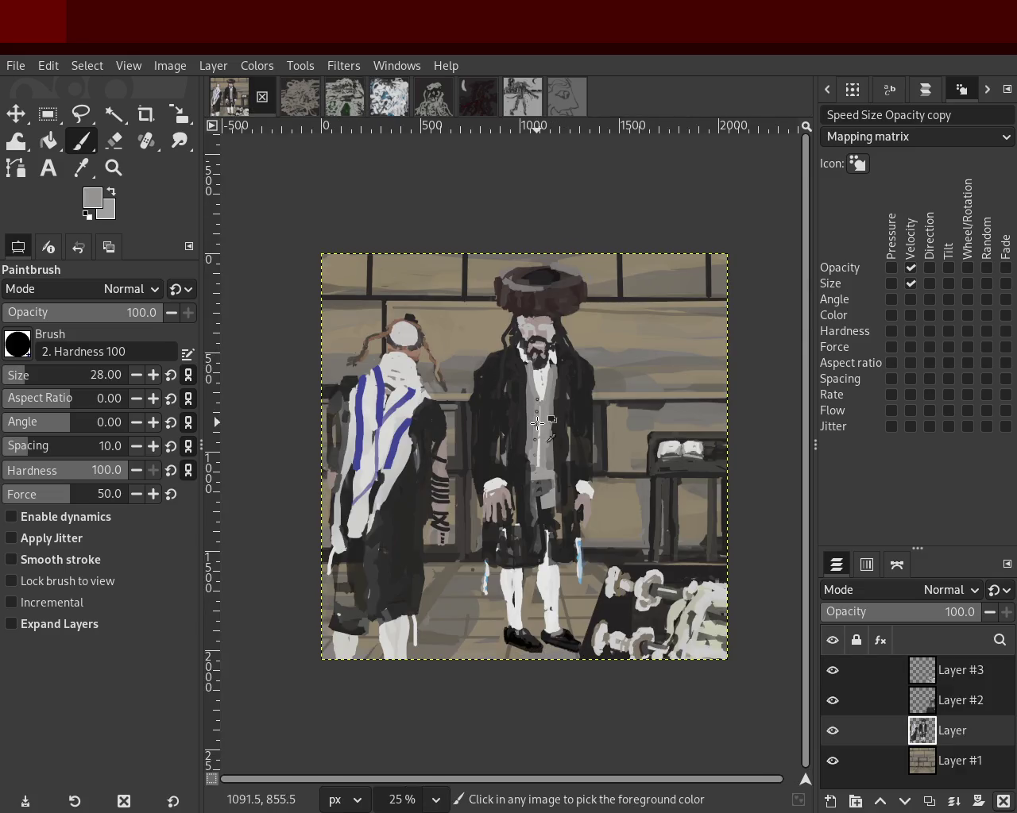
Zoom into the two-figure painting to inspect it, then zoom back out.
key("z")
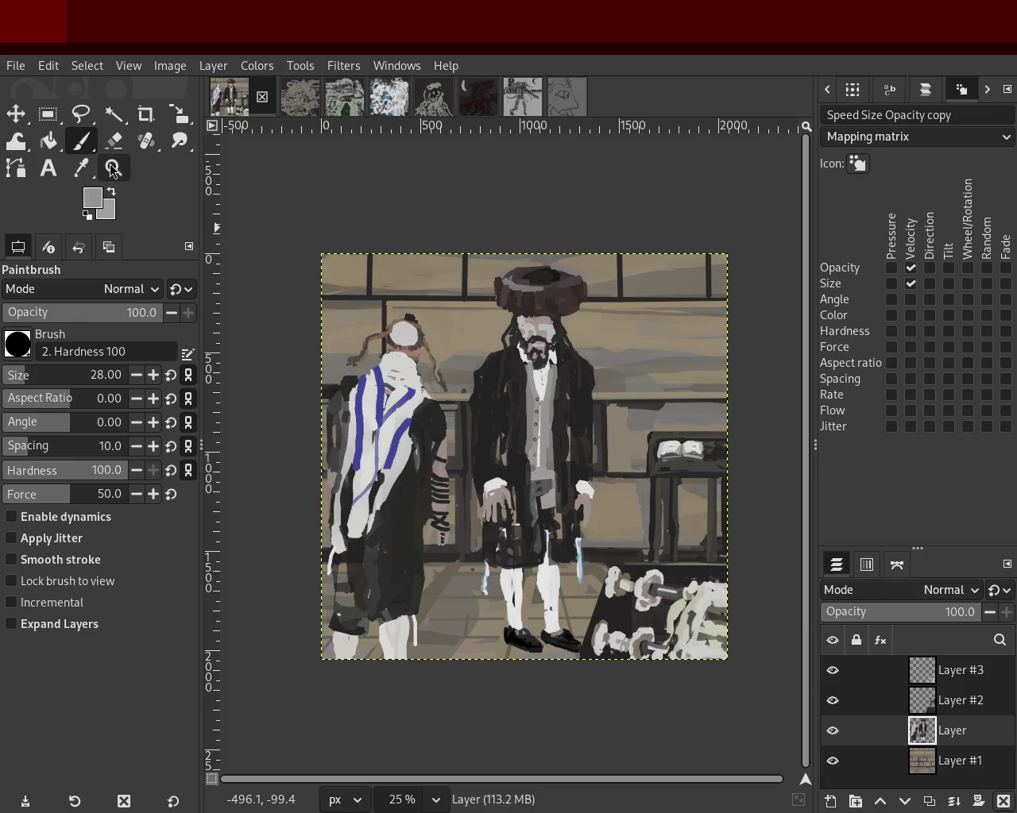
left_click(315, 338)
scroll(318, 341, "up", 1, "ctrl")
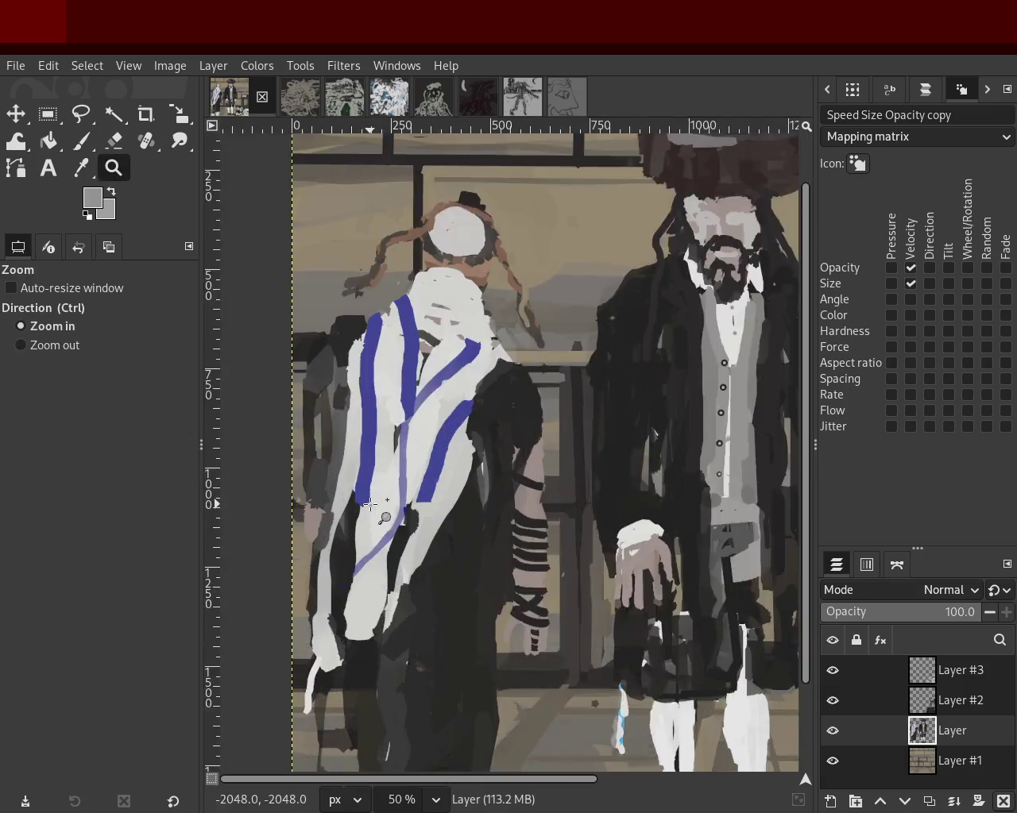
scroll(342, 413, "up", 1, "ctrl")
scroll(364, 496, "down", 2, "ctrl")
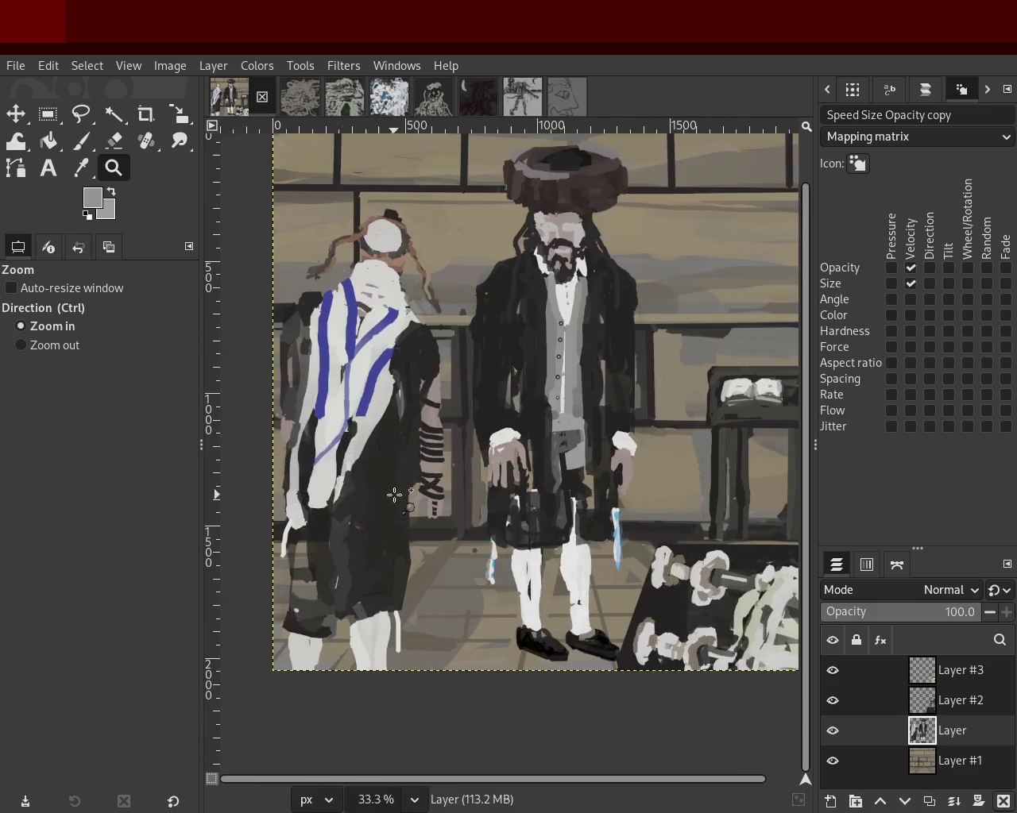
left_click(393, 504)
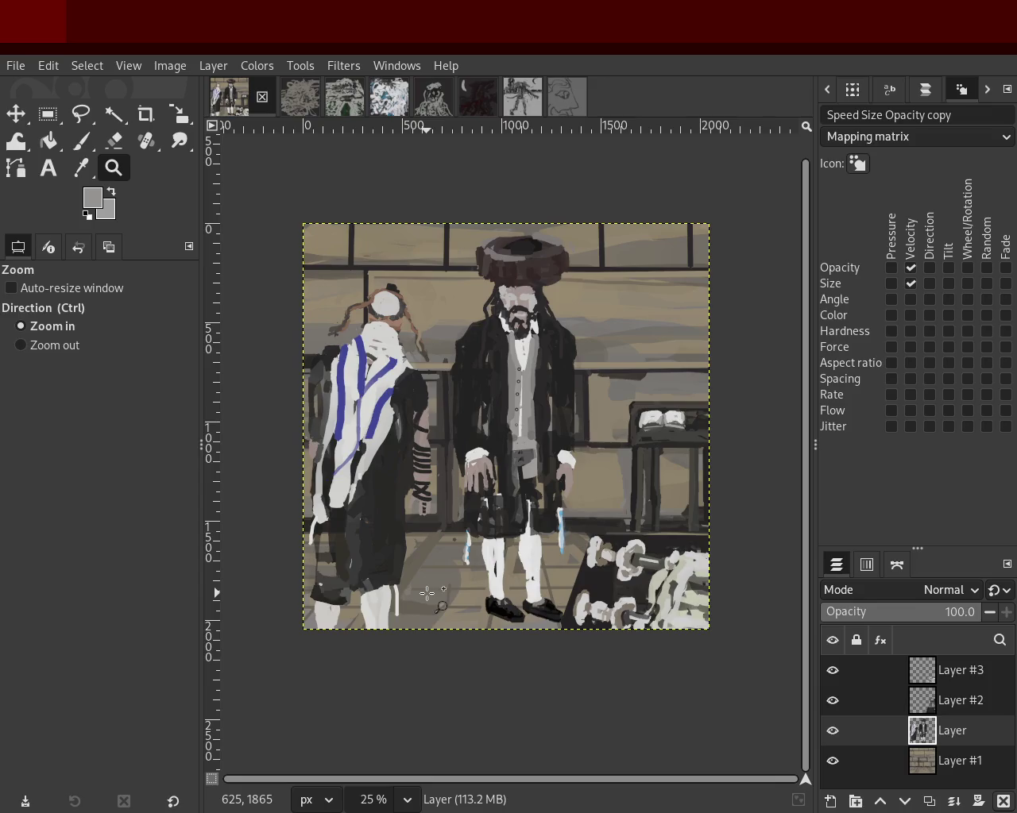
Paint a dark stroke across the left figure's legs, redoing it once, and save as 54.xcf.
left_click(81, 141)
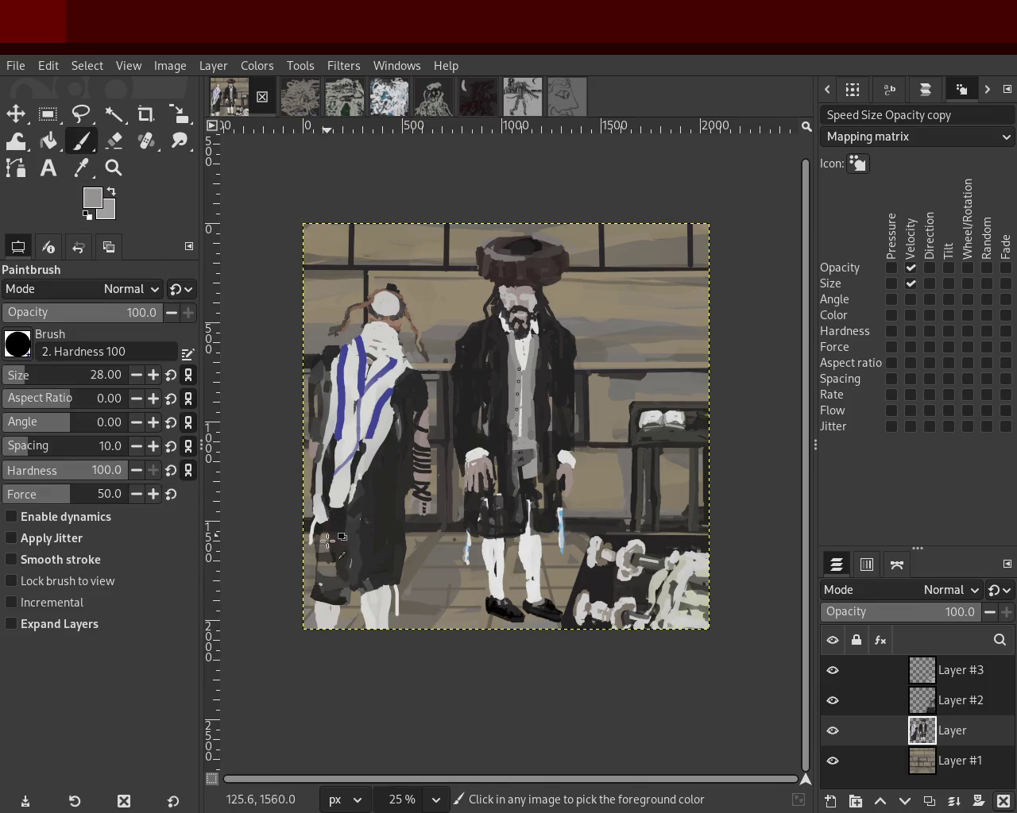
left_click_drag(339, 590, 367, 600)
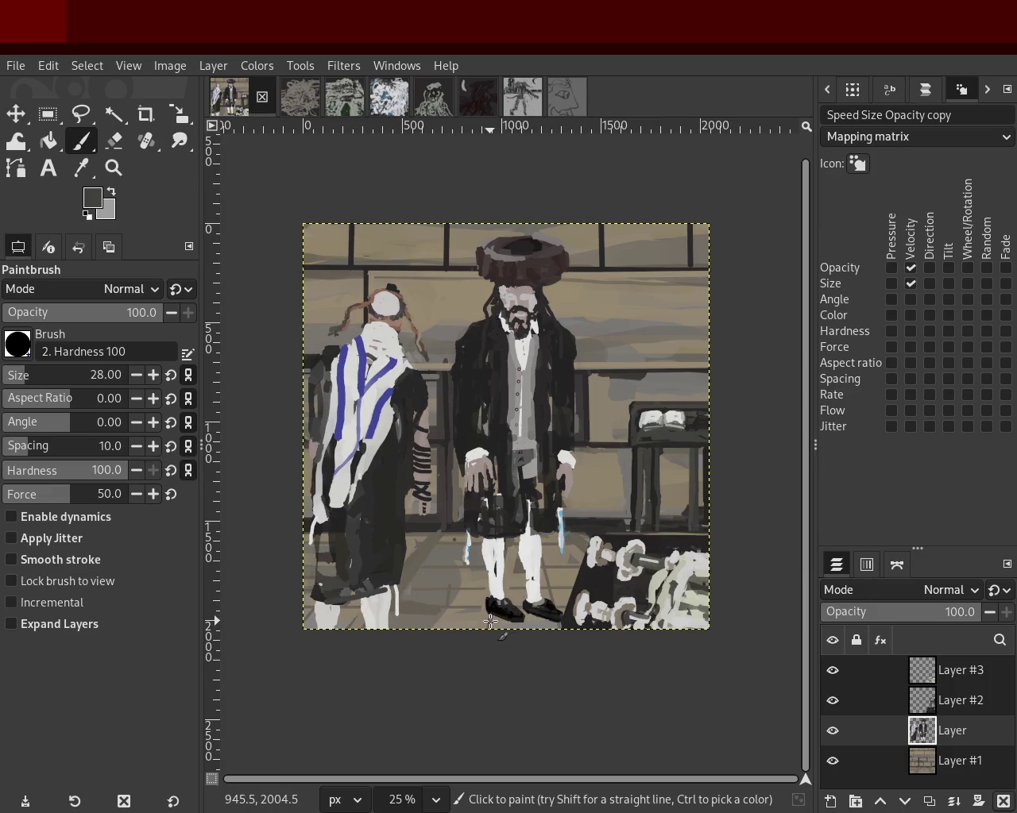
key("ctrl+s")
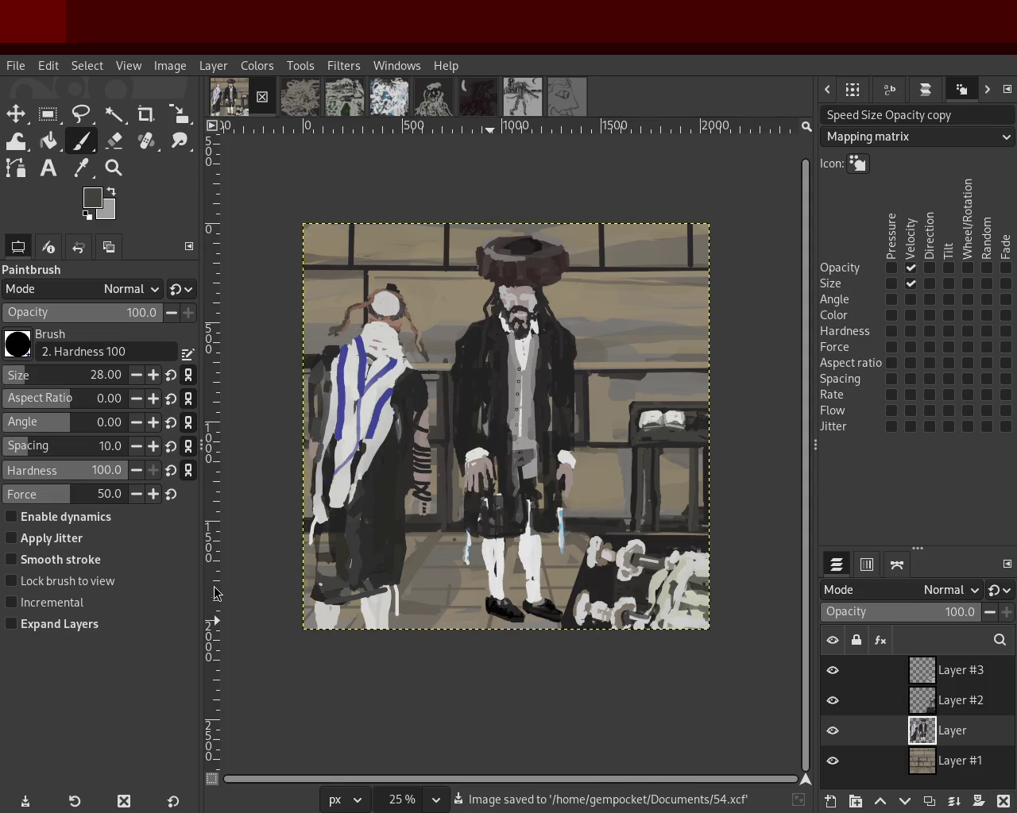
key("ctrl+z")
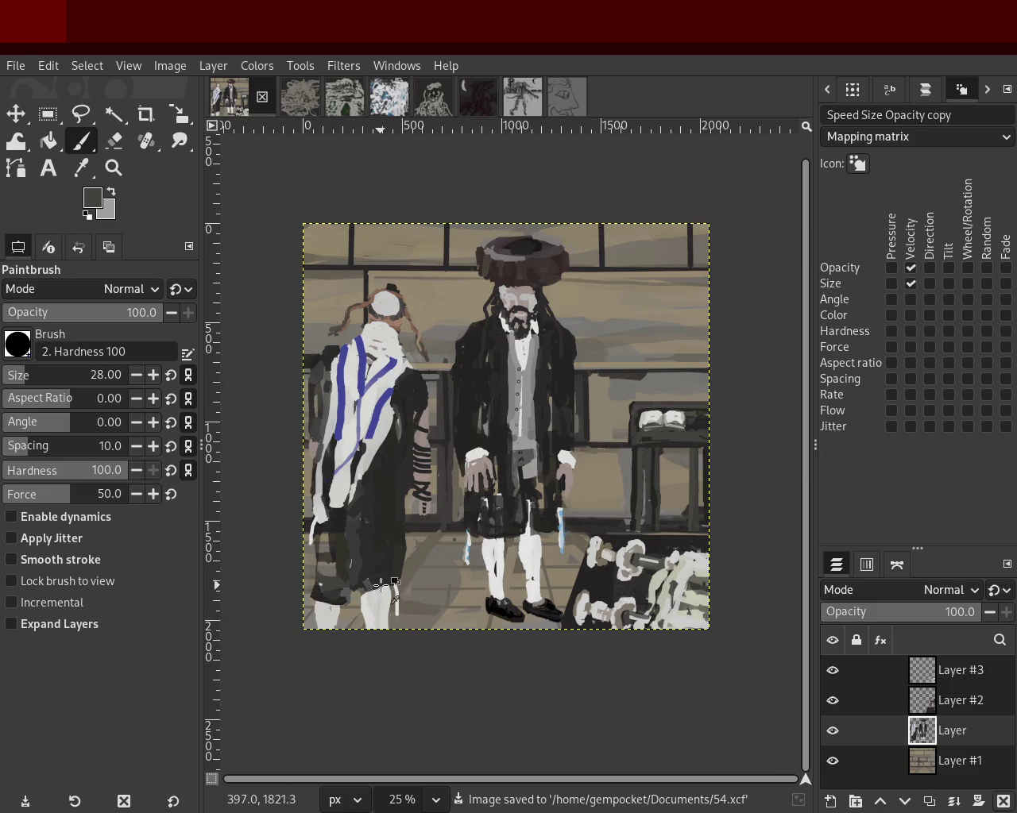
key("ctrl+z")
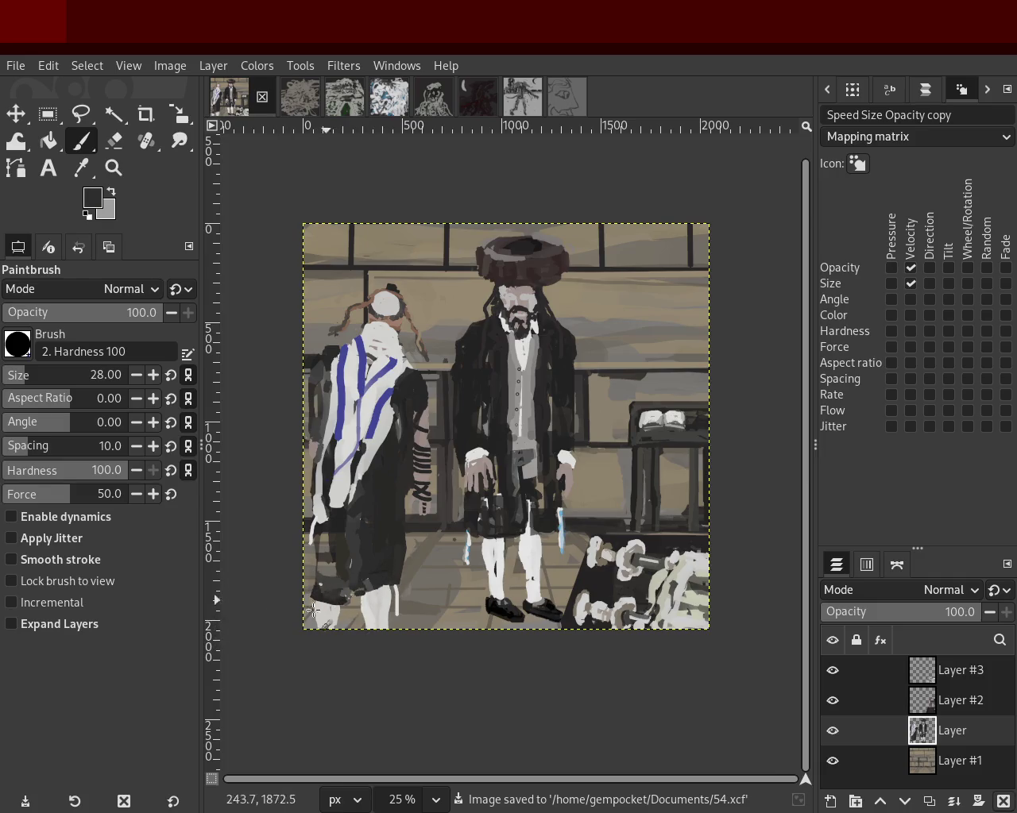
left_click_drag(378, 582, 289, 606)
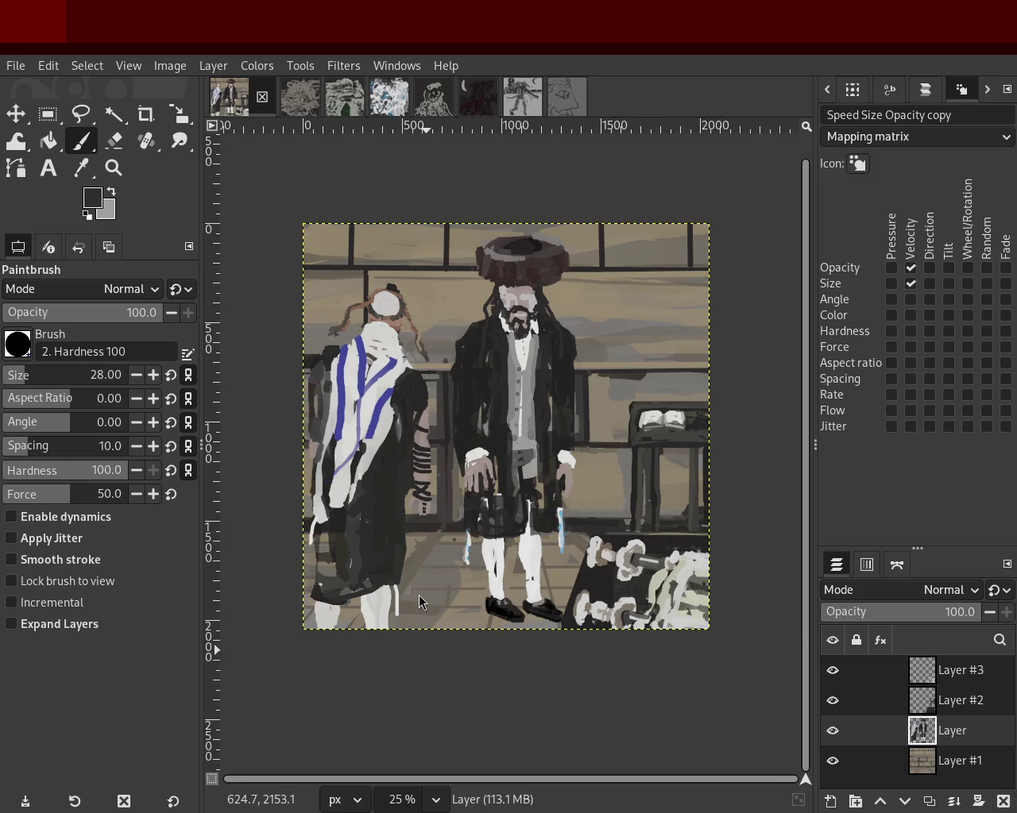
key("ctrl+s")
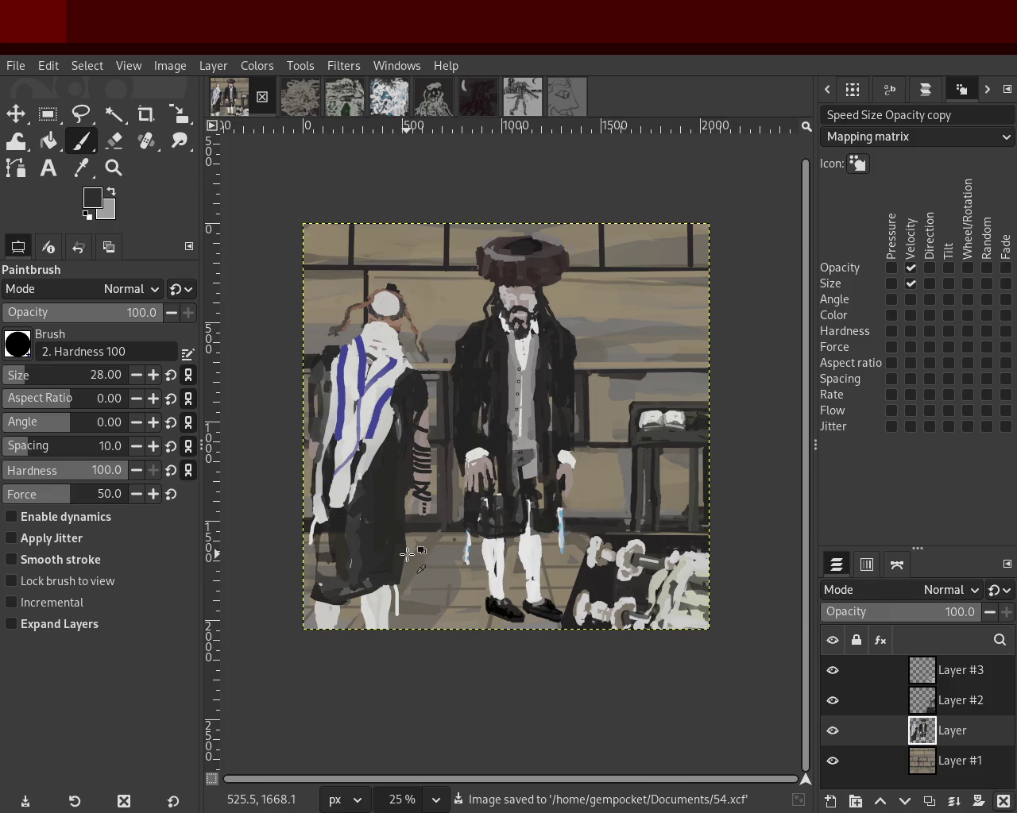
left_click(114, 168)
left_click(432, 378, "ctrl")
left_click(399, 318)
left_click(399, 317)
left_click(398, 318)
left_click(399, 318)
left_click(399, 318)
left_click(399, 318)
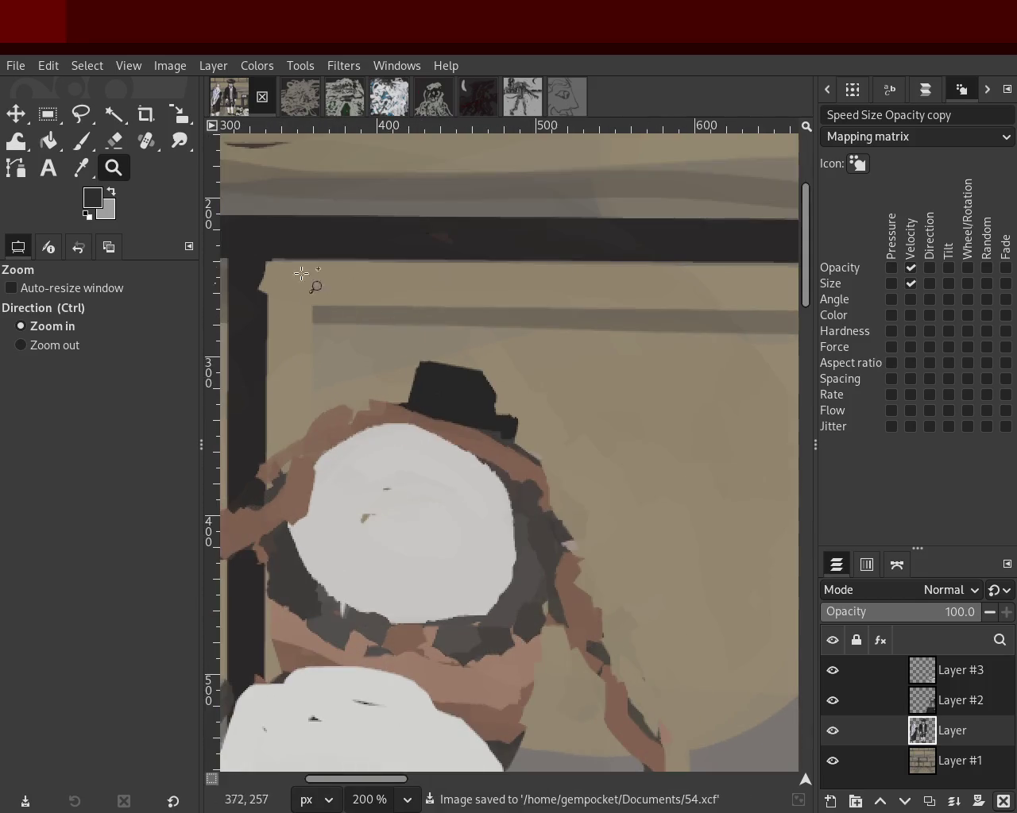
left_click(108, 145)
left_click(429, 400, "ctrl")
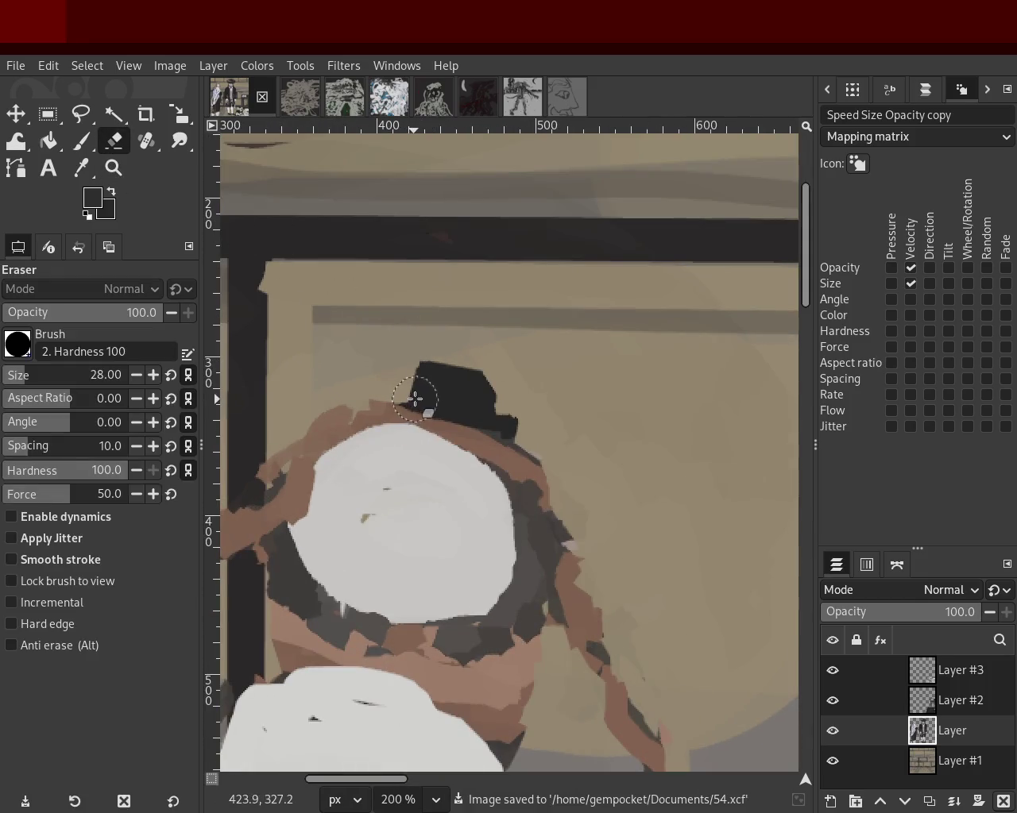
left_click(24, 379)
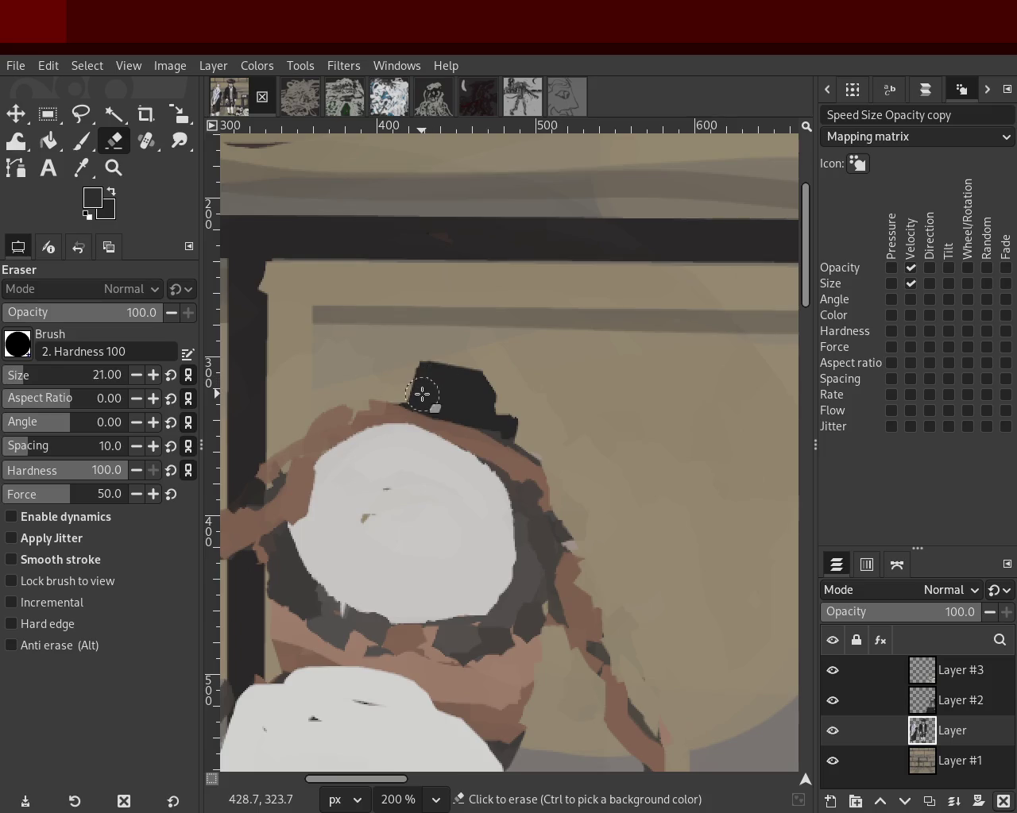
left_click(427, 394)
key("ctrl+z")
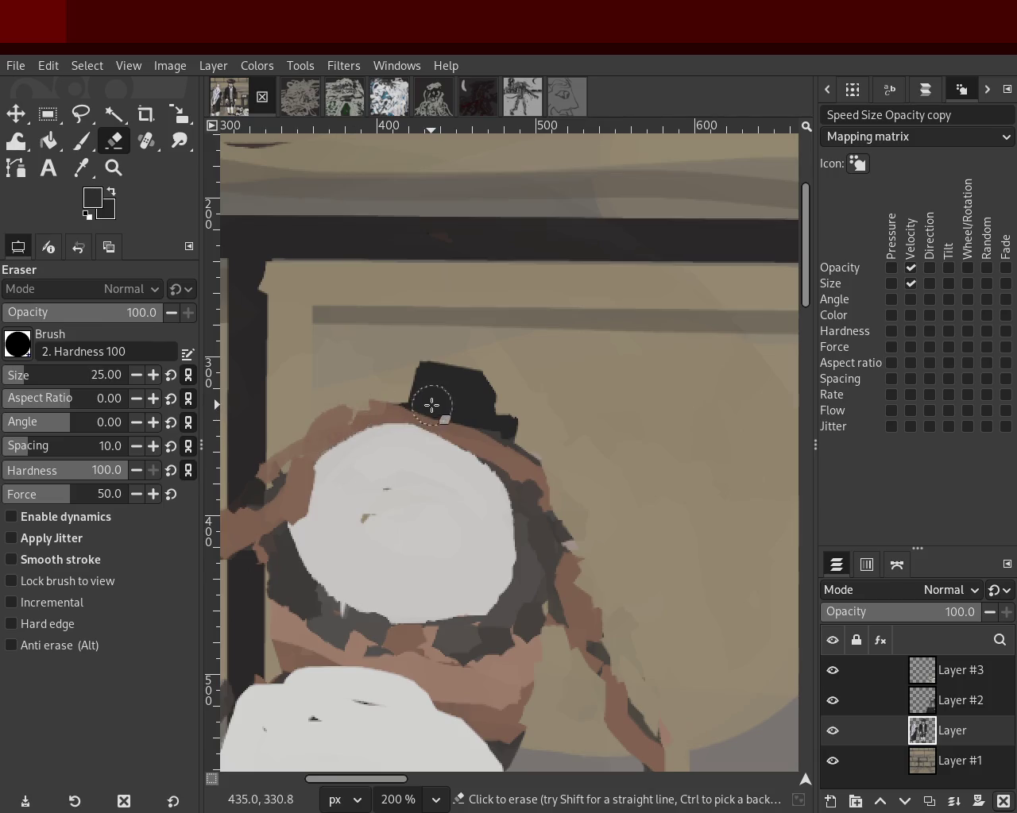
left_click(114, 167)
scroll(437, 367, "down", 1)
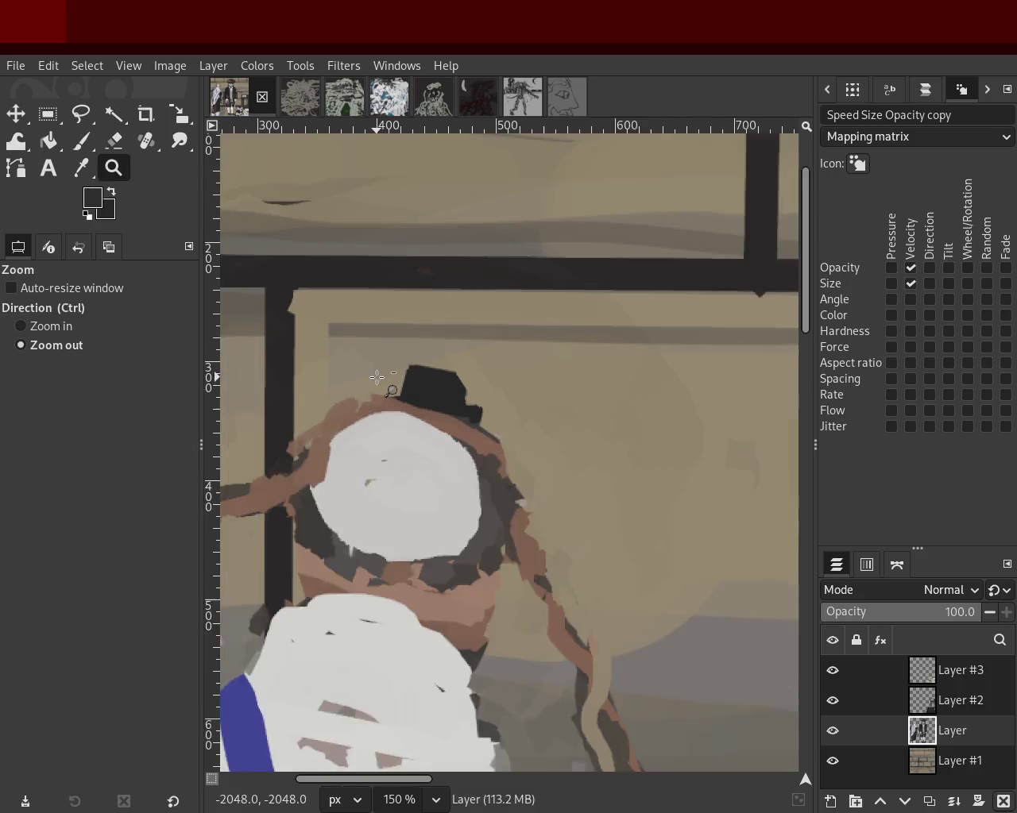
scroll(436, 368, "down", 3)
scroll(437, 368, "down", 1)
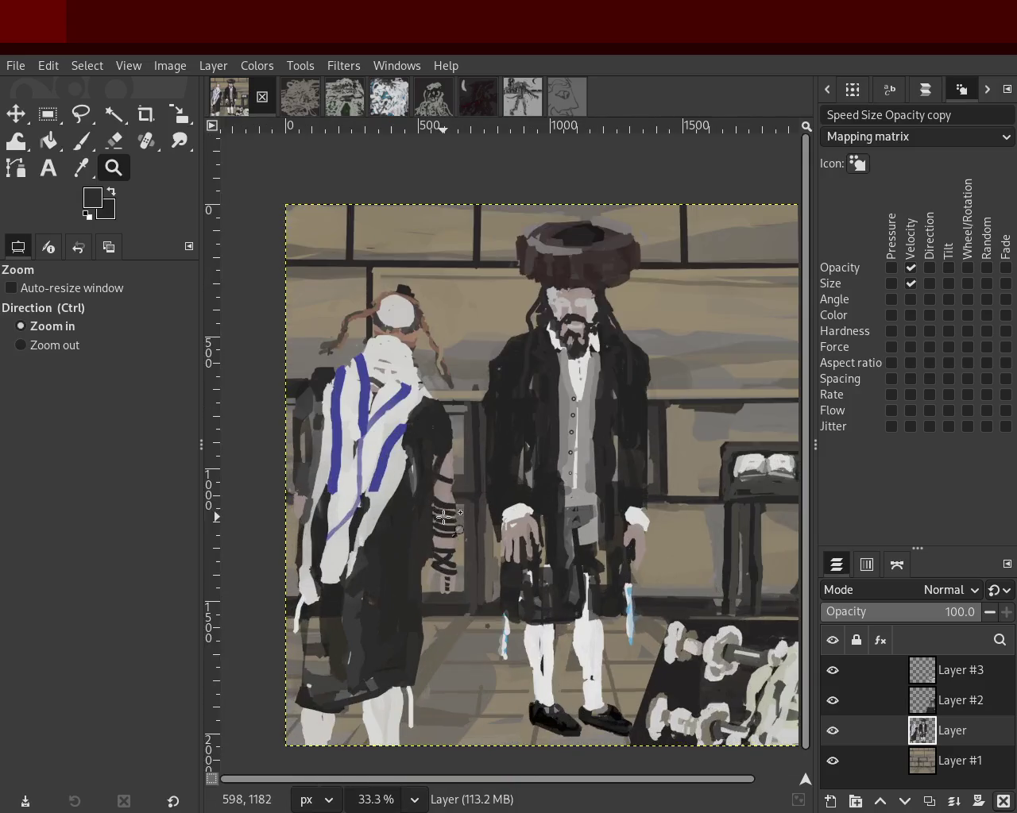
scroll(493, 413, "down", 1)
scroll(516, 437, "up", 1)
scroll(554, 462, "down", 1)
scroll(554, 462, "up", 1)
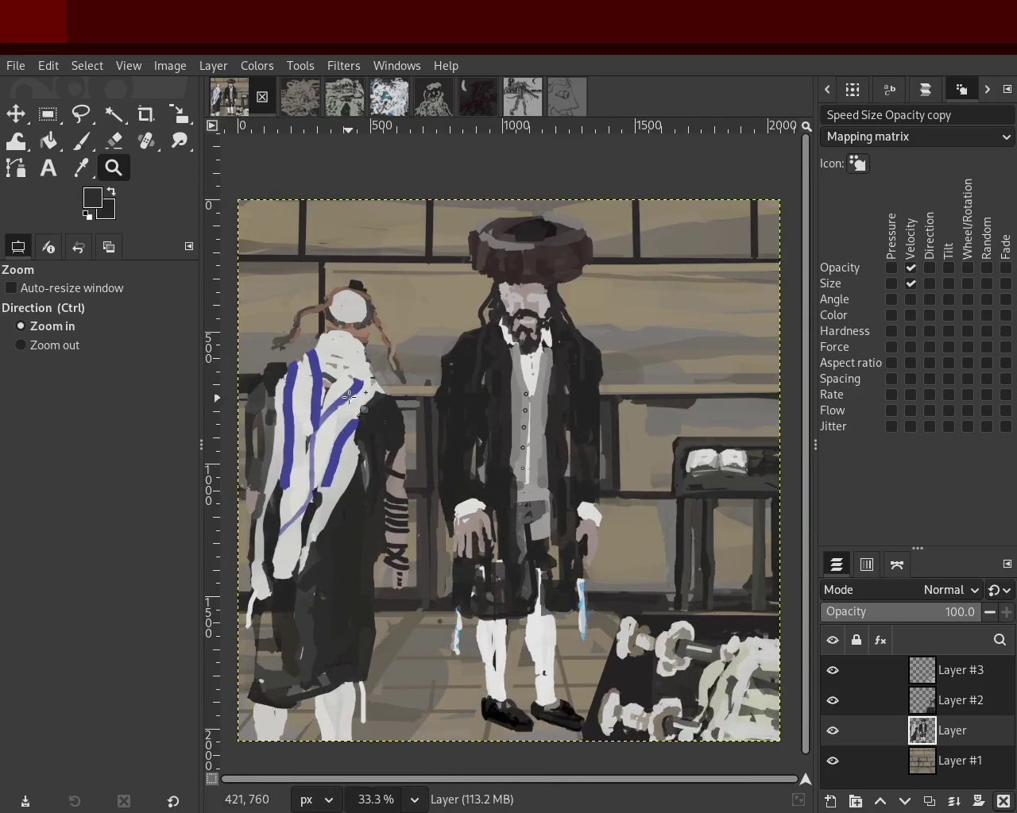
scroll(516, 413, "down", 1)
scroll(516, 413, "up", 1)
scroll(498, 395, "down", 1)
scroll(498, 394, "up", 1)
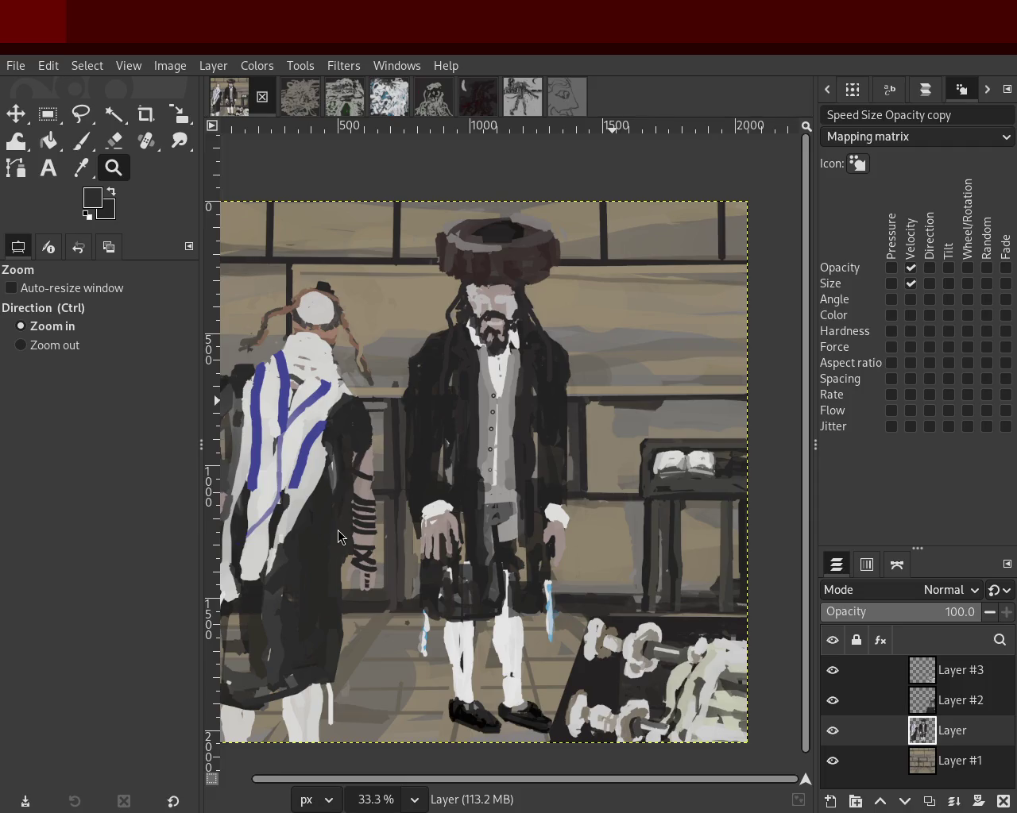
left_click(377, 586, "ctrl")
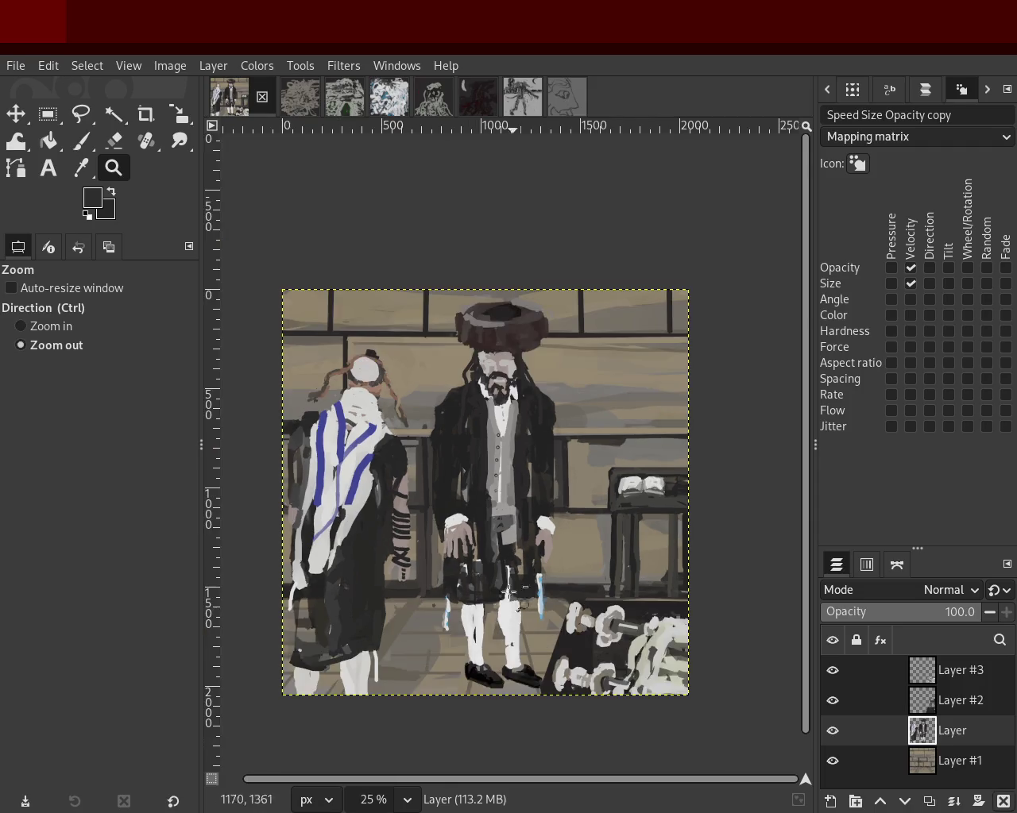
Zoom in close on the central figure's feet and shoes.
double_click(494, 676)
left_click(578, 642)
left_click(578, 642, "ctrl")
double_click(578, 642)
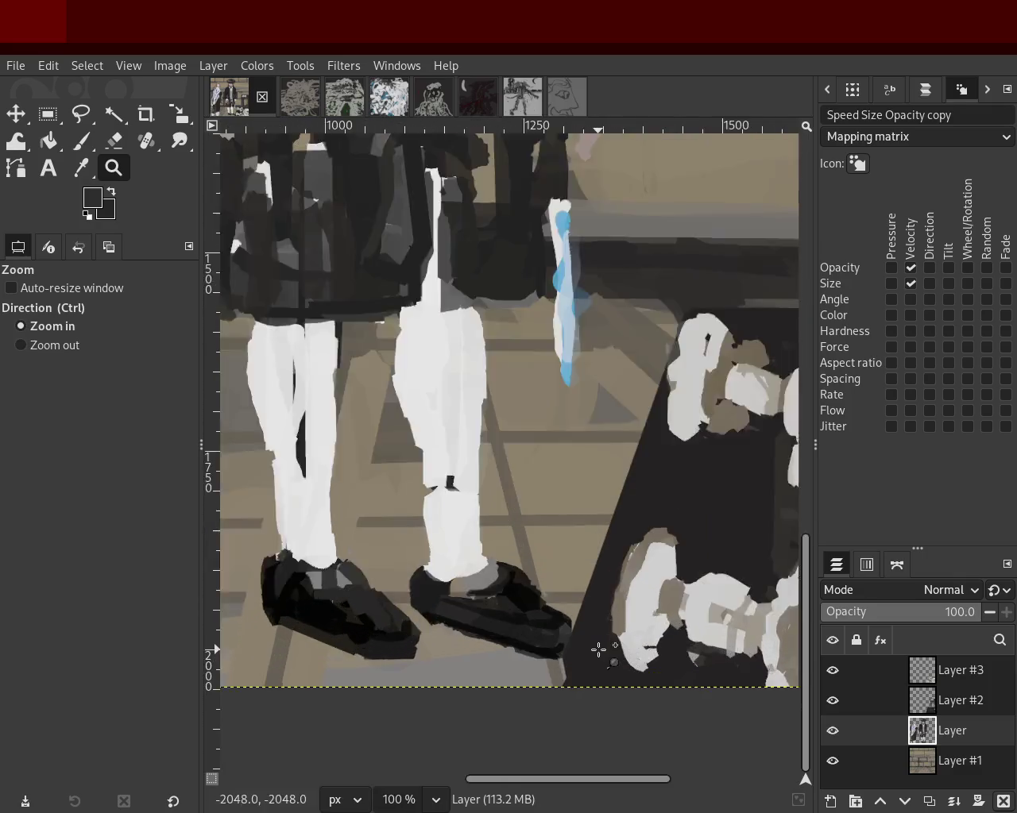
left_click(601, 651)
Switch to the Eraser with size 16 and look over the legs.
left_click(80, 141)
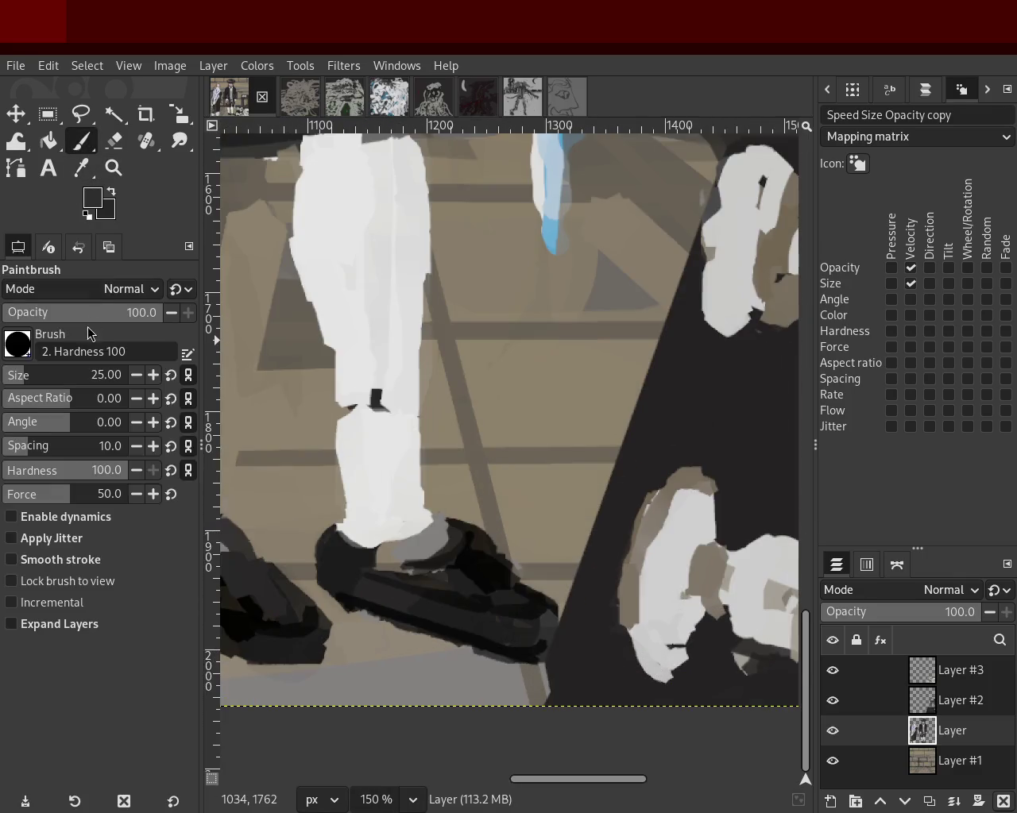
left_click(116, 151)
left_click(17, 375)
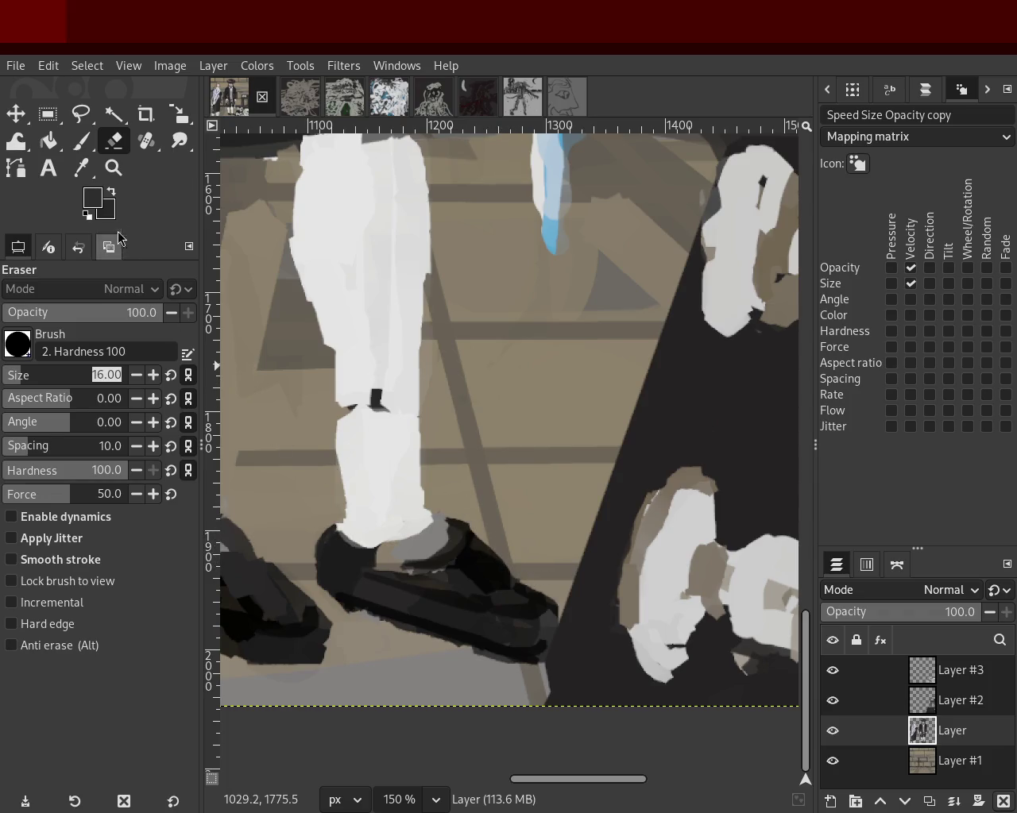
left_click(114, 167)
scroll(300, 397, "down", 3)
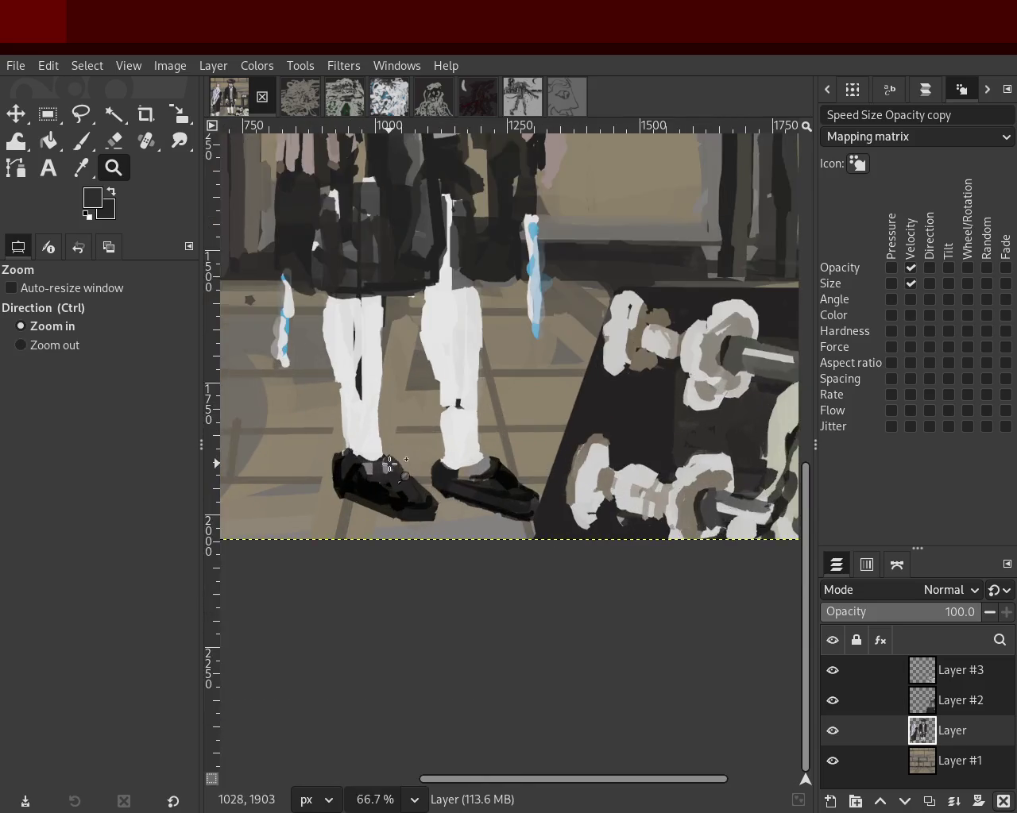
scroll(301, 397, "up", 4)
left_click(114, 141)
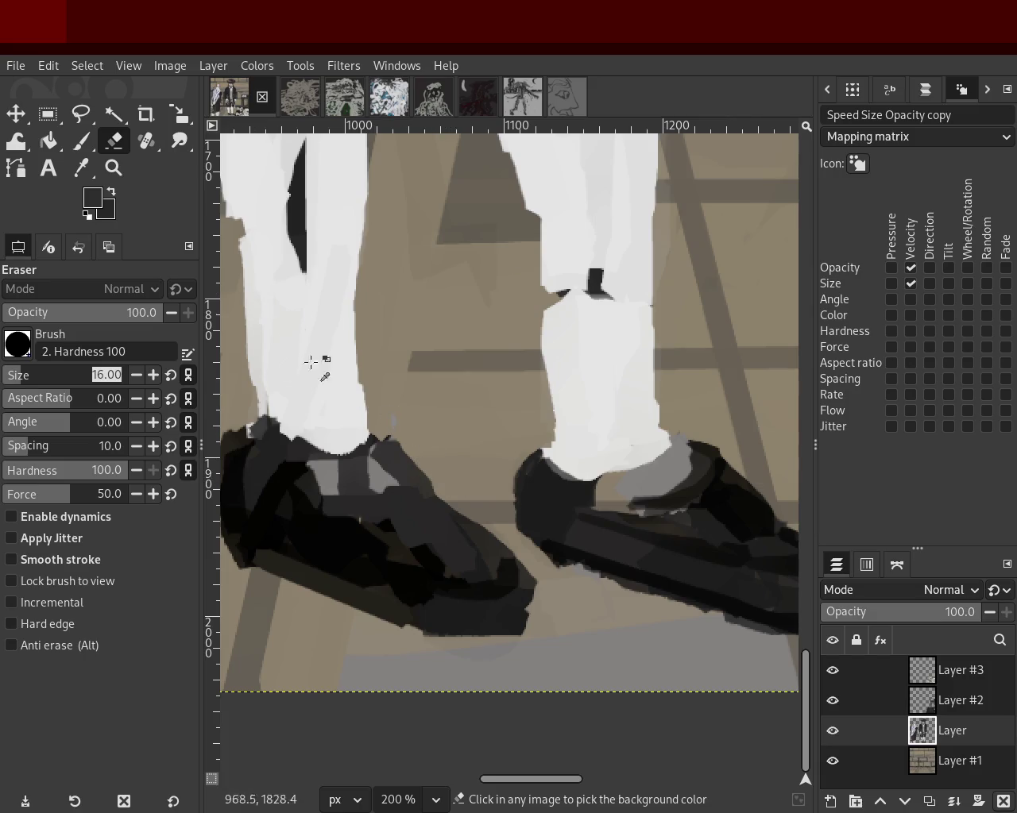
Zoom out from the shoes to see the lower part of the painting.
key("z")
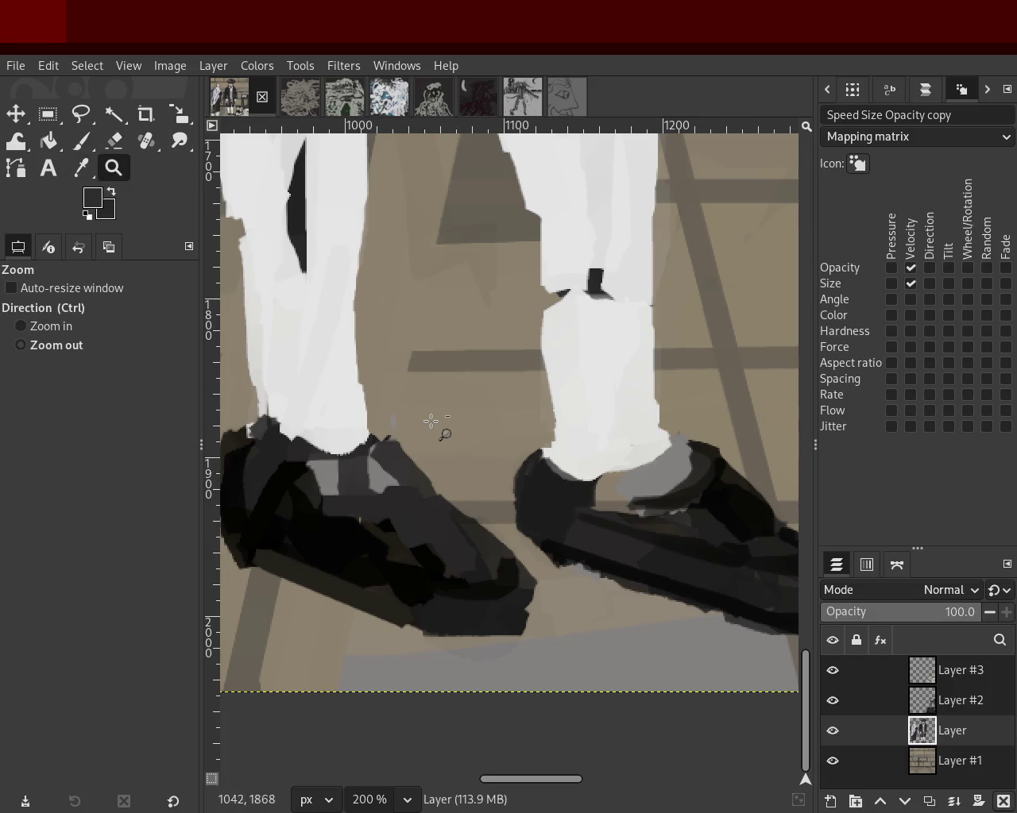
left_click(431, 427)
left_click(431, 427)
left_click(431, 426)
left_click(551, 435)
left_click(550, 435)
left_click(494, 387, "ctrl")
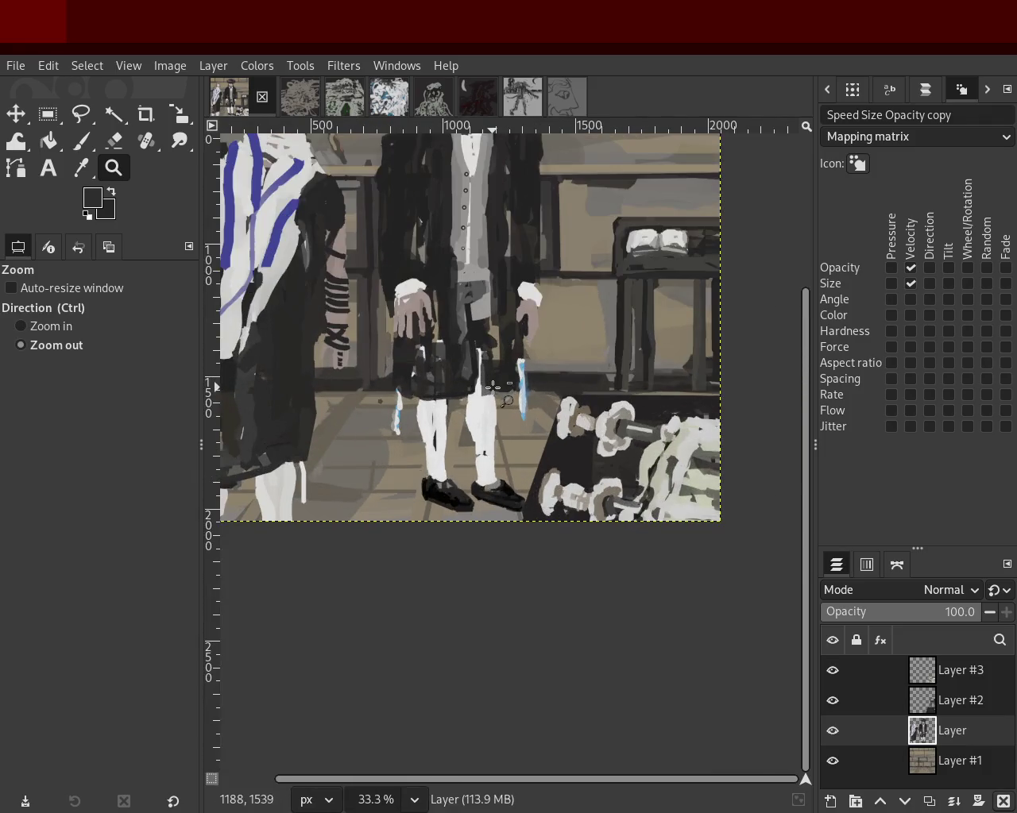
left_click(493, 387)
left_click(493, 387, "ctrl")
Save the painting as 54.xcf and zoom back in on the trouser leg.
key("ctrl+s")
left_click(532, 581)
left_click(501, 395, "ctrl")
left_click(501, 395, "ctrl")
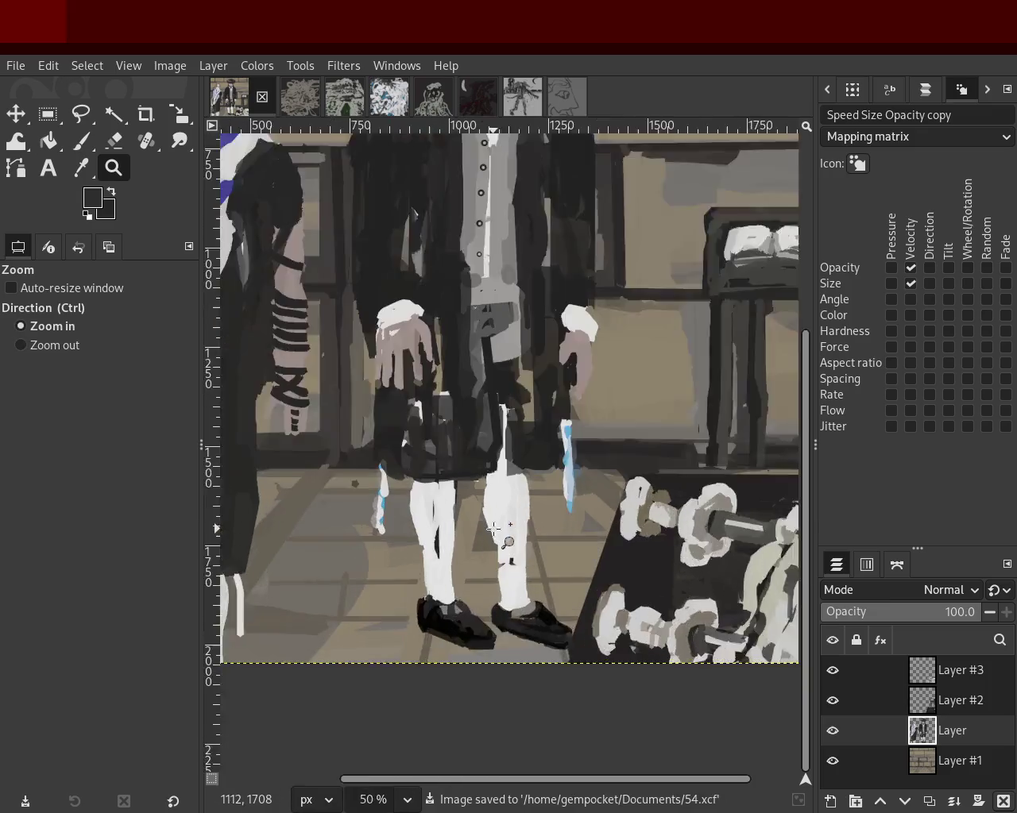
With the Paintbrush and the trouser's light grey, paint over the gap on the trouser edge.
left_click(495, 527, "ctrl")
left_click(495, 526, "ctrl")
left_click(495, 527, "ctrl")
left_click(495, 526, "ctrl")
left_click(80, 141)
left_click(542, 445, "ctrl")
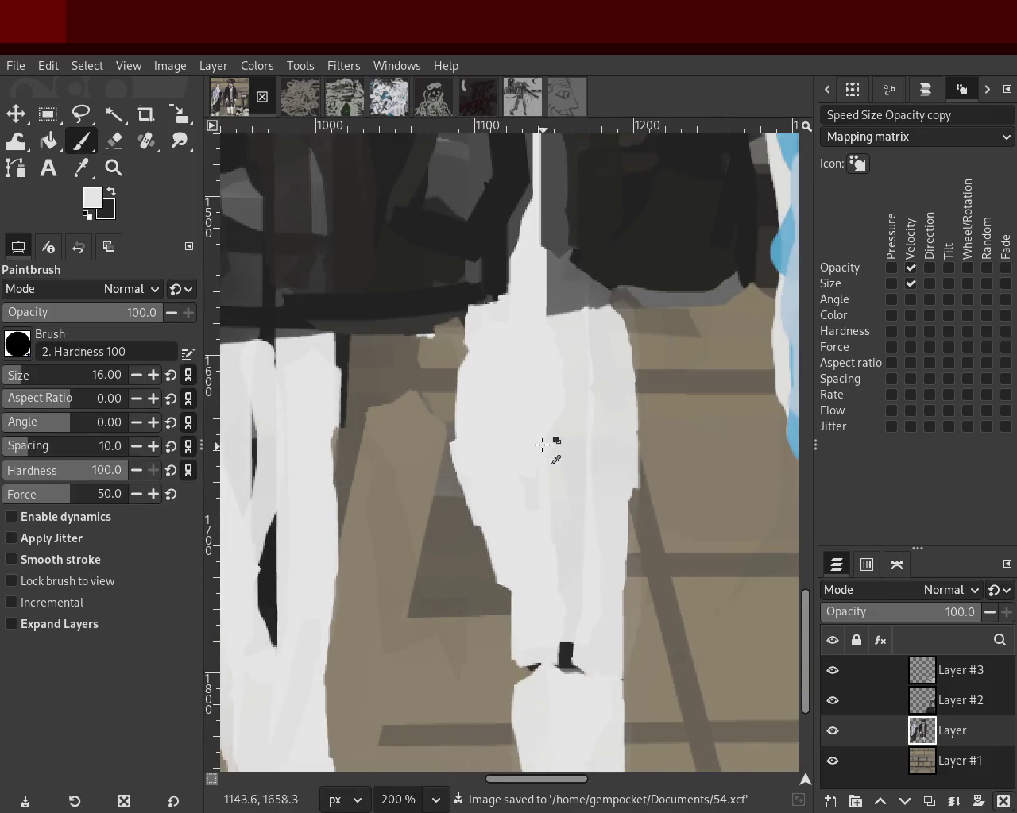
left_click_drag(477, 324, 465, 365)
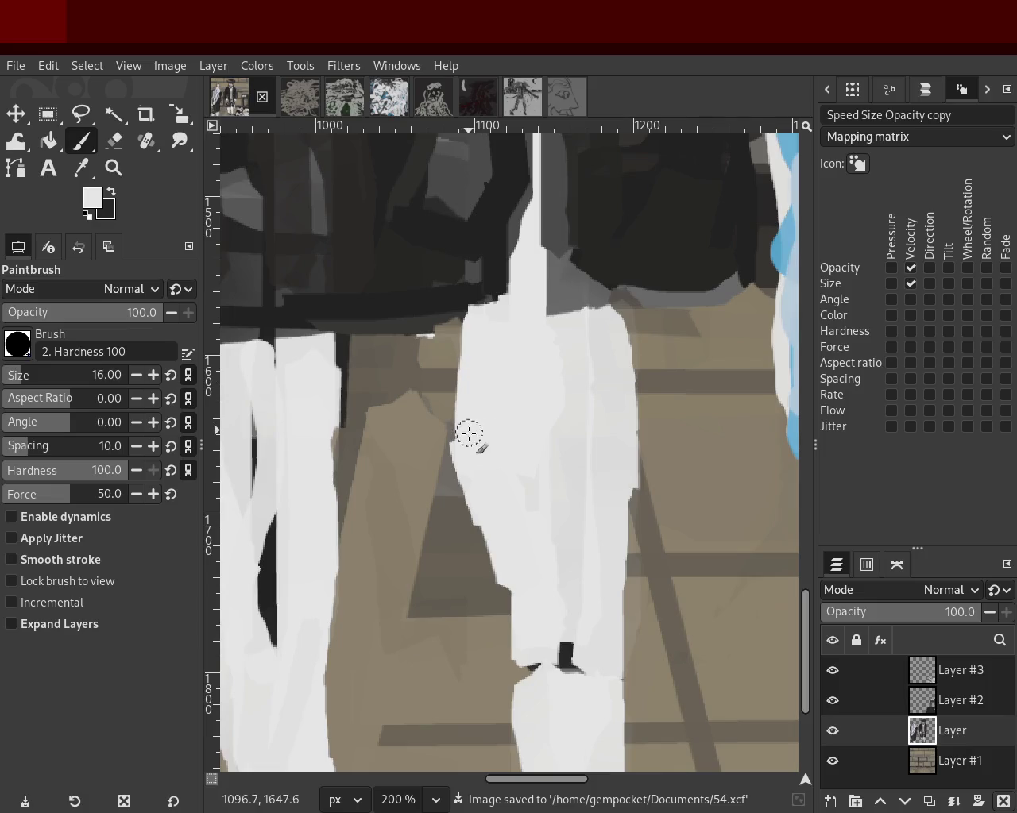
Zoom in on the trouser edge pixels, then back out to see both legs.
key("z")
left_click(483, 519)
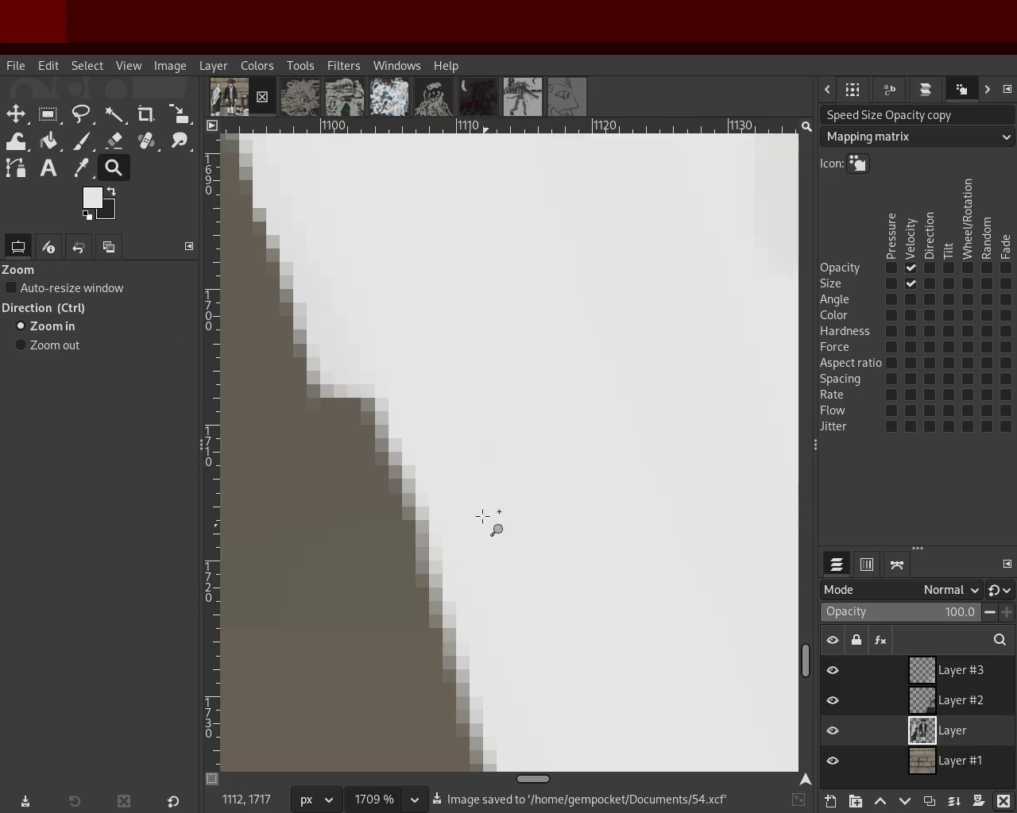
left_click(481, 454, "ctrl")
left_click(477, 455, "ctrl")
left_click(477, 455, "ctrl")
left_click(477, 455, "ctrl")
left_click(487, 421)
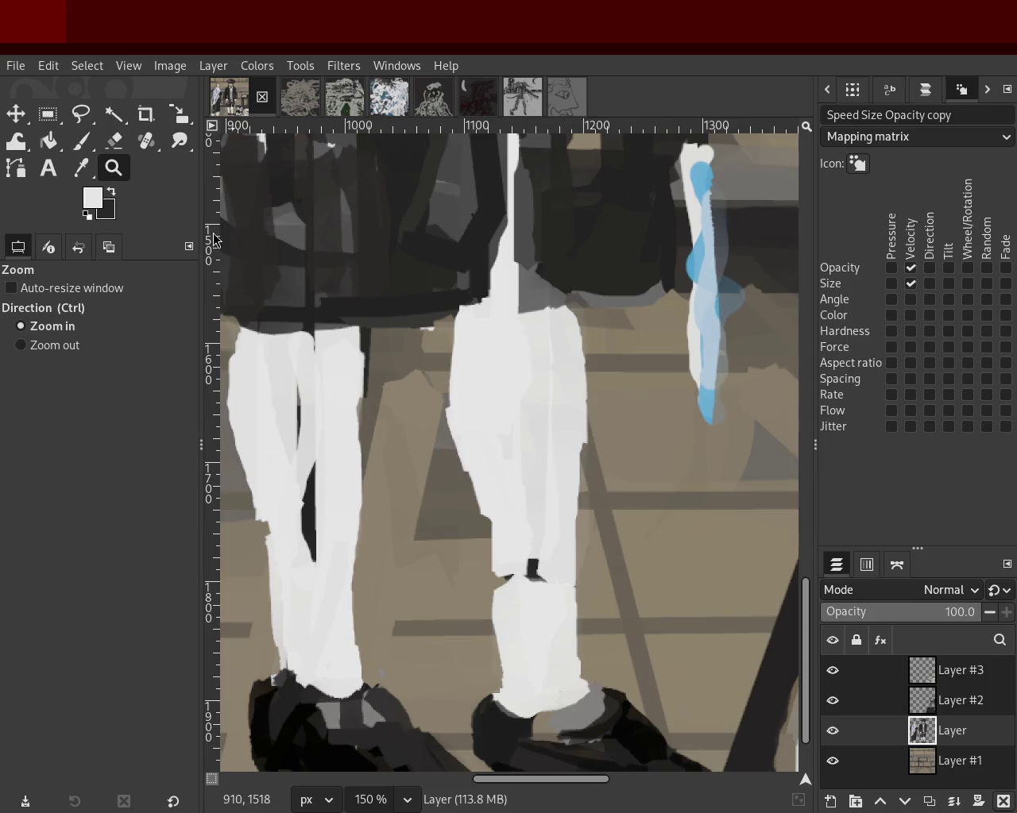
Erase a strip along the trouser leg's left edge, undoing a right-edge stroke.
key("shift+e")
left_click_drag(481, 528, 446, 410)
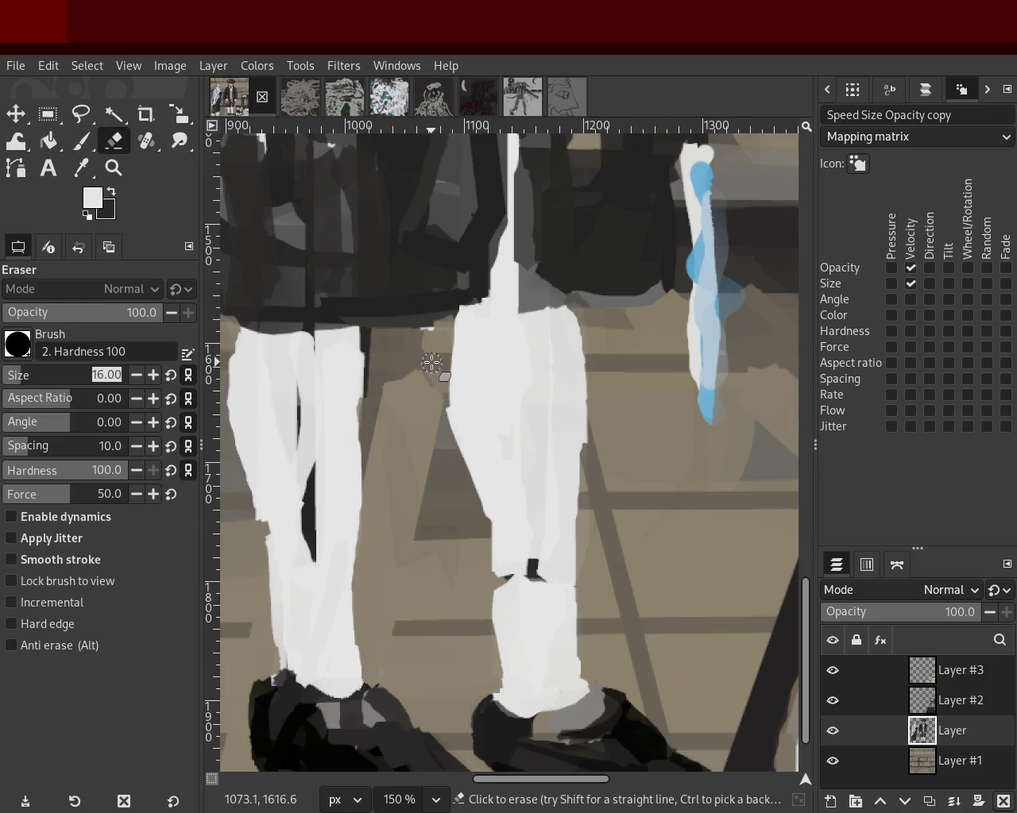
left_click_drag(585, 314, 577, 515)
key("ctrl+z")
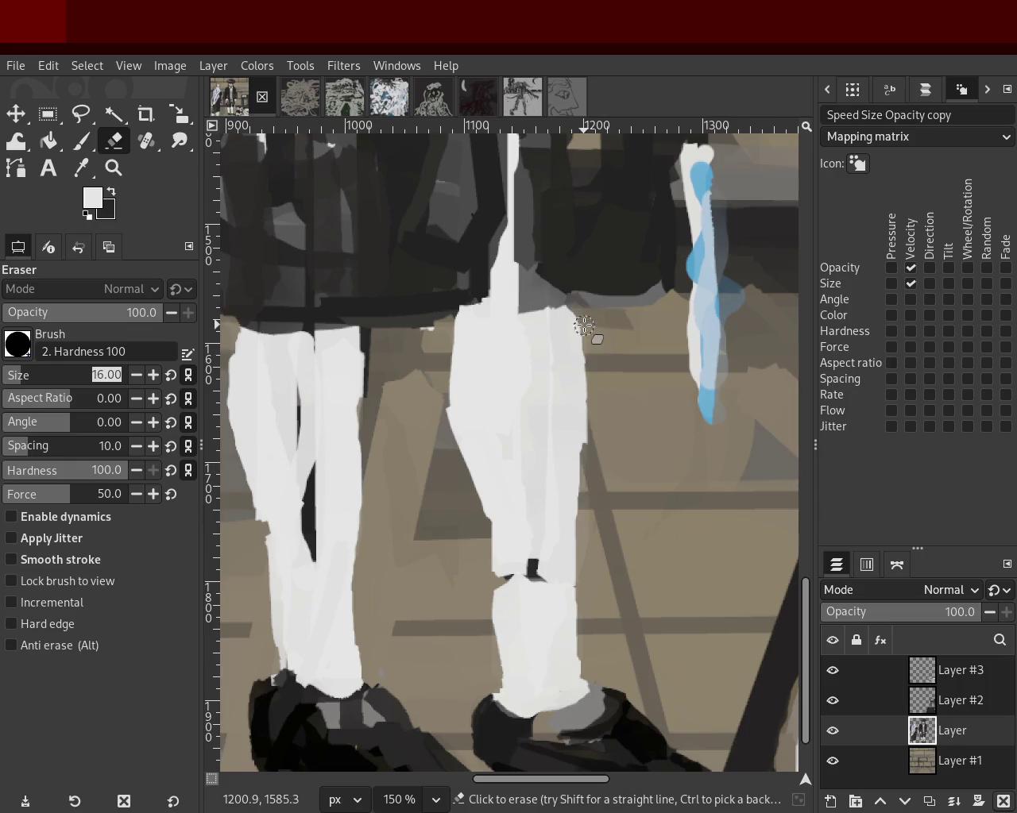
key("z")
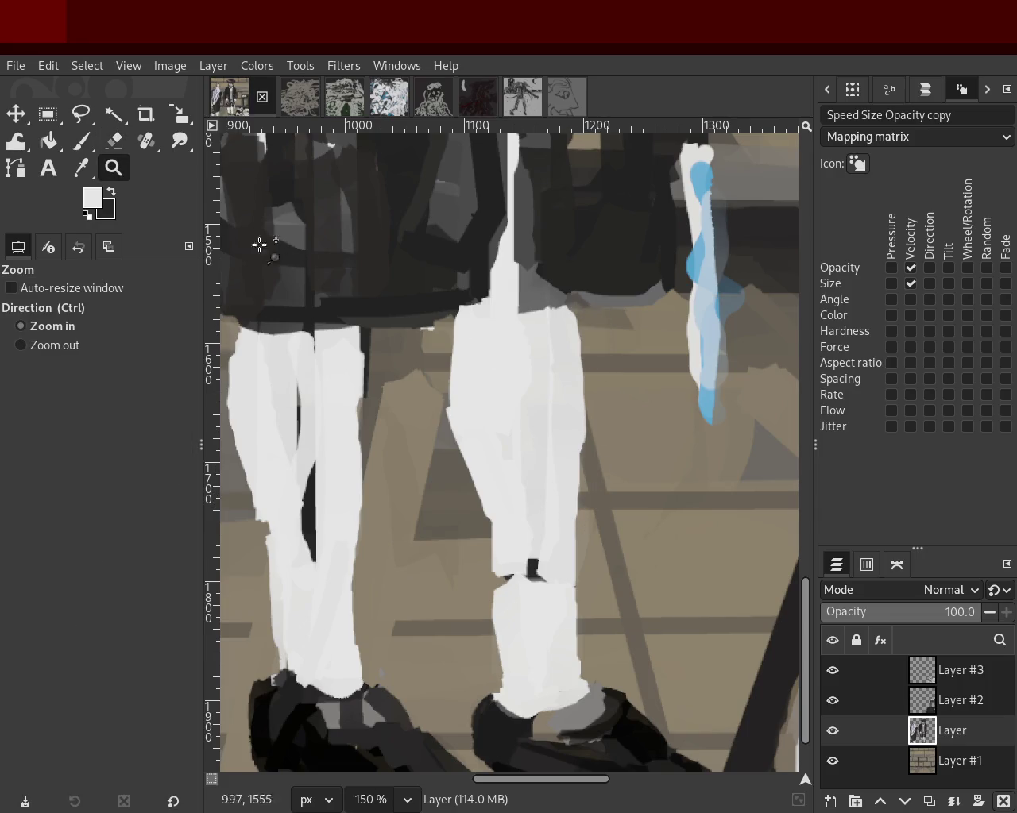
left_click(115, 143)
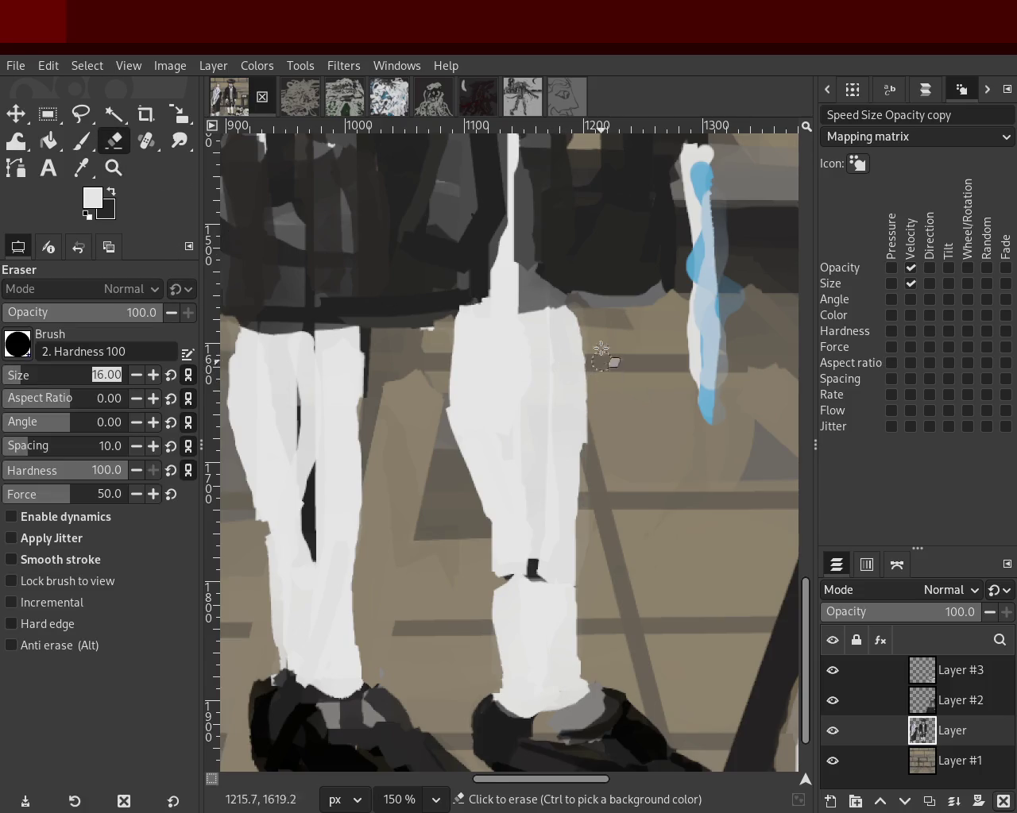
Erase along the trouser leg's right edge, retrying the stroke several times.
left_click_drag(582, 316, 585, 466)
key("ctrl+z")
left_click_drag(586, 325, 585, 504)
key("ctrl+z")
left_click_drag(586, 330, 585, 514)
key("ctrl+z")
left_click_drag(586, 322, 588, 445)
key("ctrl+z")
left_click_drag(585, 370, 586, 508)
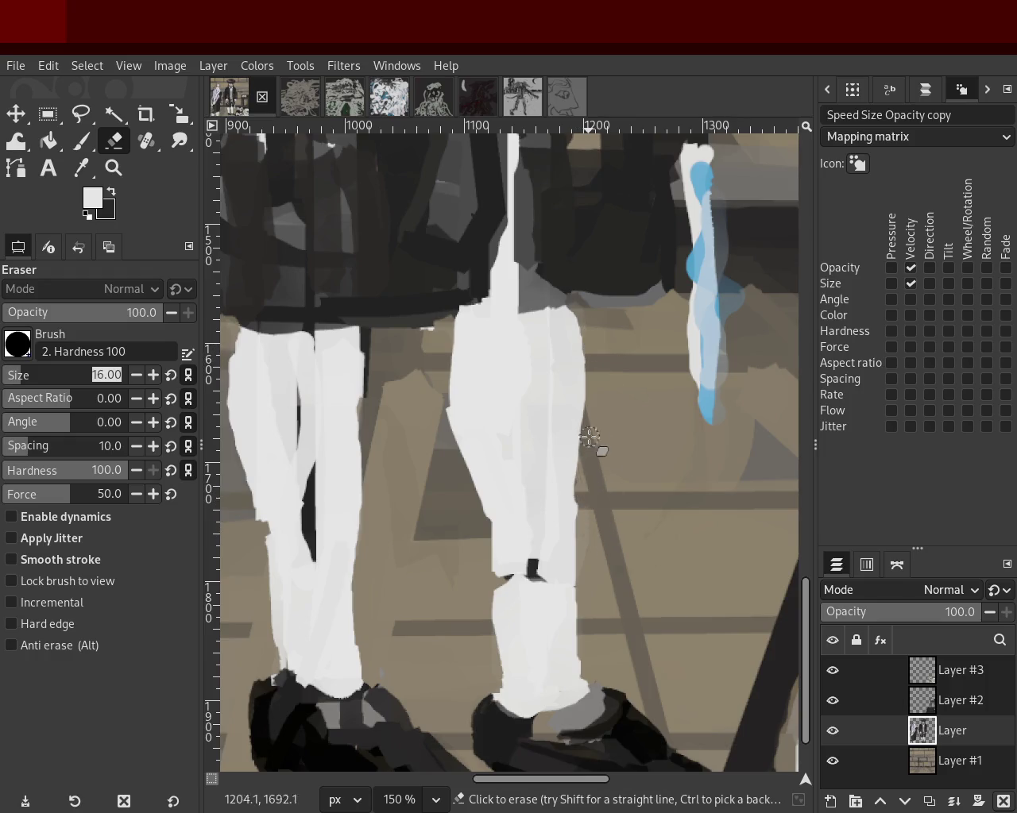
key("ctrl+z")
left_click_drag(586, 318, 593, 472)
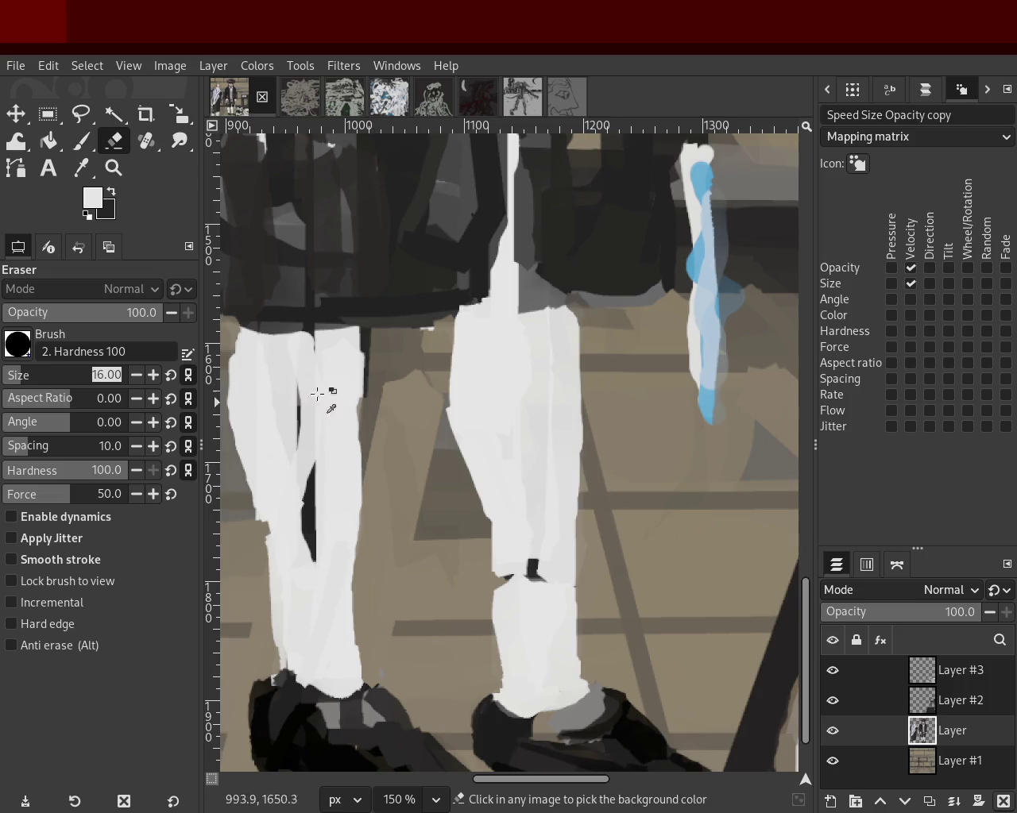
Switch from the Eraser back to the Paintbrush.
key("p")
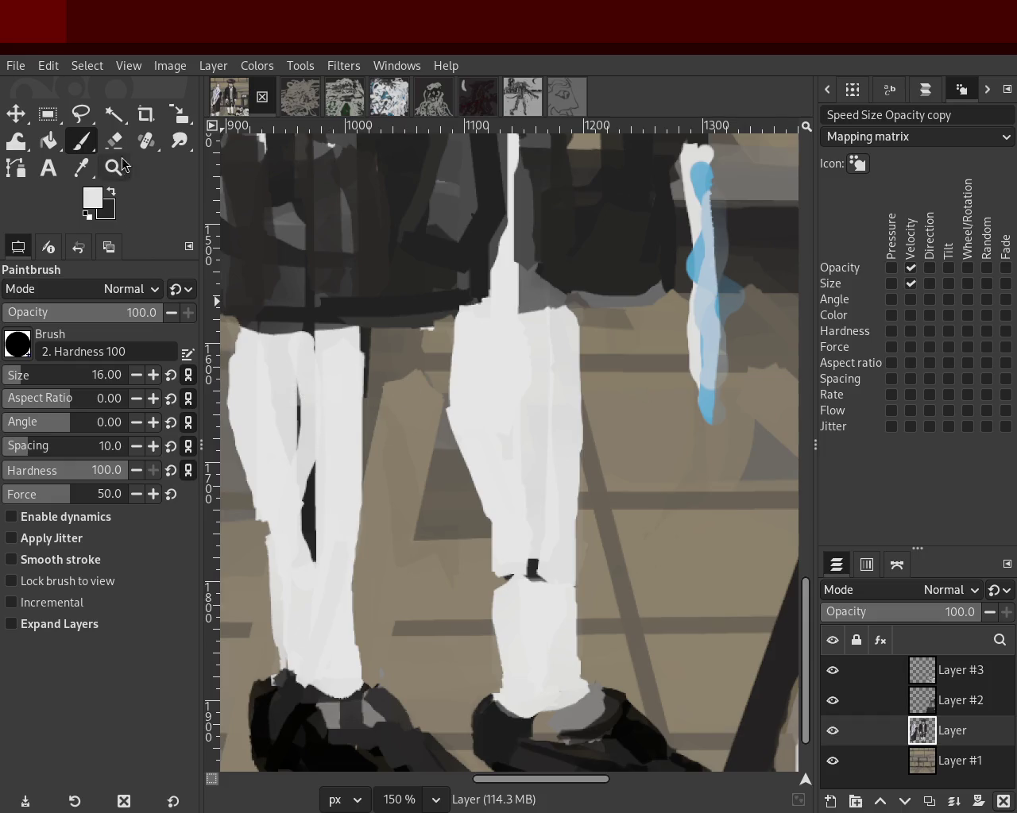
key("shift+e")
left_click(399, 429)
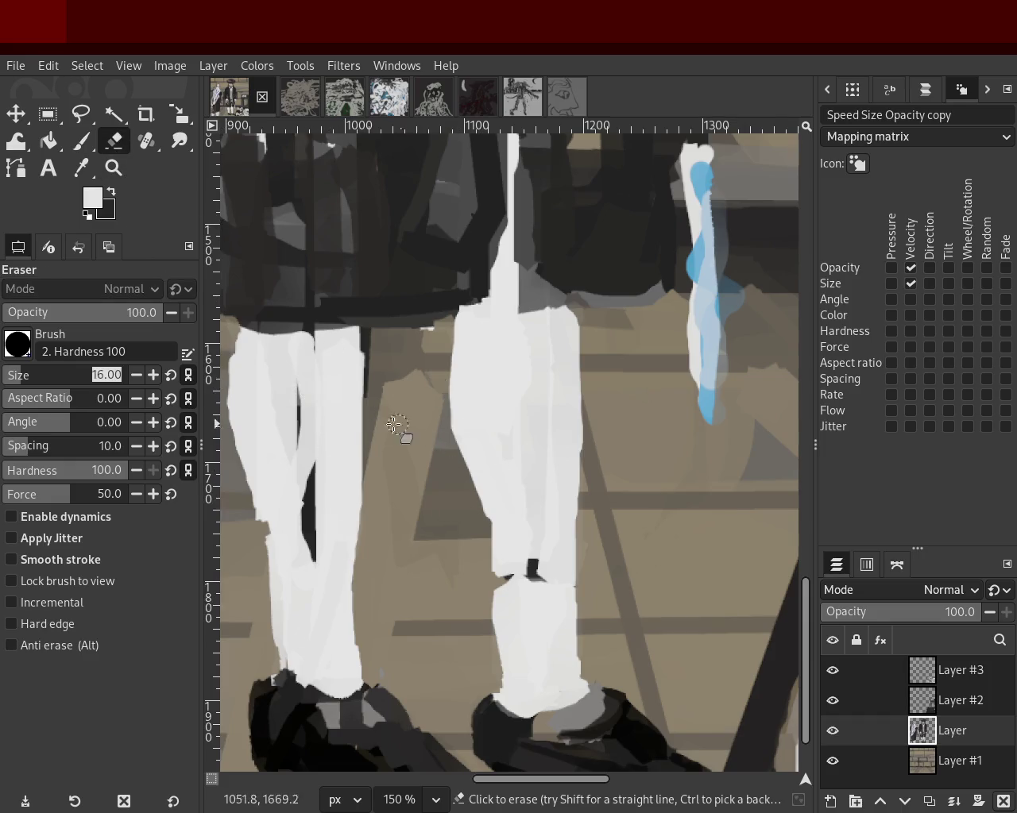
left_click(78, 144)
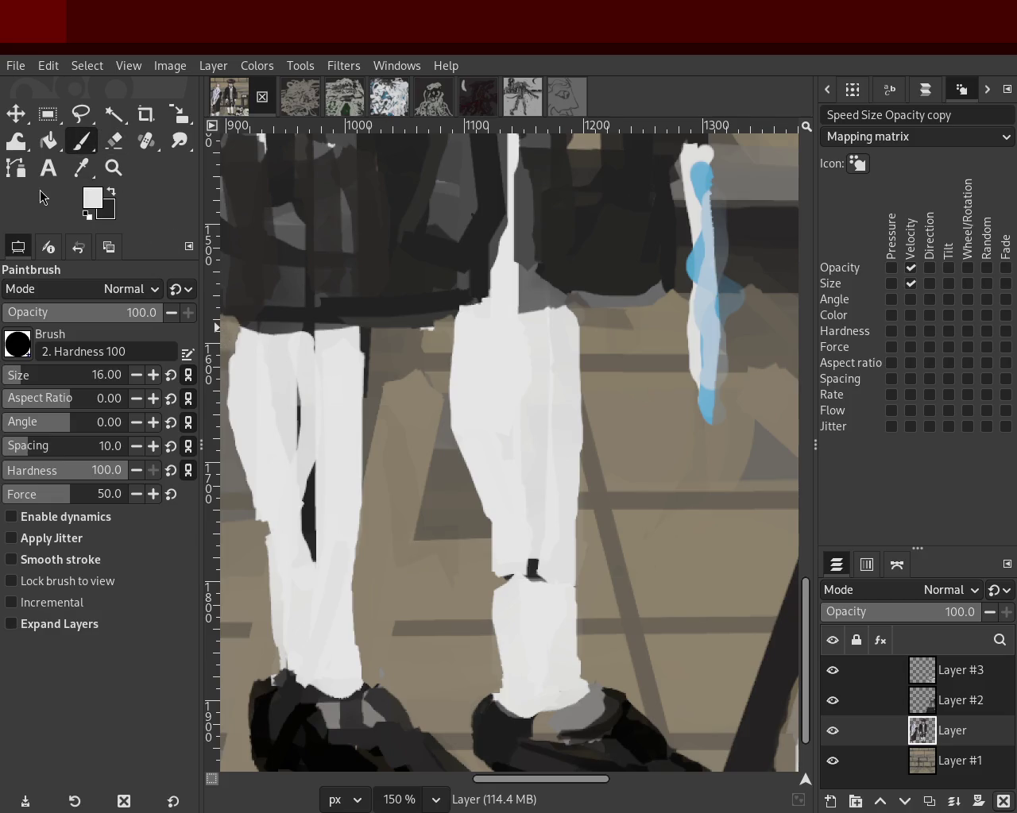
left_click(114, 167)
scroll(522, 482, "down", 2)
scroll(271, 305, "up", 3)
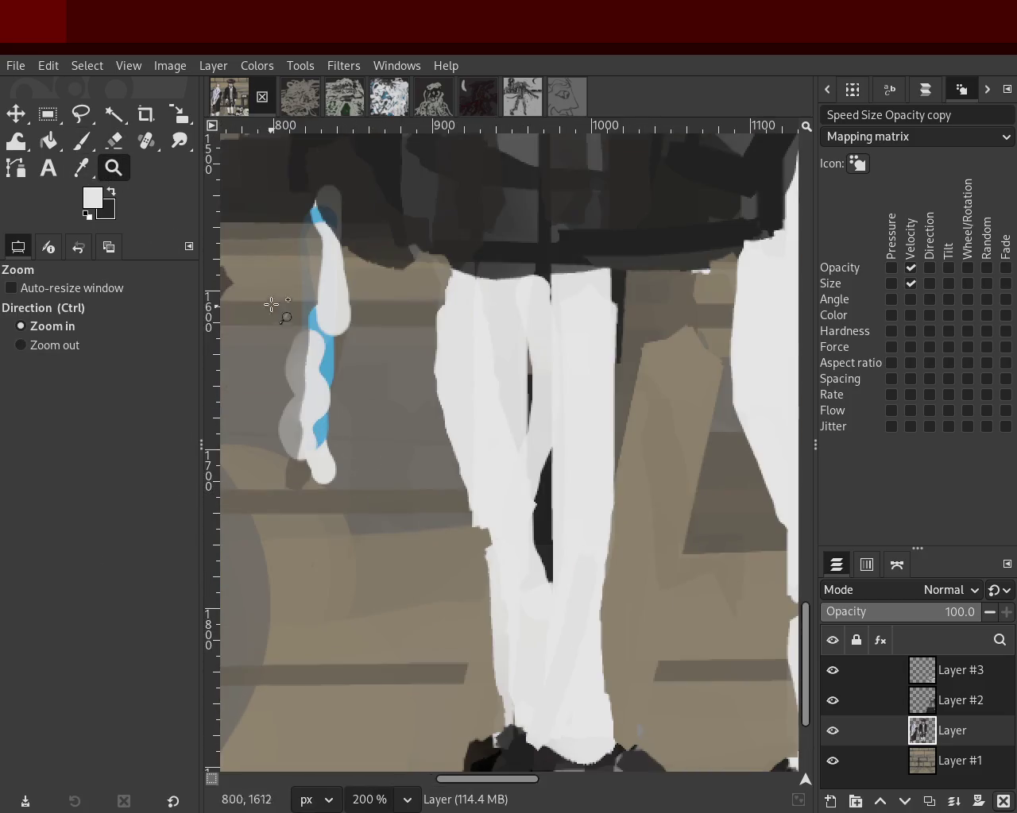
left_click(82, 145)
Paint white over the trouser leg's top and widen its left edge.
left_click_drag(449, 275, 449, 304)
mouse_move(496, 545)
left_mouse_down()
mouse_move(442, 274)
mouse_move(477, 473)
mouse_move(470, 481)
mouse_move(497, 566)
mouse_move(495, 699)
left_mouse_up()
key("ctrl+z")
key("ctrl+z")
key("ctrl+z")
left_click_drag(484, 490, 502, 675)
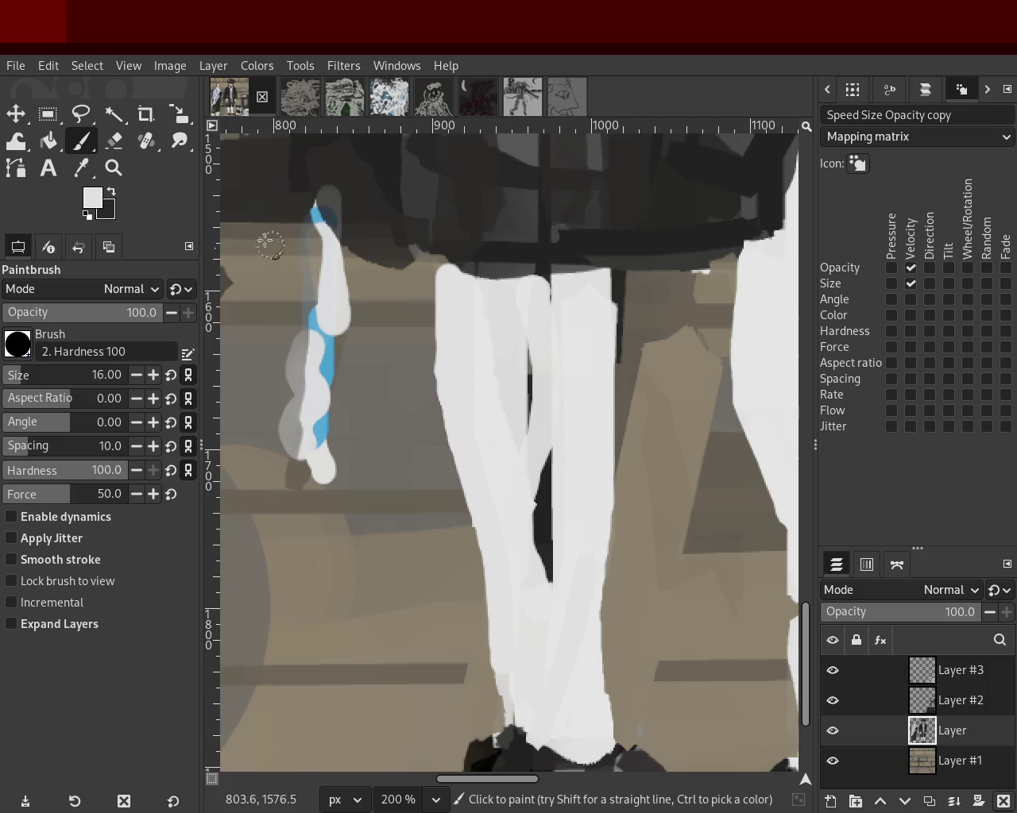
Zoom out to see the whole painting.
key("z")
left_click(397, 388, "ctrl")
left_click(405, 358, "ctrl")
left_click(413, 333, "ctrl")
left_click(420, 310, "ctrl")
left_click(436, 280, "ctrl")
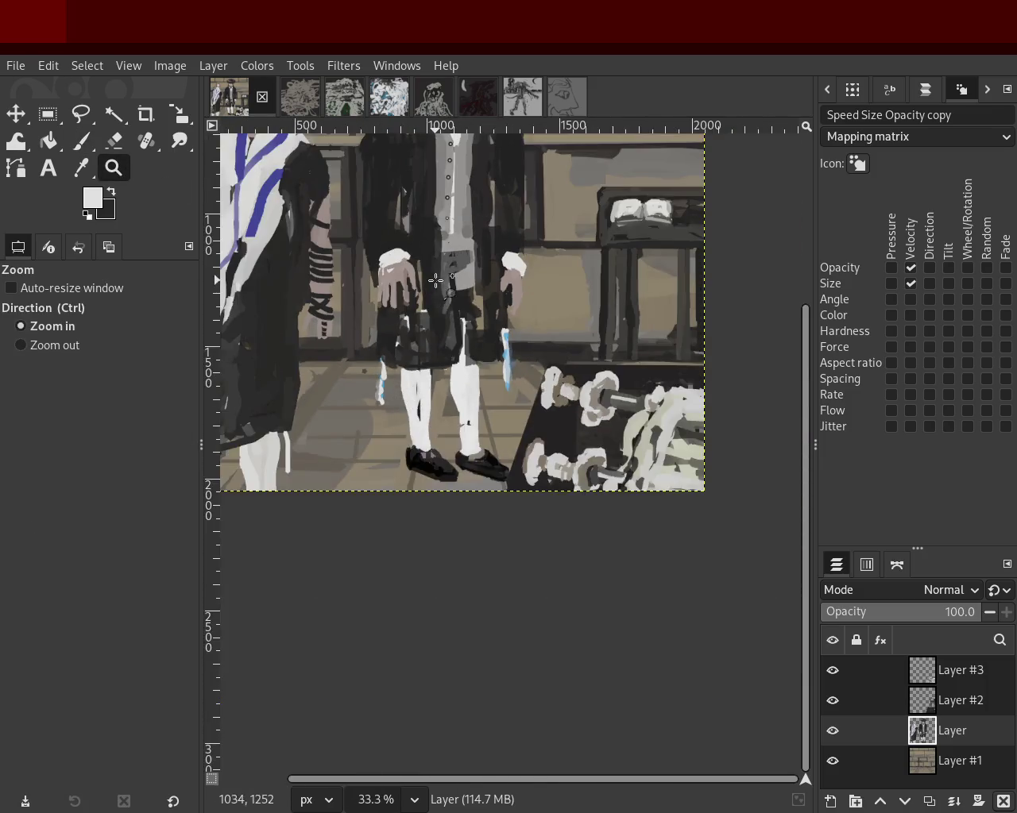
Save the painting again and zoom in on the legs and shoes.
left_click(436, 281)
key("ctrl+s")
left_click(534, 440, "ctrl")
left_click(534, 440, "ctrl")
left_click(534, 441)
left_click(534, 441, "ctrl")
left_click(516, 516)
left_click(516, 516)
left_click(499, 625)
left_click(499, 625)
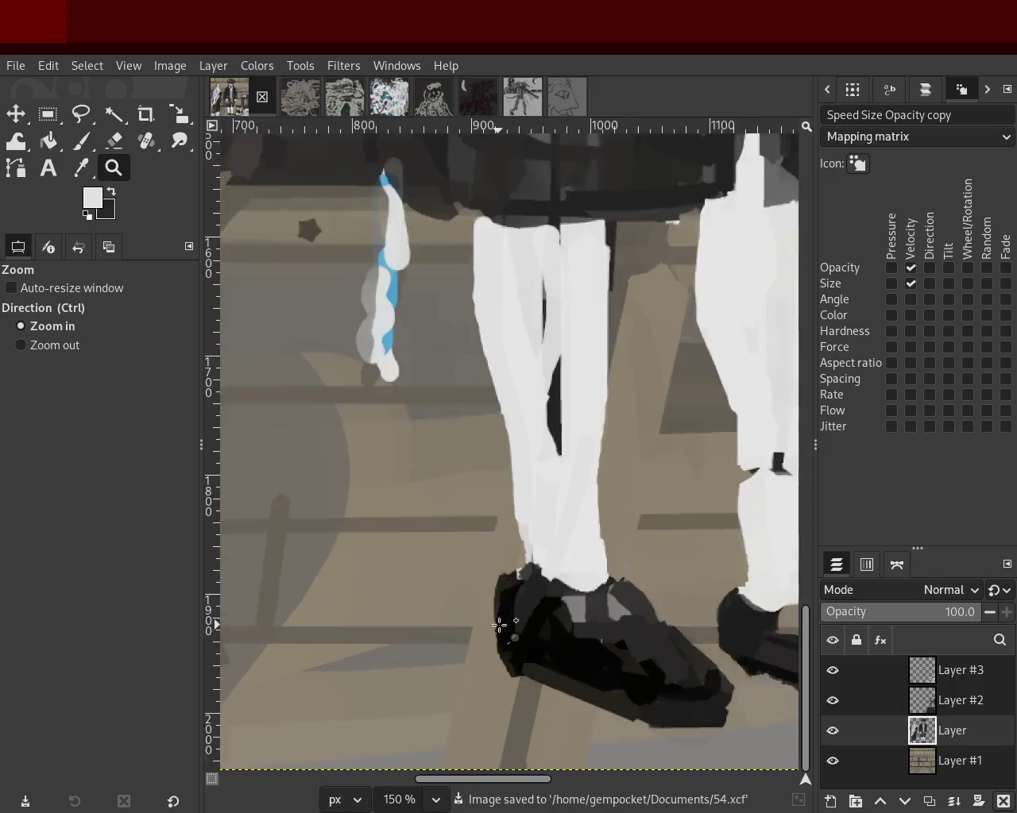
left_click(499, 625)
Try white and black strokes down the left shoe's edge, undoing each.
left_click(81, 141)
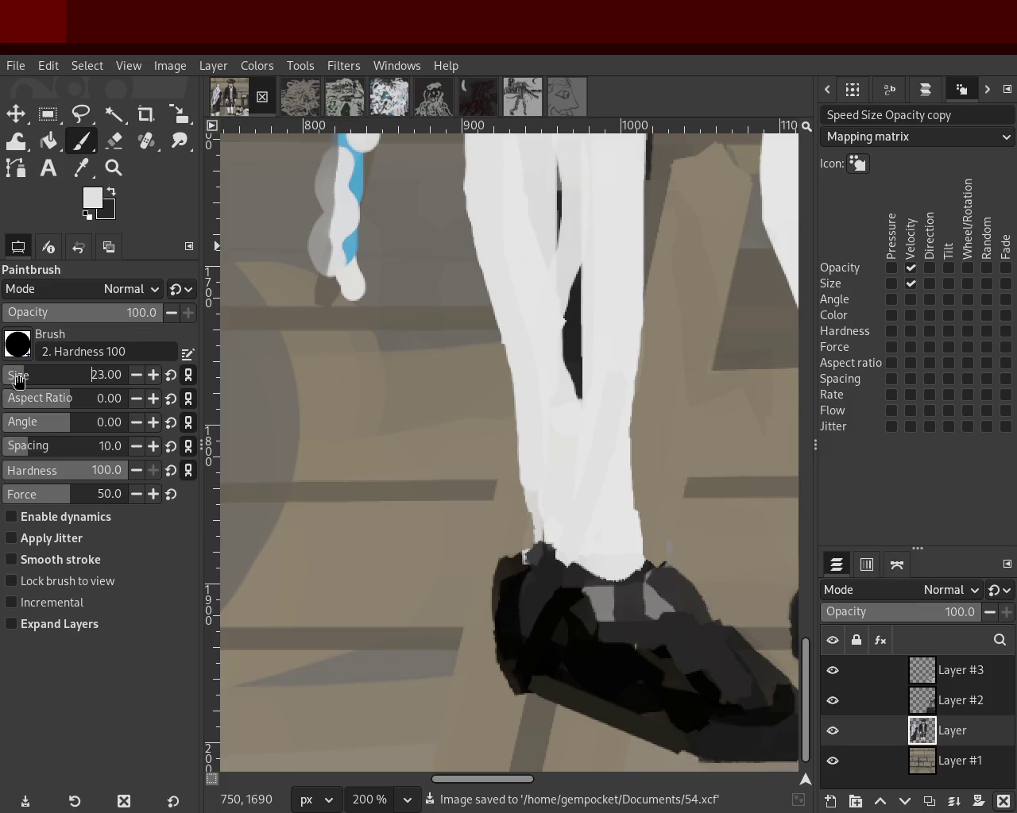
left_click_drag(563, 452, 540, 552)
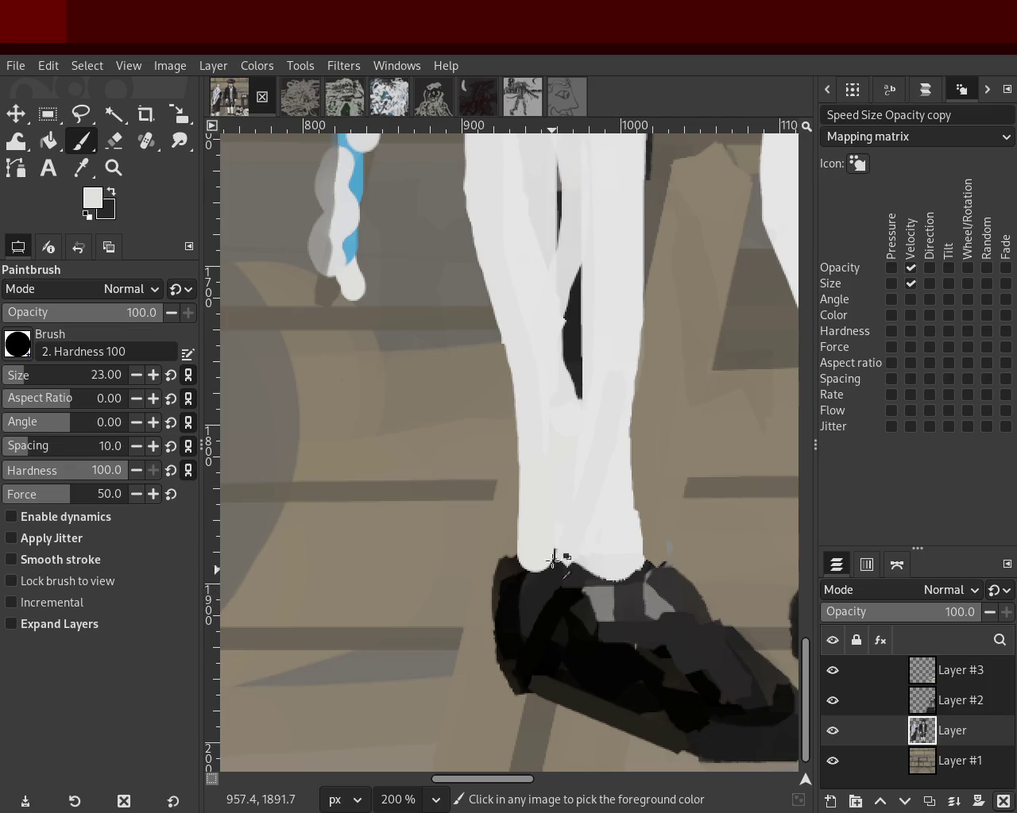
key("ctrl+z")
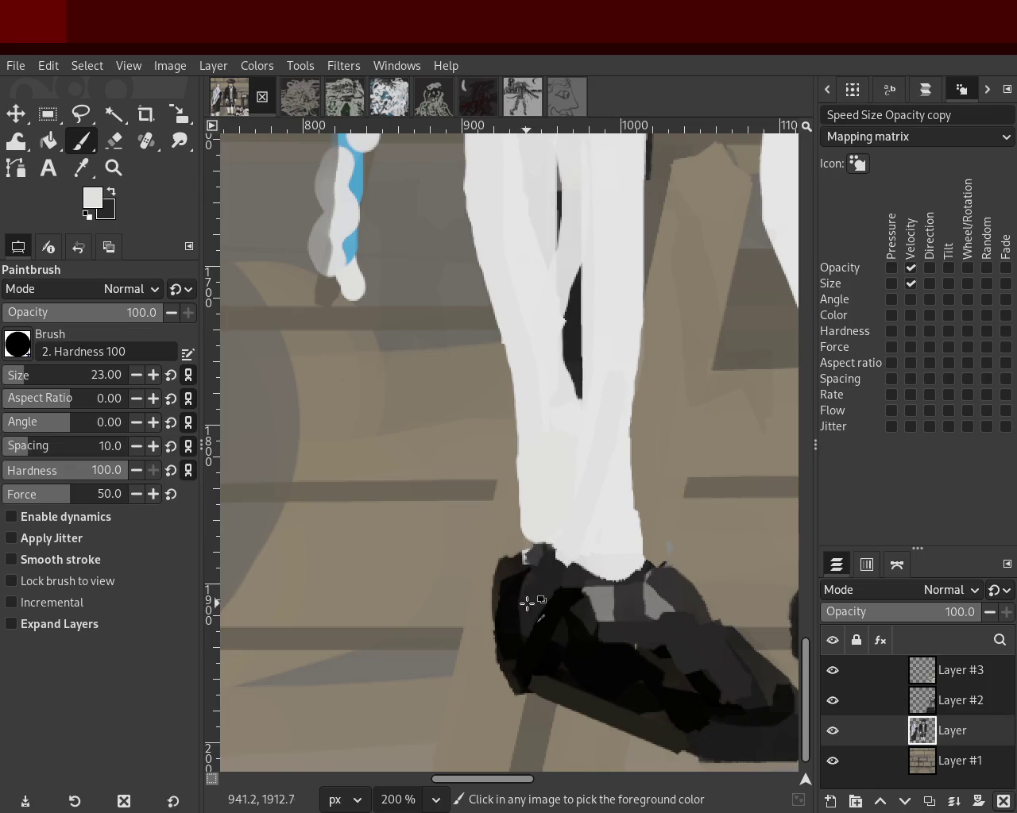
left_click(527, 604, "ctrl")
left_click_drag(502, 528, 513, 619)
key("ctrl+z")
left_click_drag(502, 548, 523, 619)
key("ctrl+z")
mouse_move(508, 543)
left_mouse_down()
mouse_move(517, 617)
mouse_move(508, 663)
left_mouse_up()
key("ctrl+z")
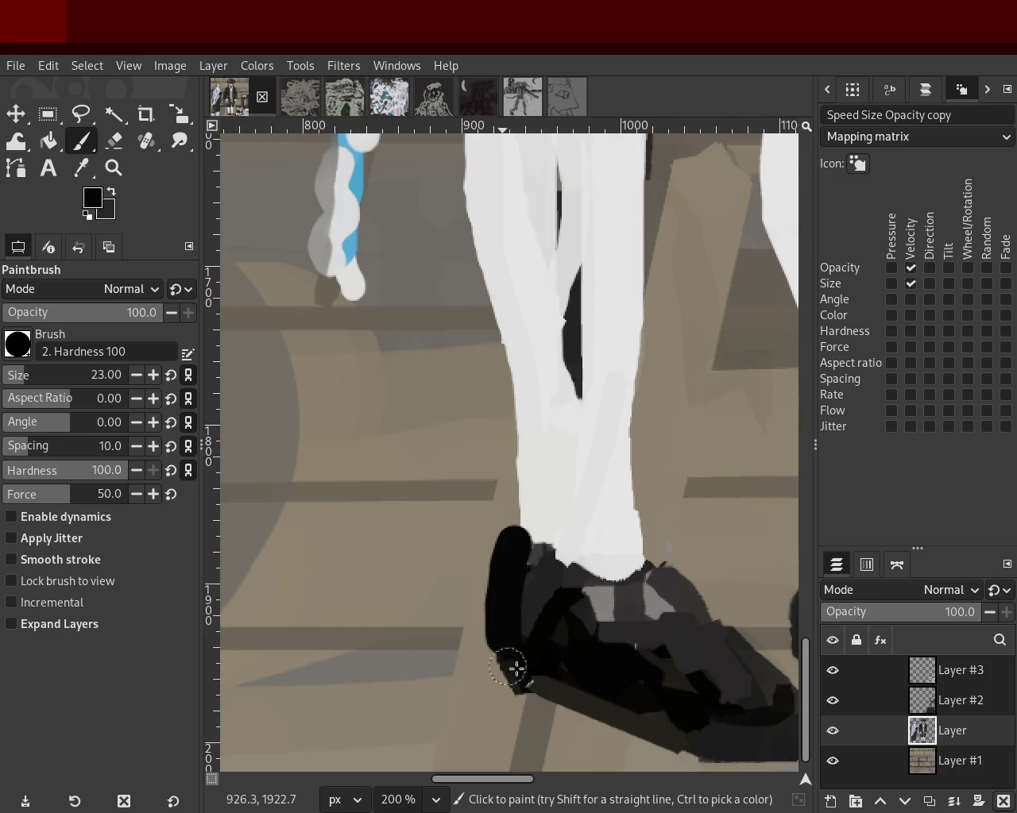
key("ctrl+z")
Pick dark brown from the shoe and test strokes along its left edge, undoing them.
left_click(525, 568, "ctrl")
left_click(532, 561, "ctrl")
left_click_drag(524, 550, 535, 662)
key("ctrl+z")
left_click_drag(505, 556, 510, 645)
key("ctrl+z")
left_click(504, 608, "ctrl")
left_click_drag(499, 550, 512, 648)
key("ctrl+z")
key("ctrl+y")
key("ctrl+z")
left_click_drag(501, 540, 499, 605)
key("ctrl+z")
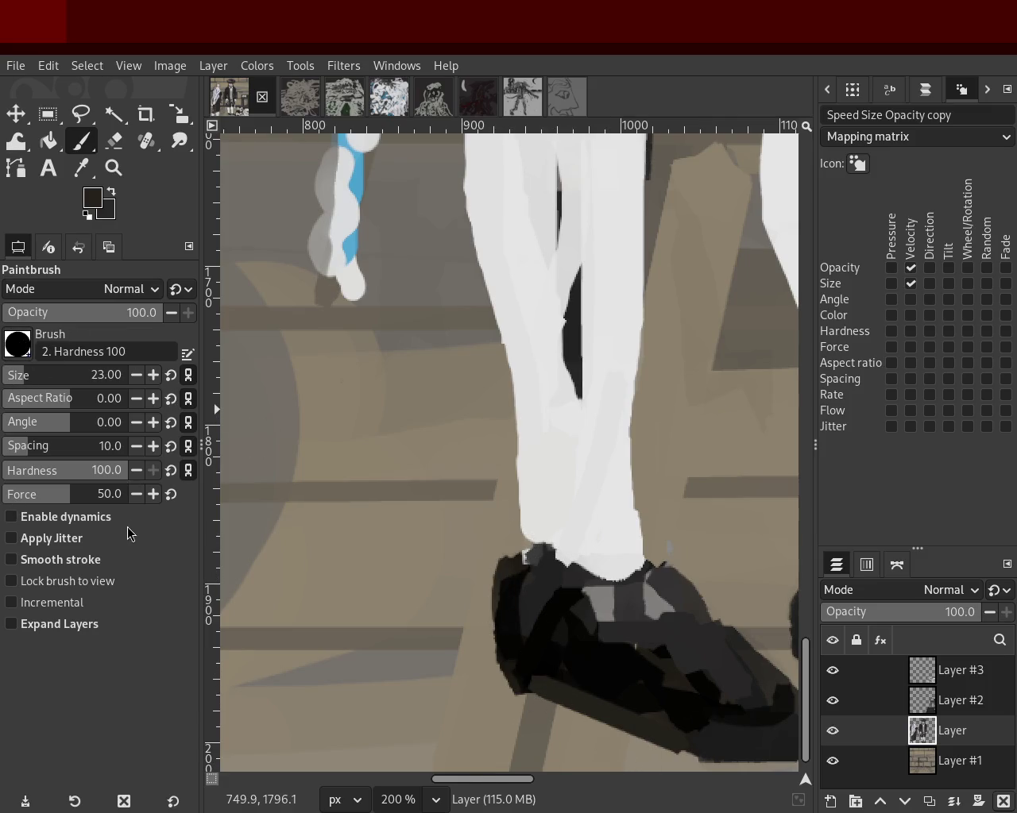
Set up the 2. Star brush with aspect ratio 0, spacing 1 and size 28.
key("period")
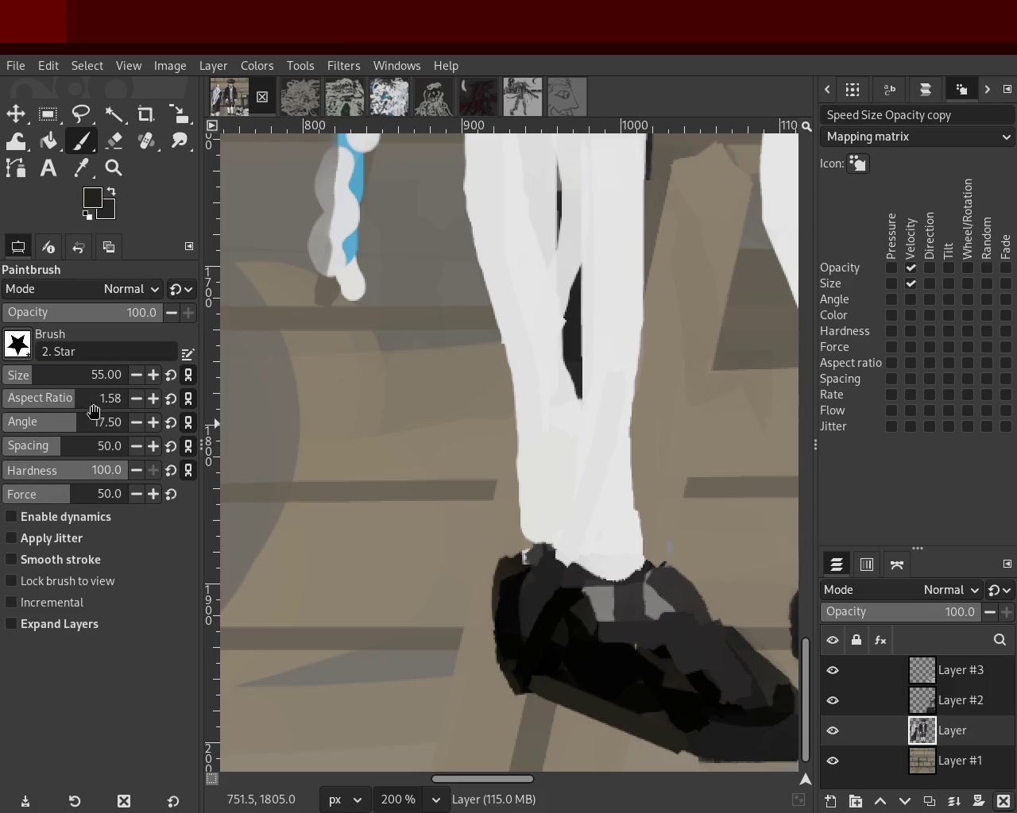
left_click(92, 405)
type("0")
key("Return")
left_click_drag(67, 448, 7, 447)
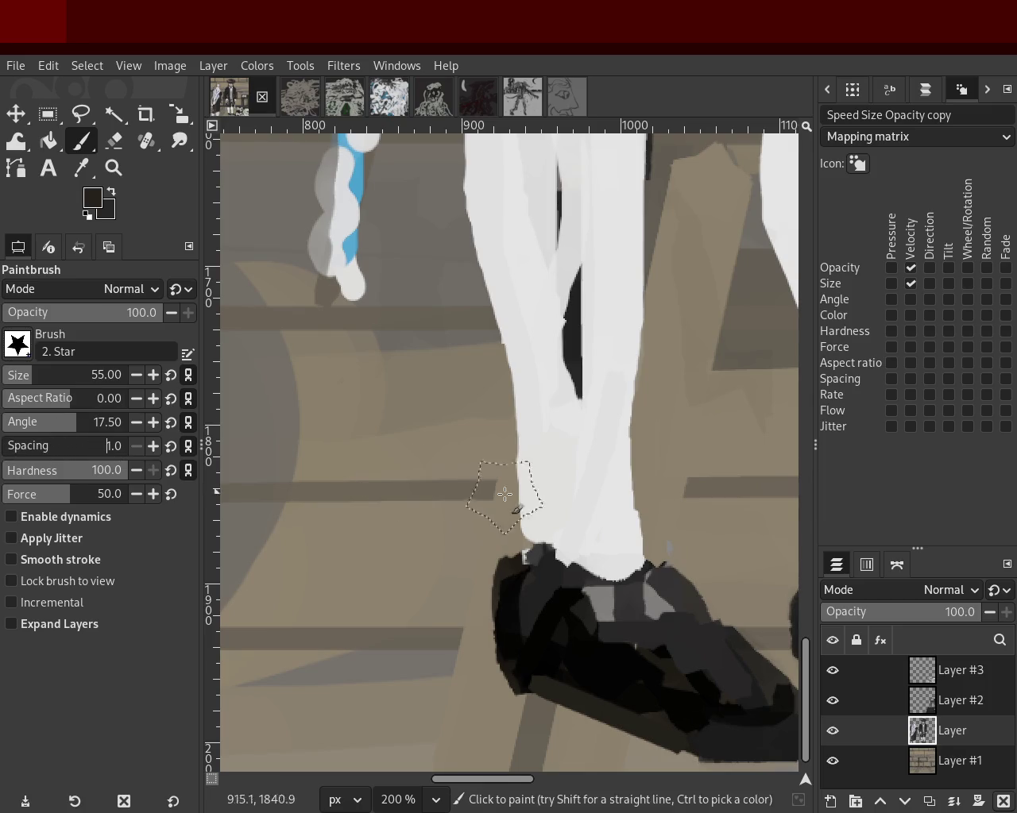
left_click(18, 374)
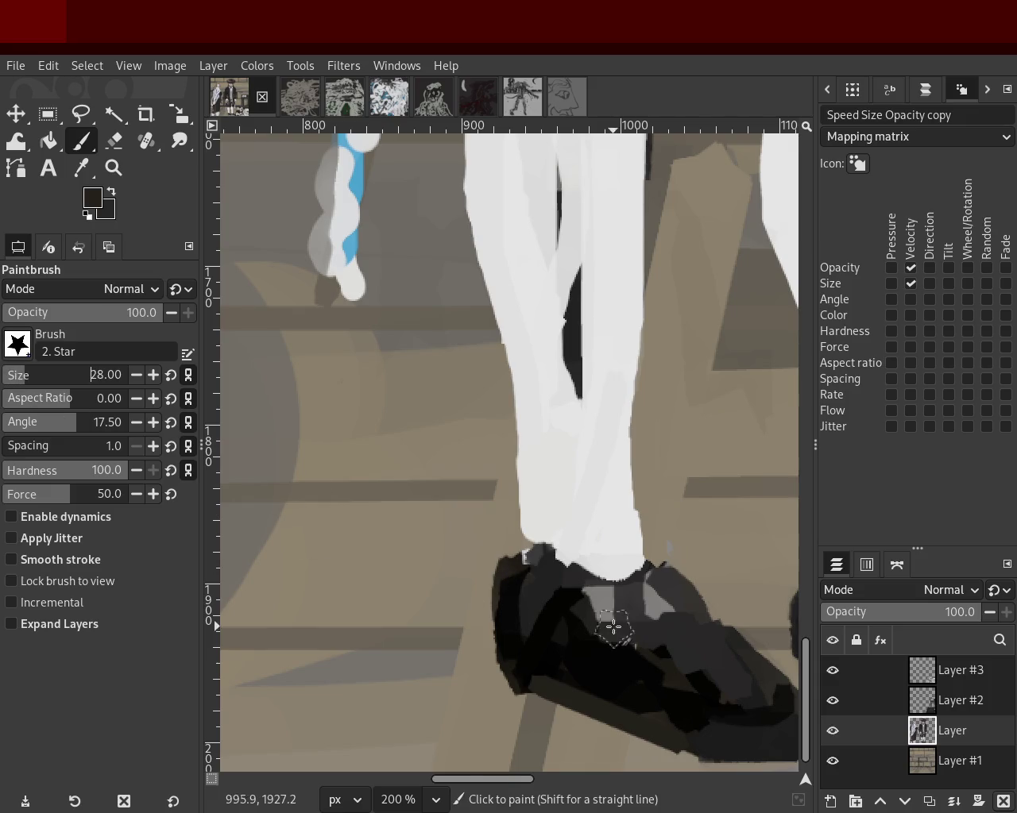
left_click(497, 547)
Test dark star-brush strokes along the left shoe's edge, undoing each.
left_click_drag(497, 546, 538, 704)
key("ctrl+z")
key("ctrl+z")
left_click_drag(495, 552, 566, 712)
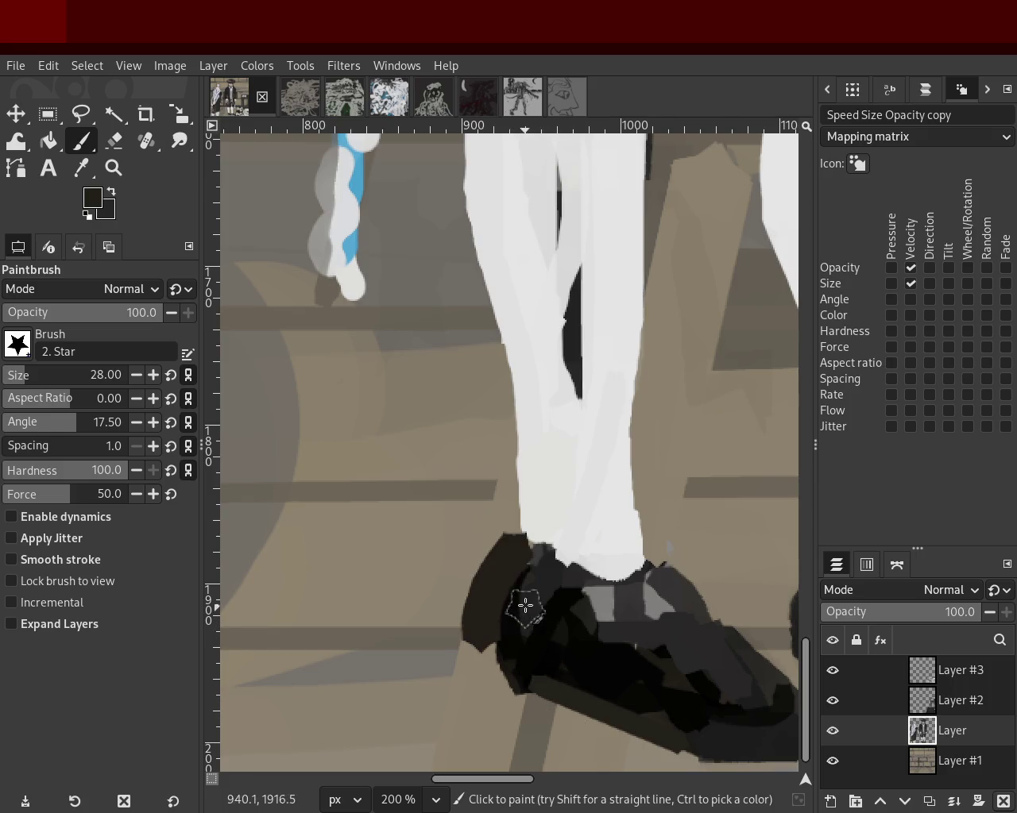
left_click_drag(524, 545, 521, 623)
key("ctrl+z")
left_click_drag(510, 562, 513, 622)
key("ctrl+z")
left_click(519, 548, "ctrl")
mouse_move(520, 547)
left_mouse_down()
mouse_move(484, 674)
mouse_move(512, 619)
left_mouse_up()
key("ctrl+z")
left_click(505, 630, "ctrl")
key("ctrl+z")
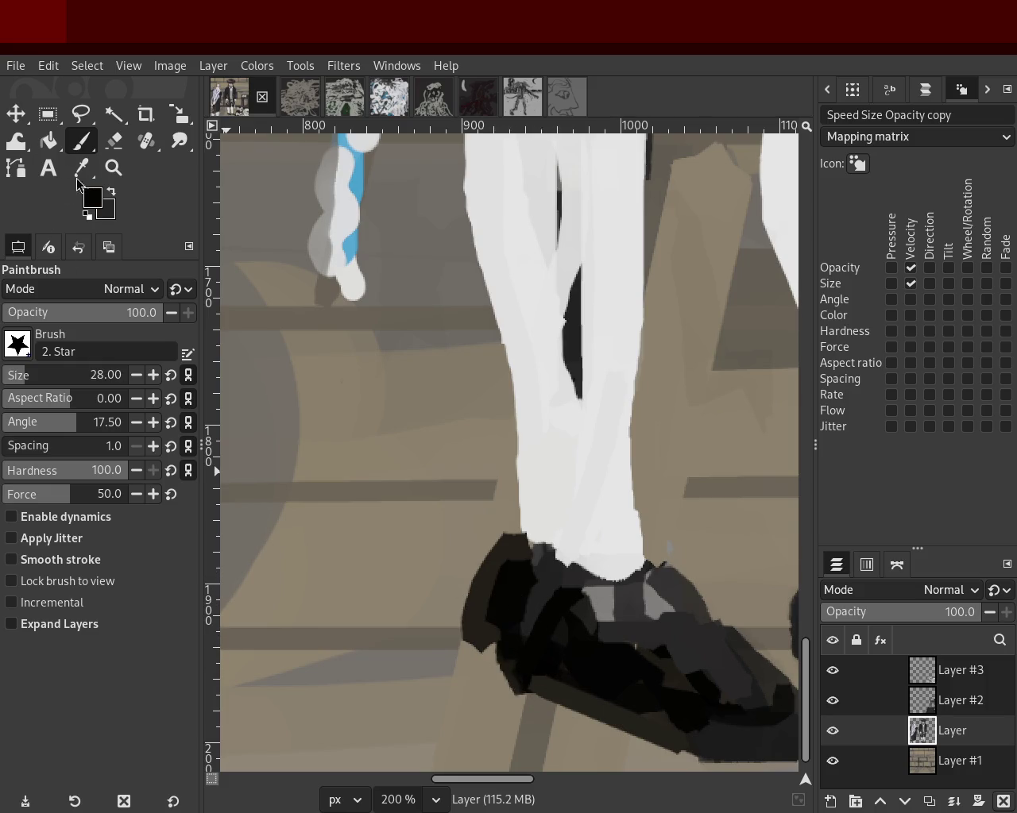
Zoom out to check the shoes, then zoom in close on the right shoe.
left_click(113, 168)
left_click(357, 474, "ctrl")
left_click(359, 474, "ctrl")
left_click(360, 471, "ctrl")
left_click(360, 472, "ctrl")
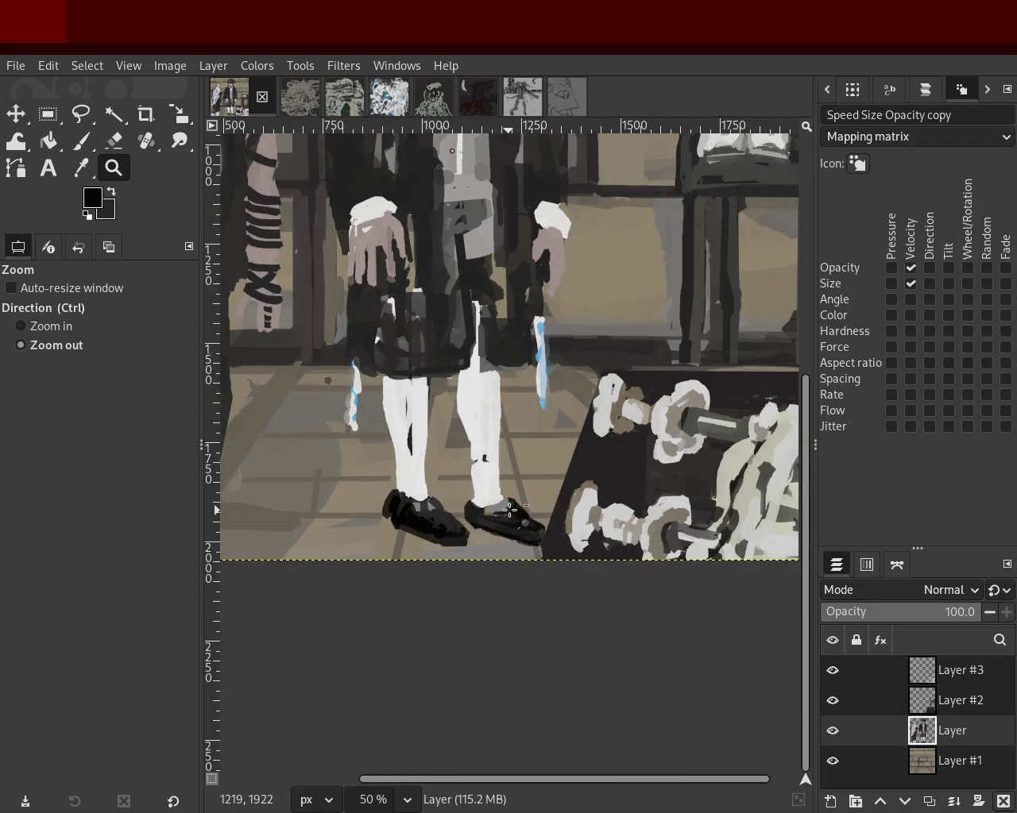
left_click(360, 472, "ctrl")
left_click(429, 509)
left_click(429, 508, "ctrl")
left_click(492, 540)
left_click(492, 541)
left_click(492, 540)
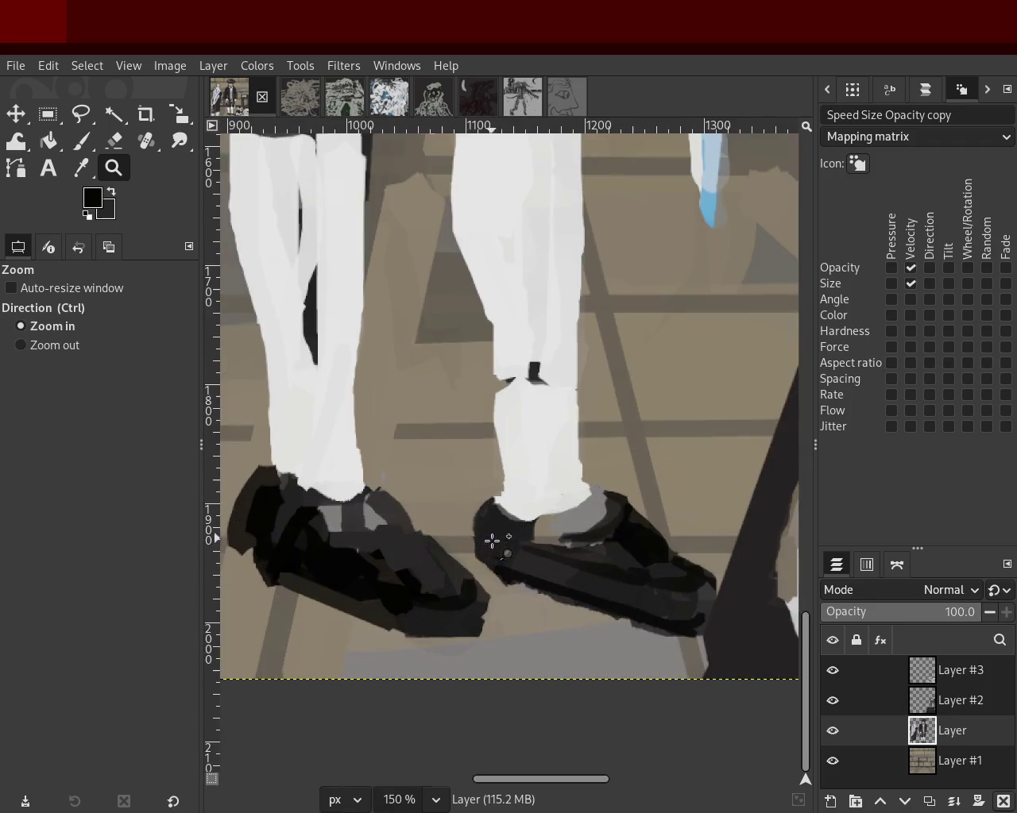
left_click(546, 455)
Paint black along the right shoe's heel and down its left side.
left_click(83, 140)
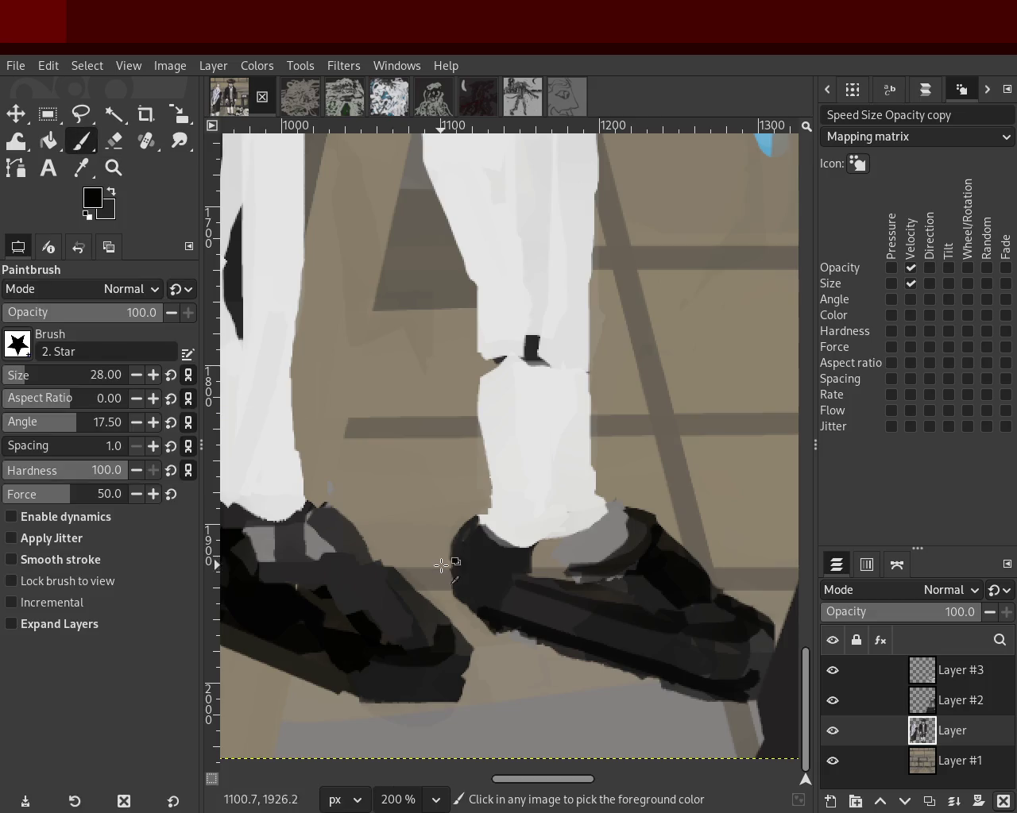
mouse_move(488, 517)
left_mouse_down()
mouse_move(469, 580)
mouse_move(479, 518)
left_mouse_up()
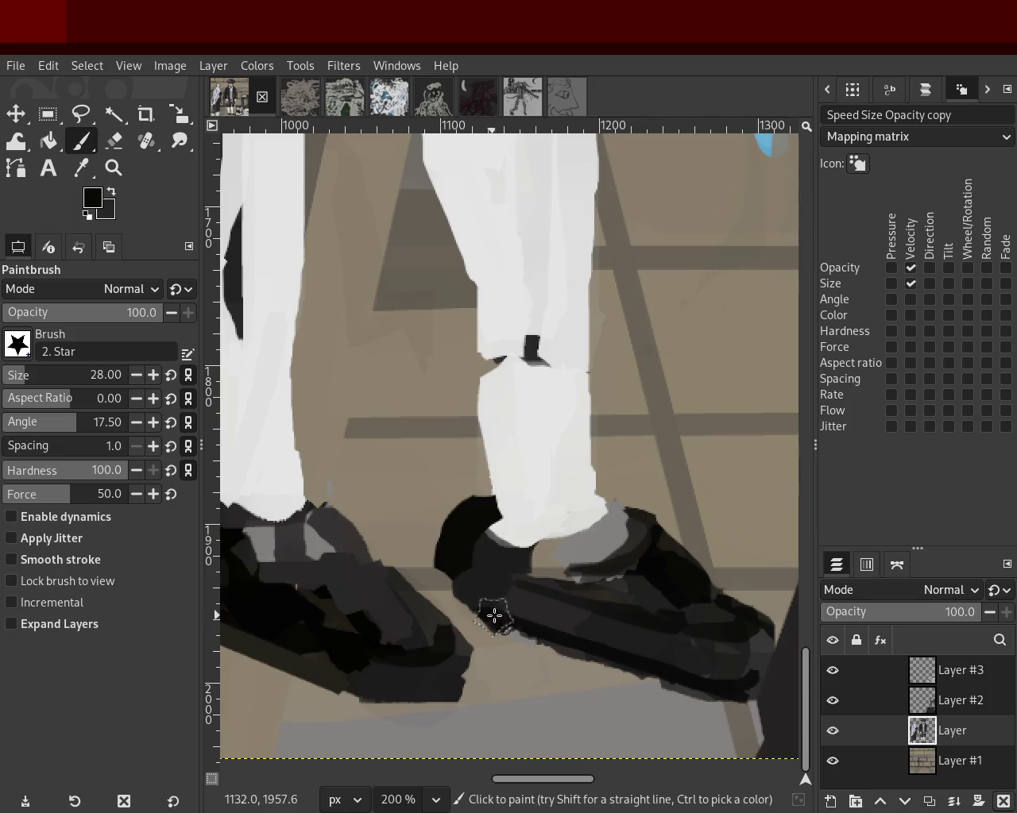
left_click_drag(469, 505, 497, 595)
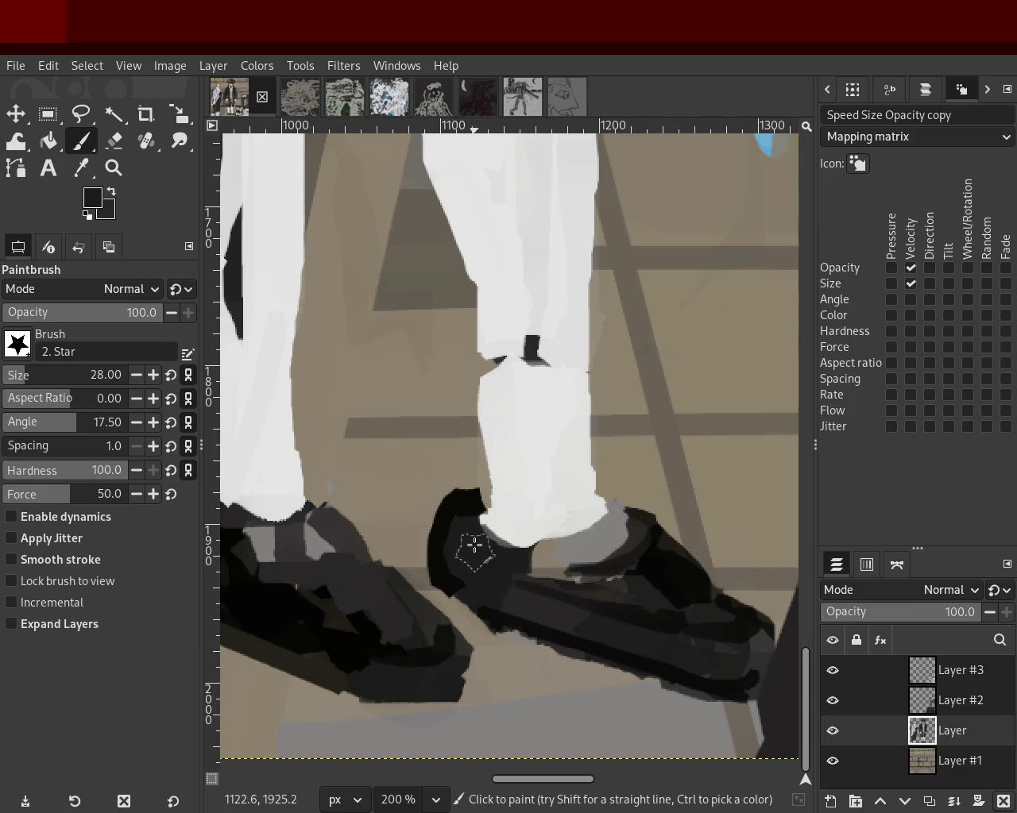
left_click(113, 167)
scroll(533, 518, "down", 4)
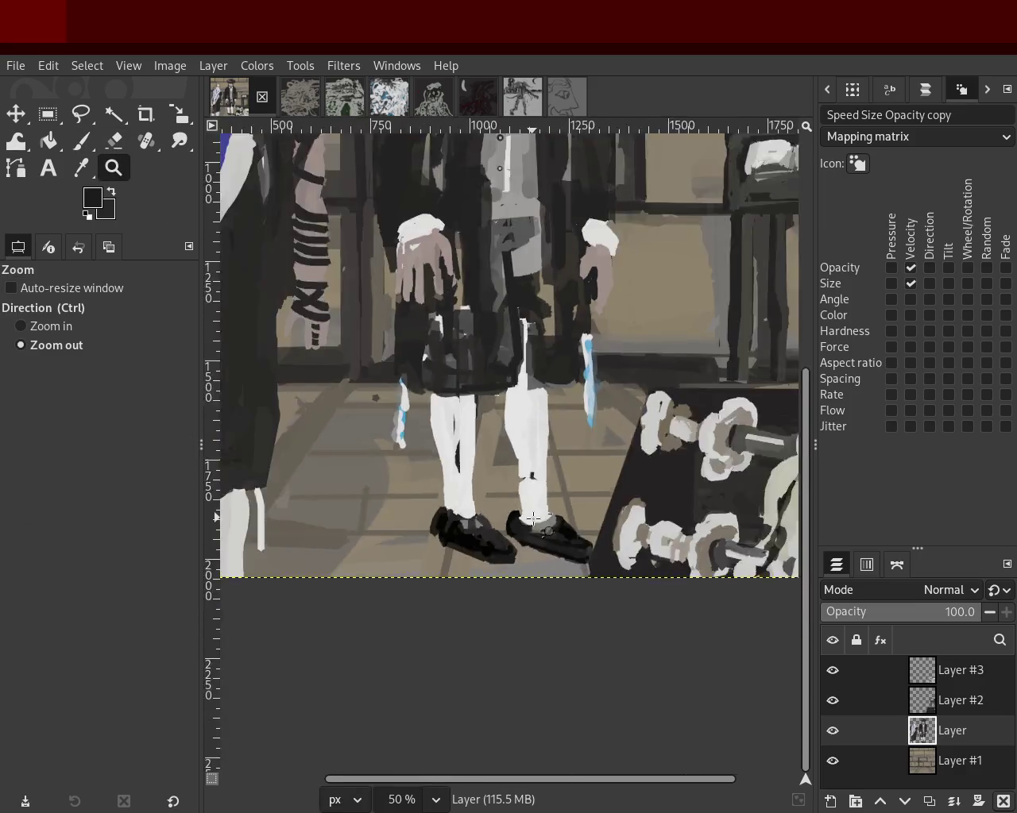
Zoom around the painting of two men, inspecting the standing man and the bench.
scroll(514, 421, "down", 1)
scroll(485, 537, "up", 2)
key("ctrl")
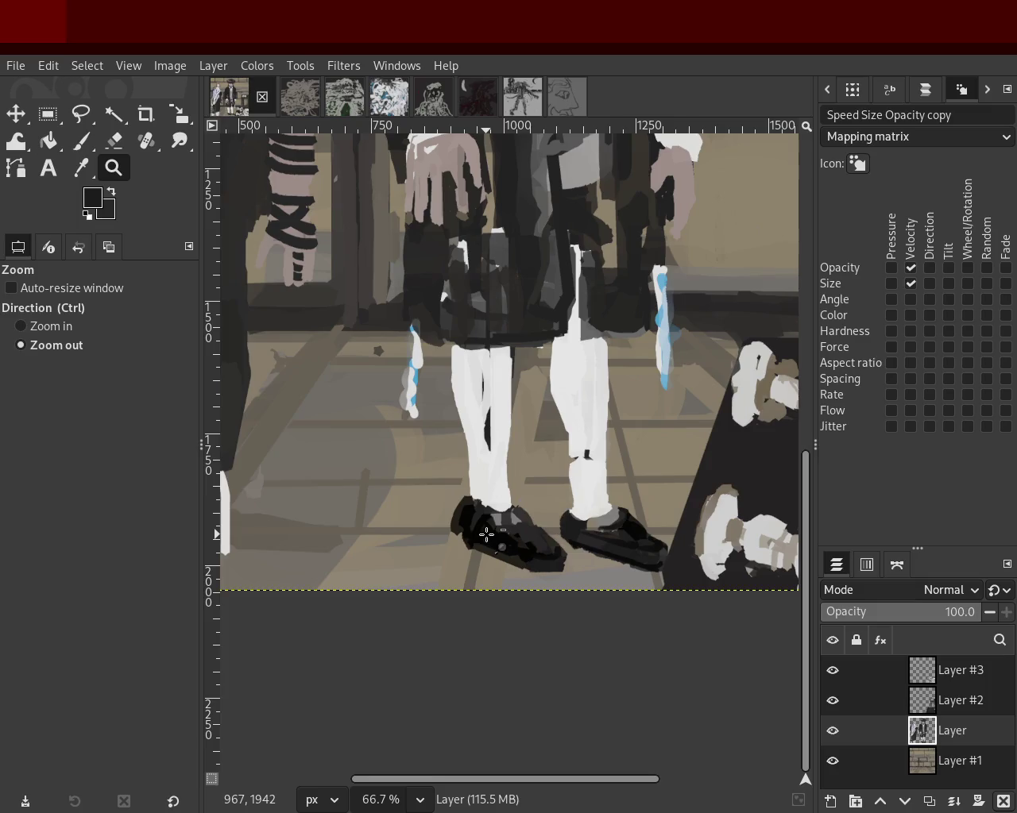
left_click(491, 537)
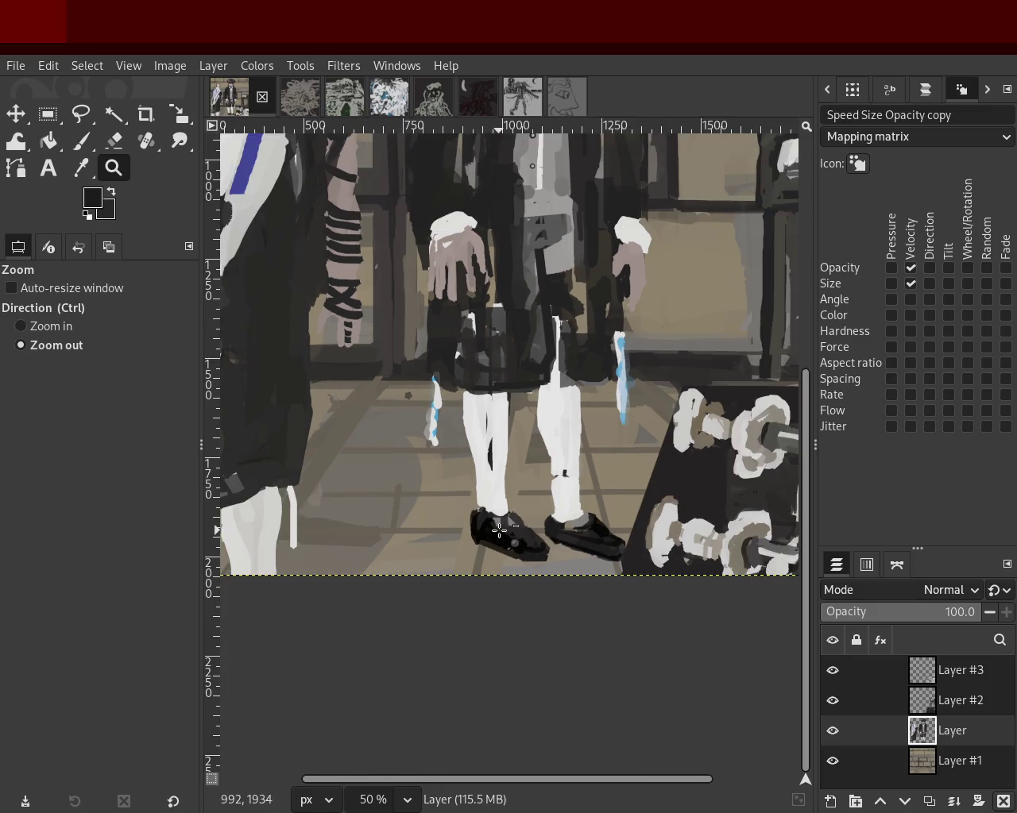
left_click(493, 539)
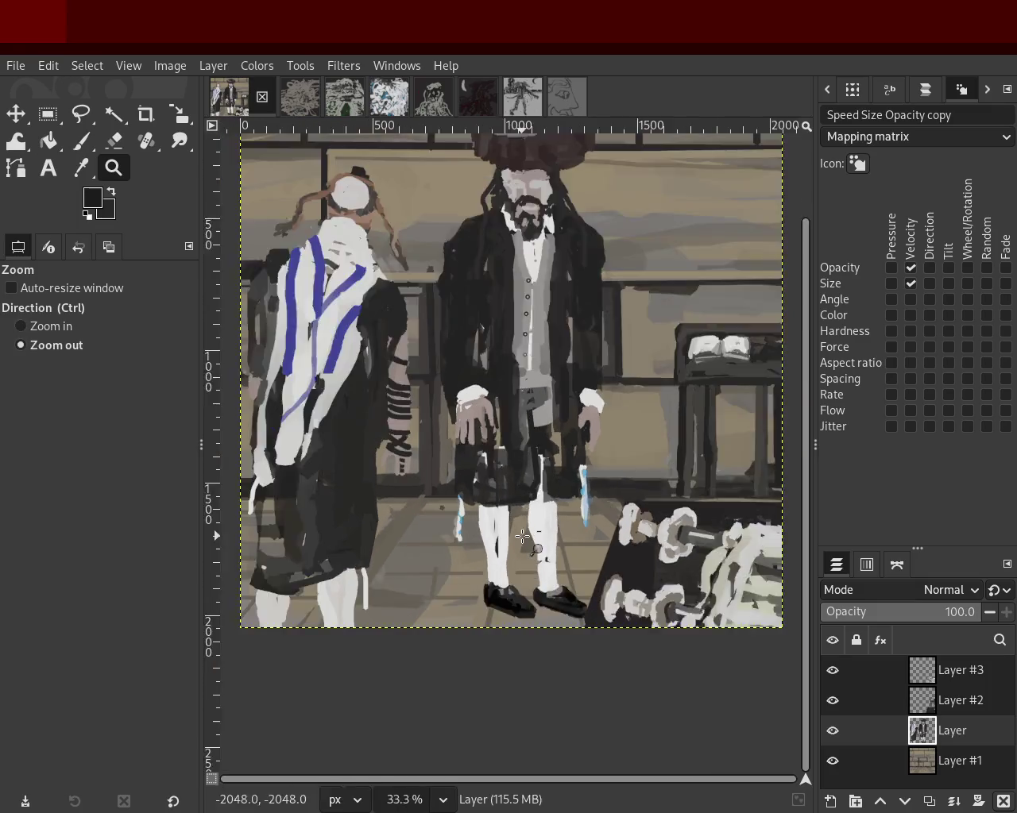
left_click(542, 439, "ctrl")
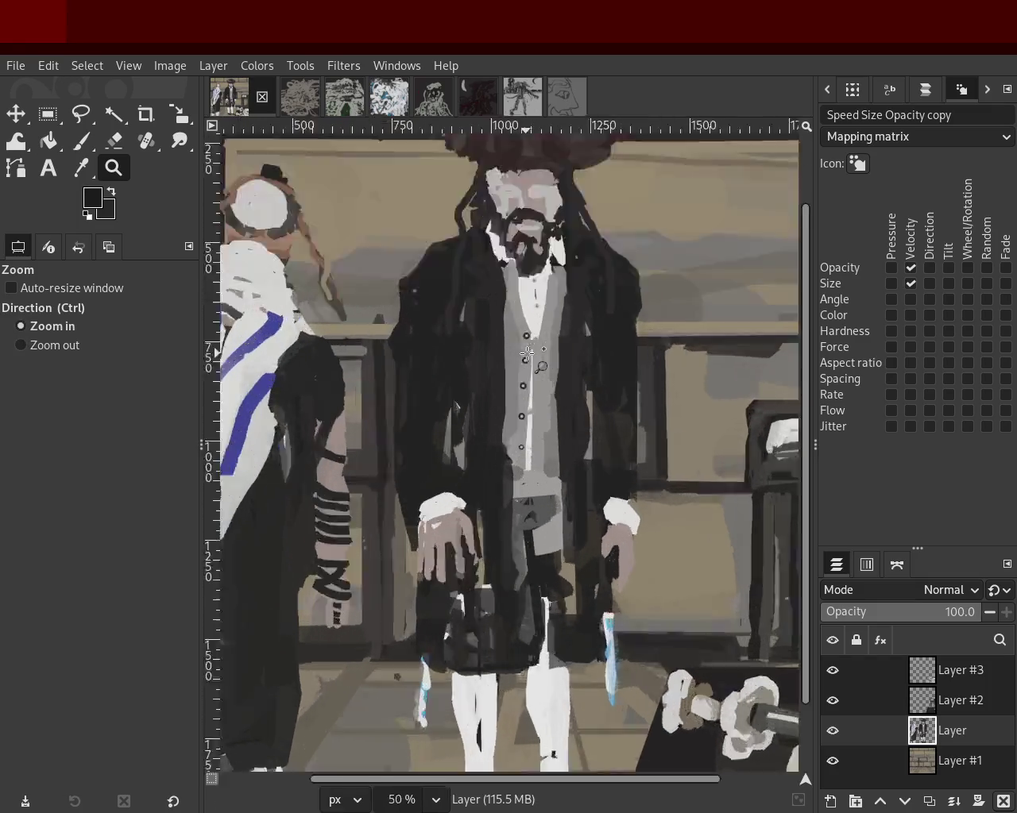
scroll(543, 438, "up", 3)
left_click(532, 445)
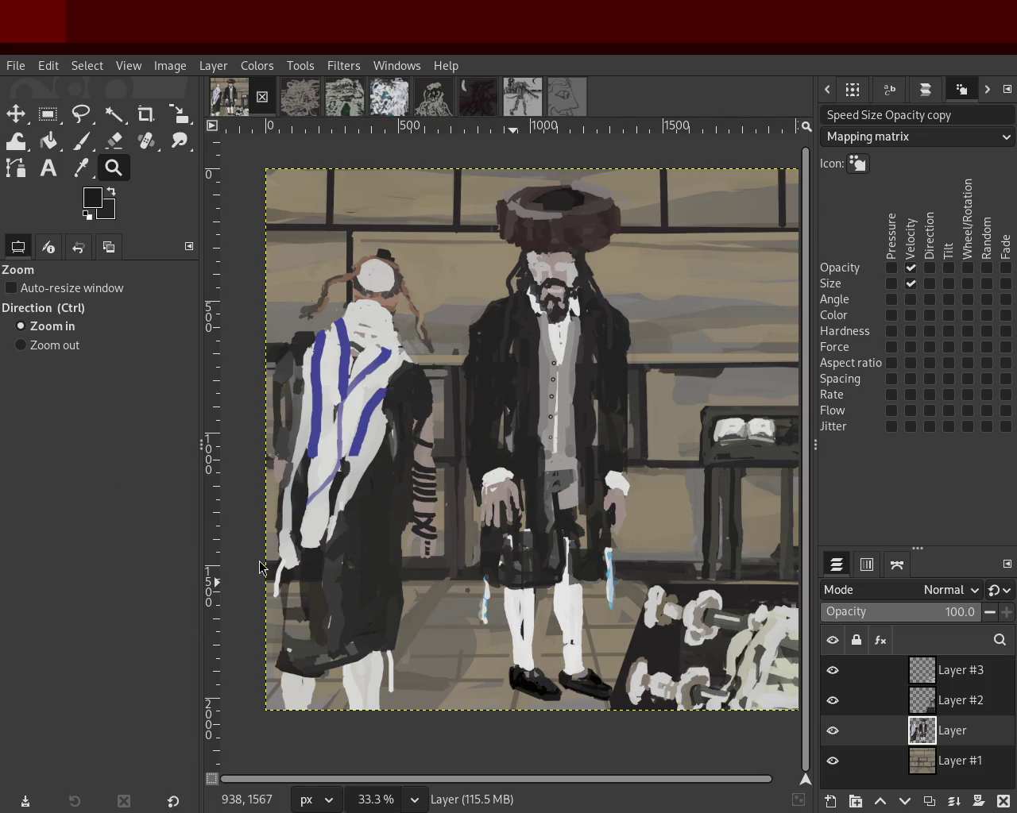
left_click(337, 521, "ctrl")
left_click(337, 521, "ctrl")
left_click(493, 596)
left_click(549, 577)
left_click(549, 577)
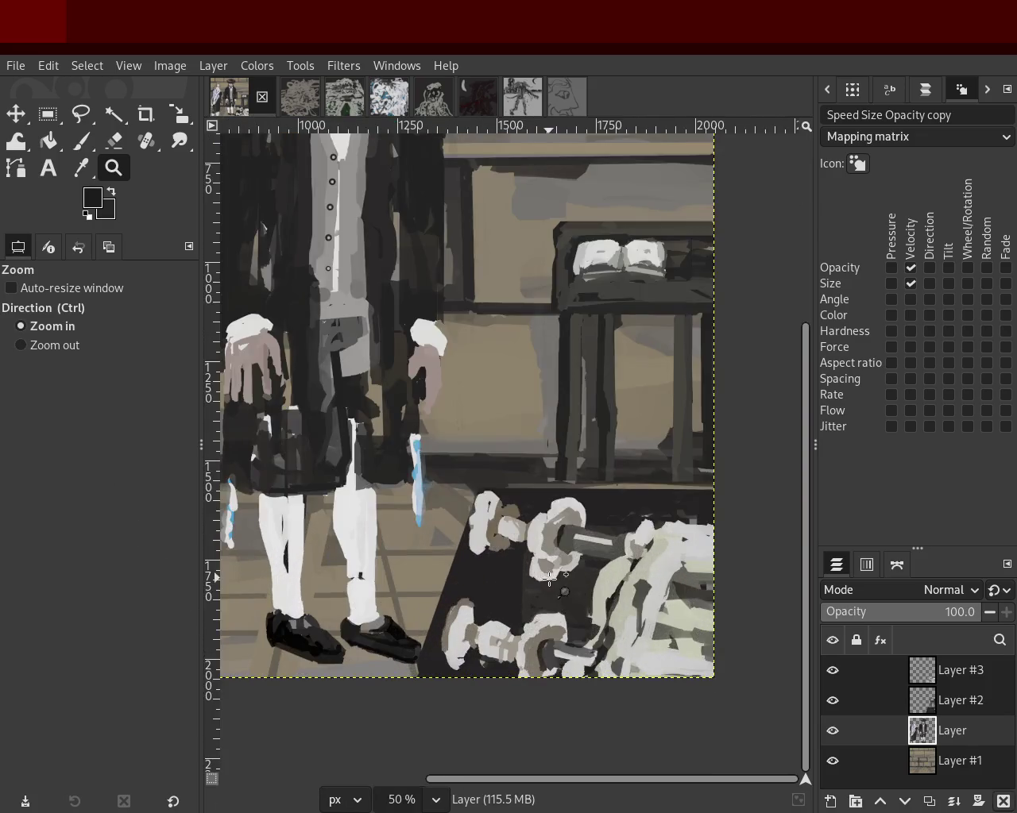
Scroll over the two-men painting, then bring the grey monster painting to the front.
scroll(548, 577, "down", 1)
scroll(563, 582, "up", 2)
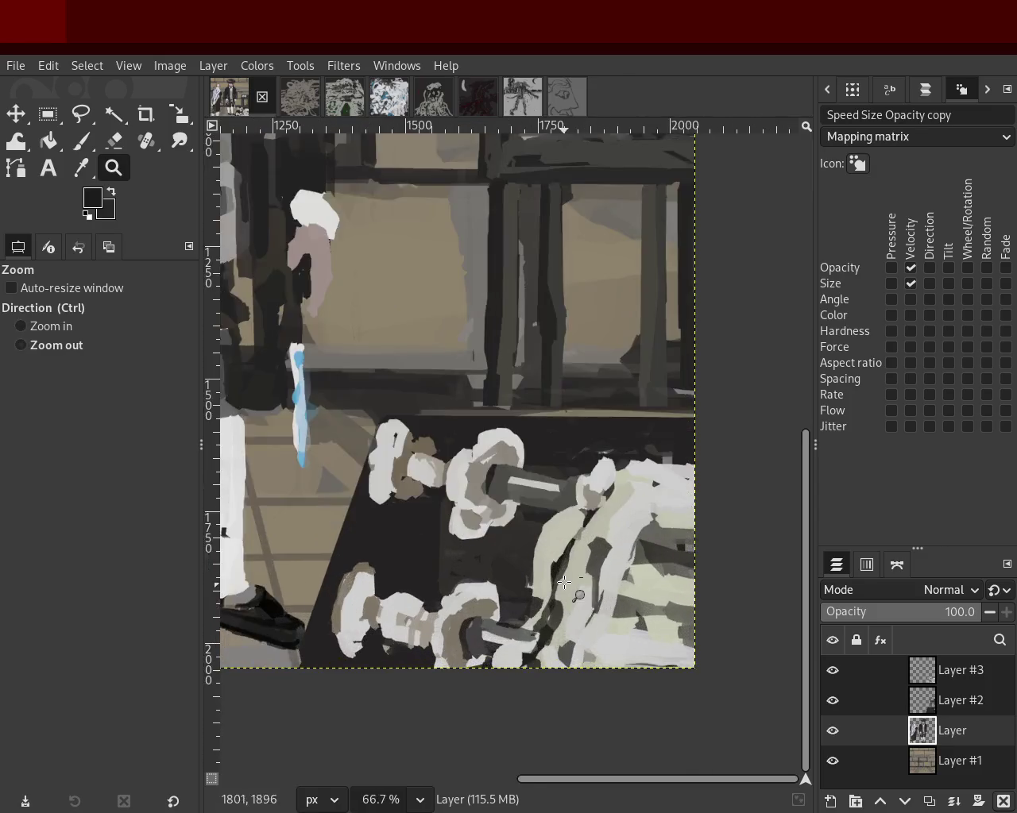
scroll(563, 582, "down", 3)
scroll(563, 582, "down", 2)
scroll(676, 570, "up", 2)
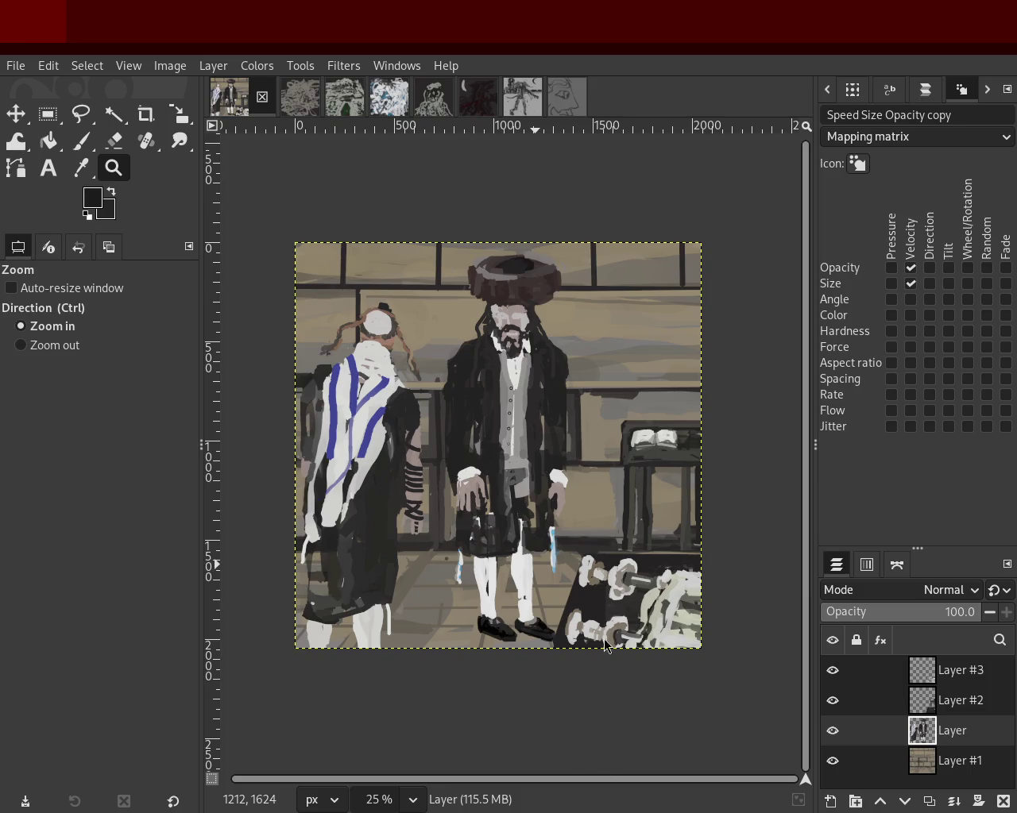
scroll(477, 445, "down", 1)
scroll(516, 429, "up", 2)
scroll(564, 415, "down", 1)
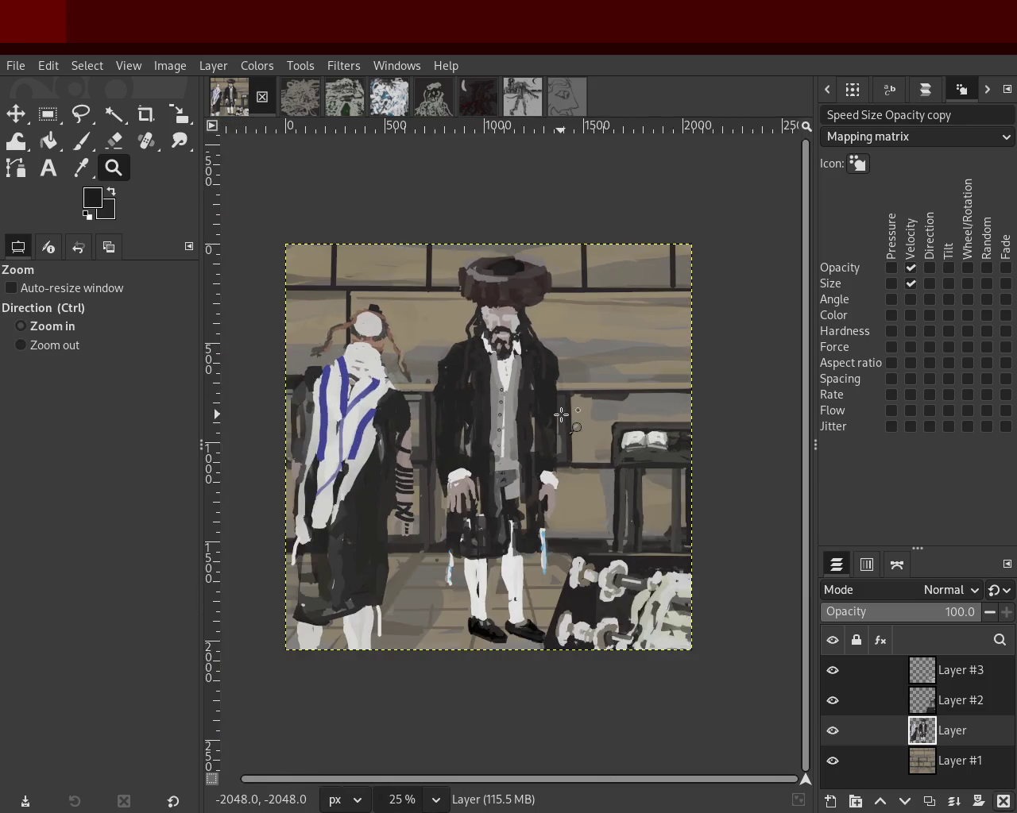
scroll(563, 415, "up", 1)
scroll(552, 437, "down", 1)
scroll(560, 438, "up", 1)
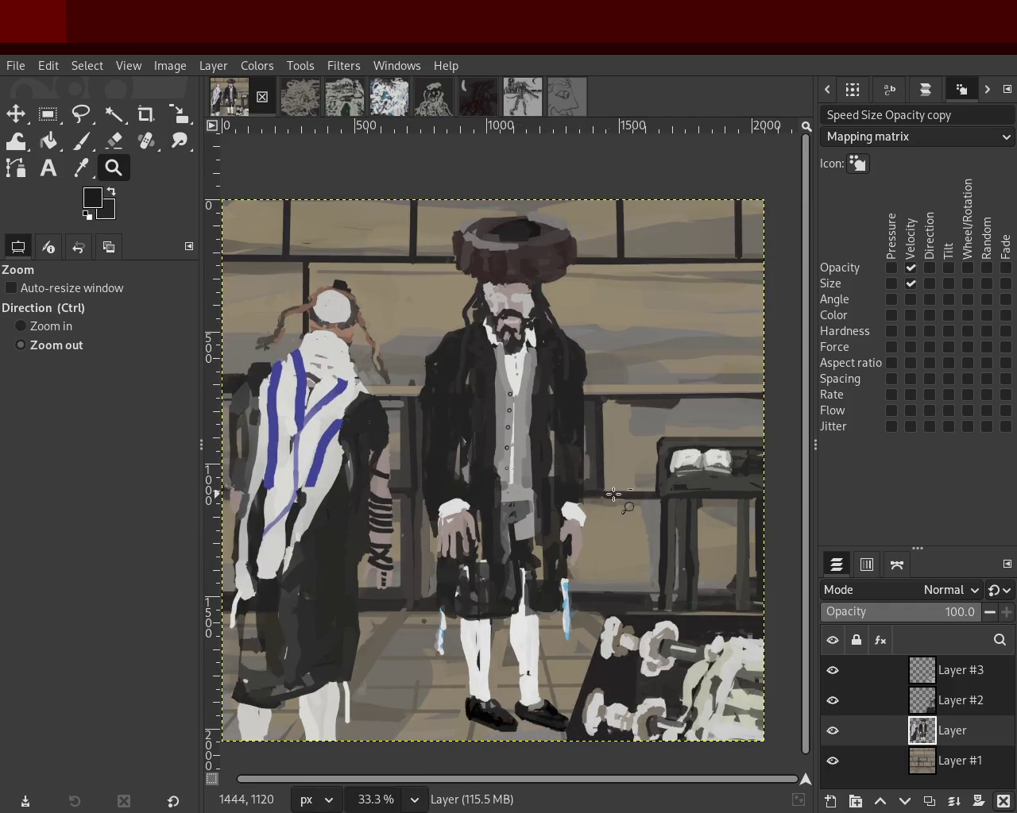
scroll(613, 495, "down", 1)
scroll(485, 504, "up", 1)
scroll(586, 487, "down", 1)
scroll(588, 487, "up", 1)
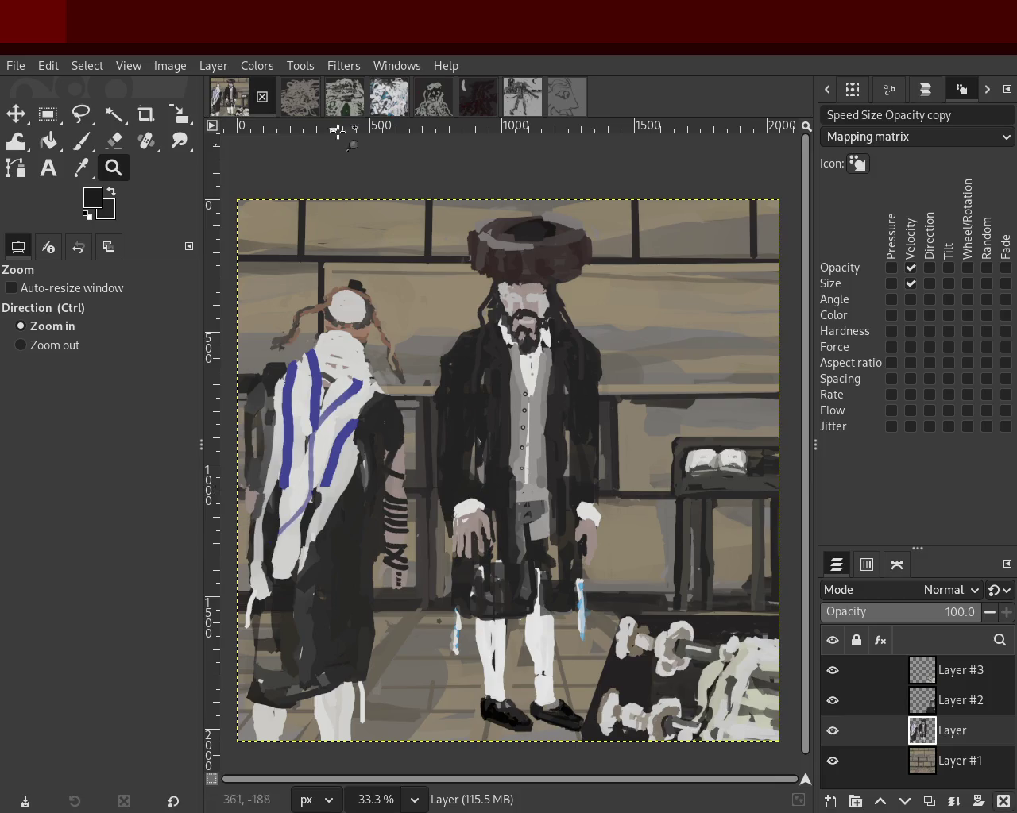
left_click(522, 96)
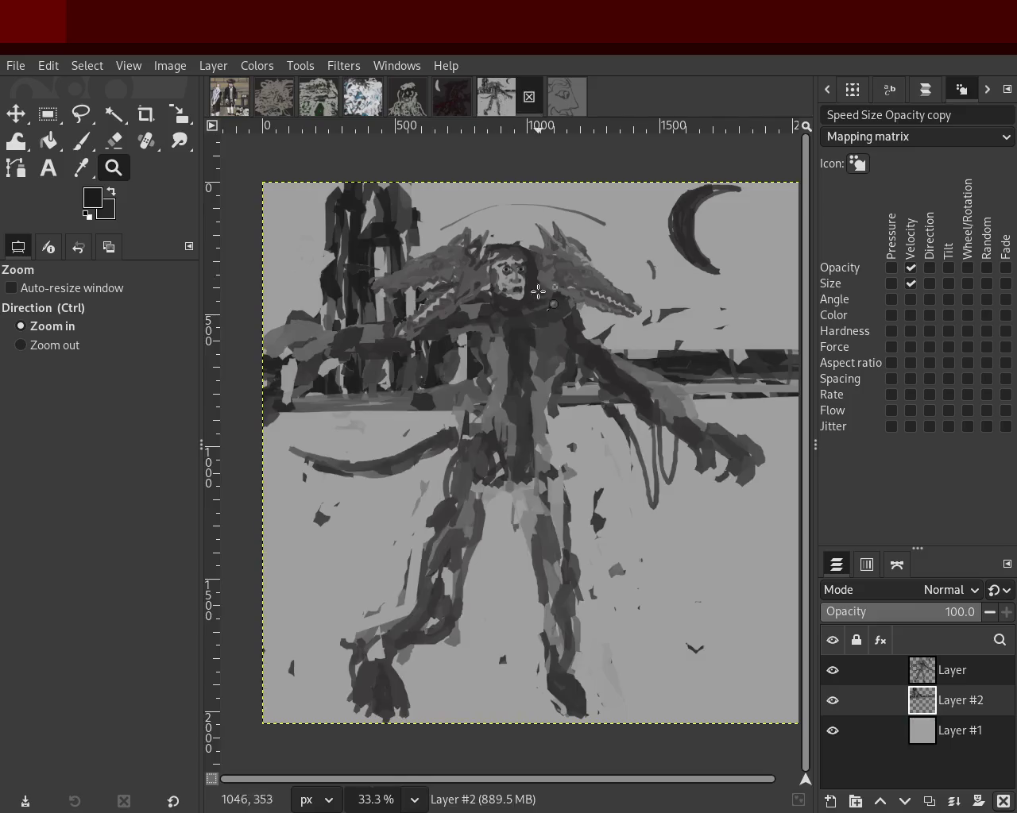
Zoom in on the monster's head and dragon heads, then back out.
left_click(562, 411)
left_click(548, 413, "ctrl")
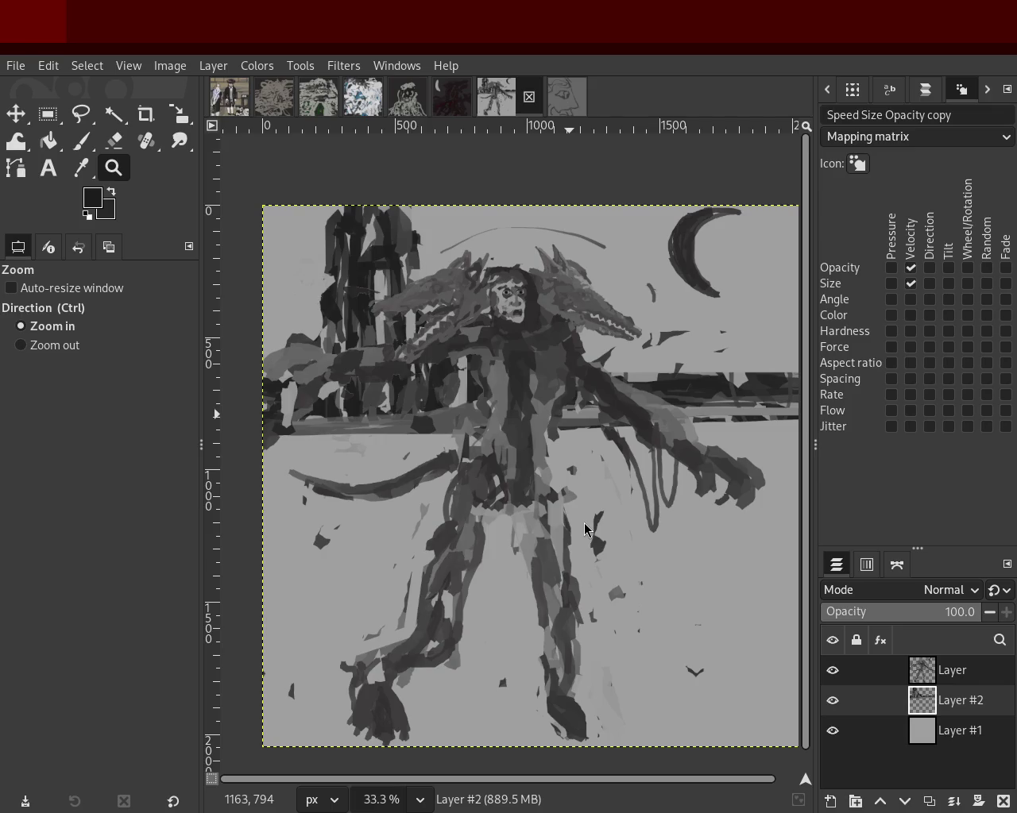
key("ctrl")
left_click(508, 374)
left_click(486, 383, "ctrl")
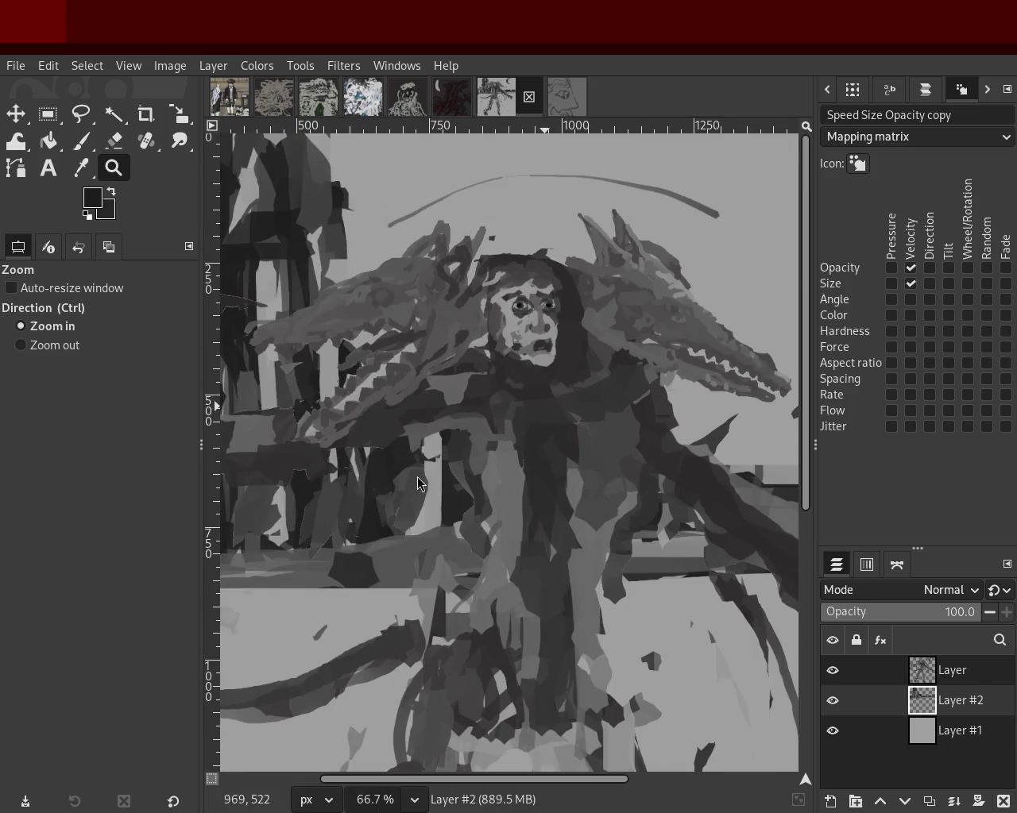
left_click(343, 540, "ctrl")
Fit the whole monster painting in view, then switch to the face line drawing.
left_click(477, 445, "ctrl")
left_click(508, 429, "ctrl")
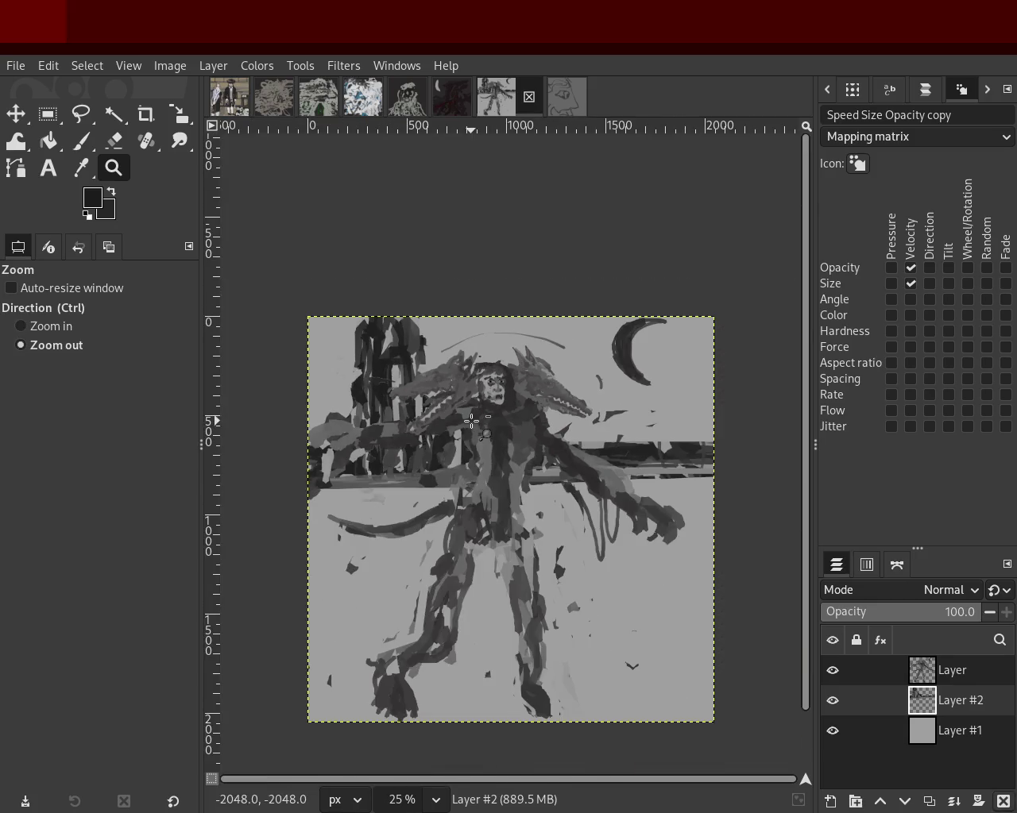
left_click(524, 421)
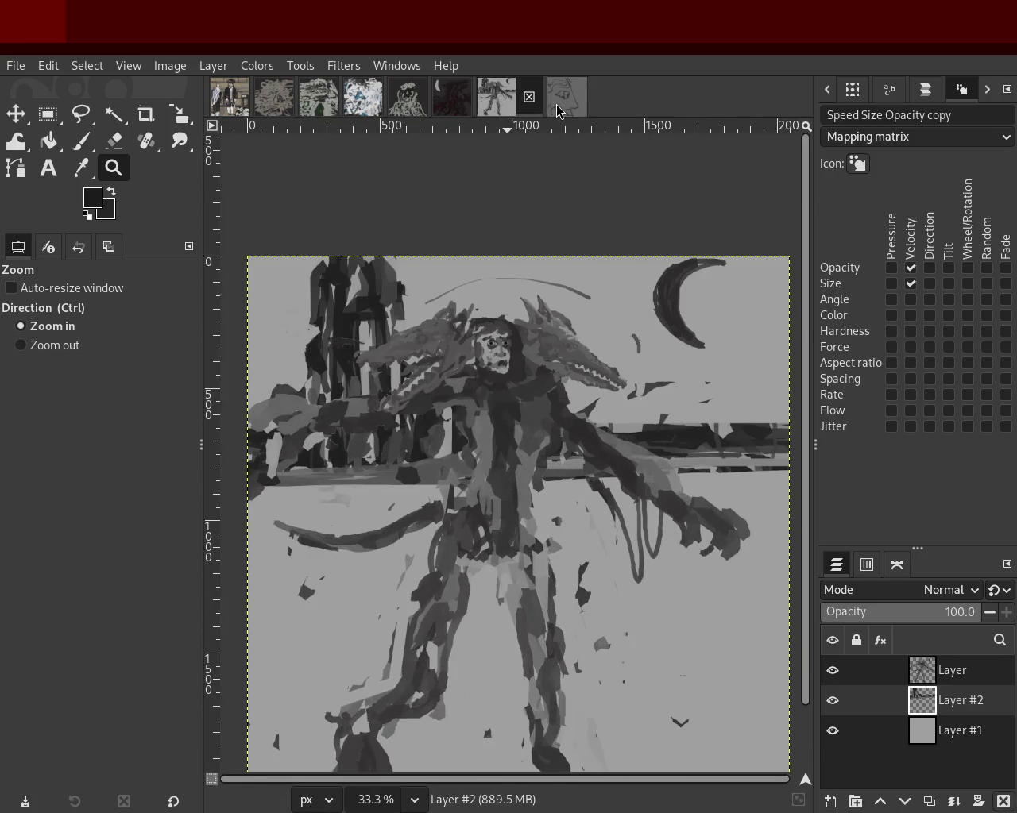
left_click(557, 102)
left_click(477, 492, "ctrl")
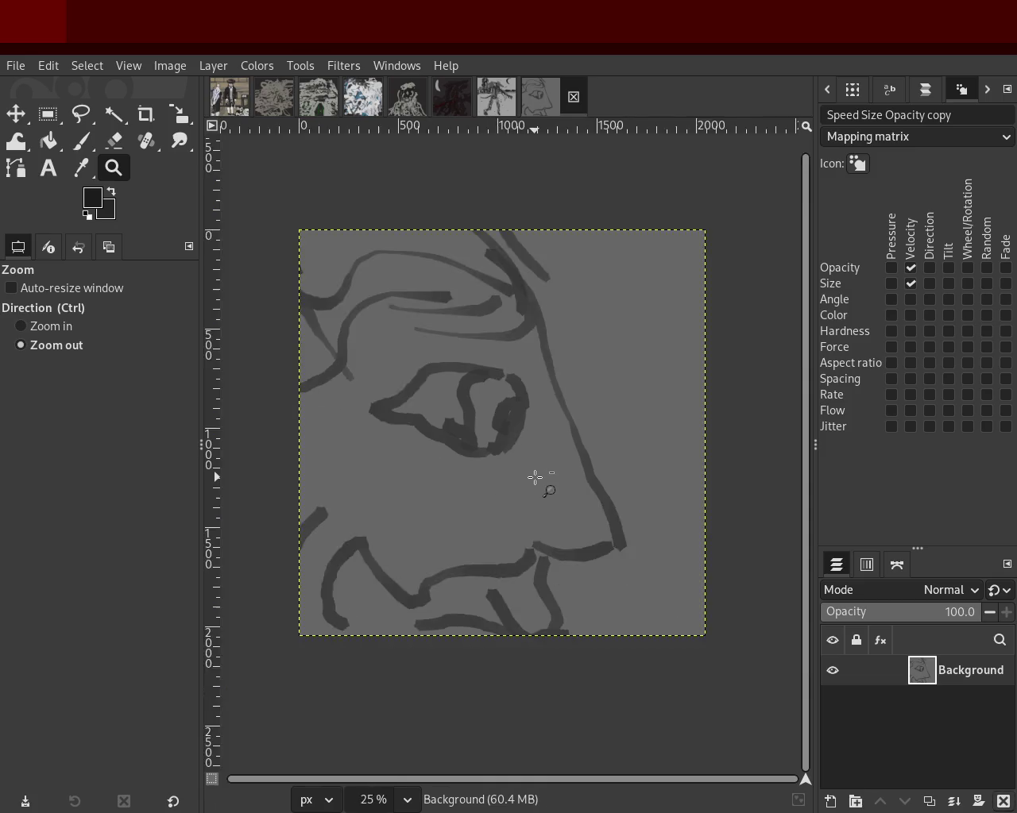
Zoom in and out on the face sketch, then return to the grey monster painting.
left_click(538, 477, "ctrl")
left_click(524, 489, "ctrl")
left_click(513, 499)
left_click(514, 525, "ctrl")
double_click(514, 525)
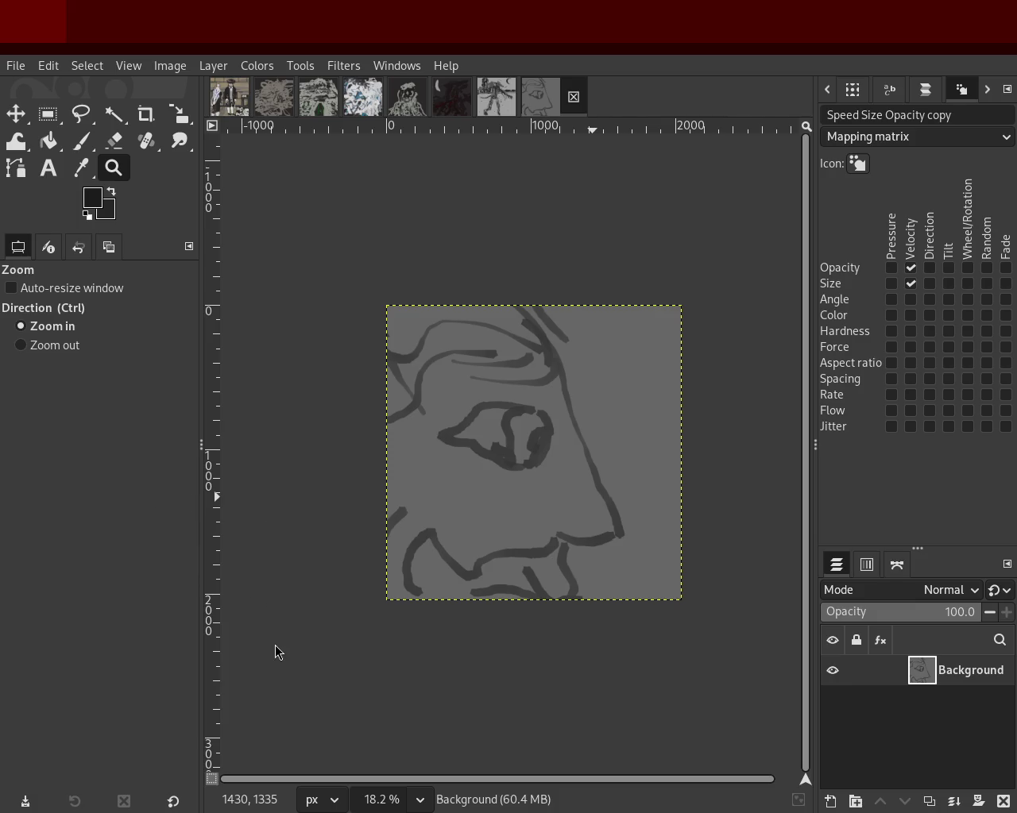
left_click(497, 96)
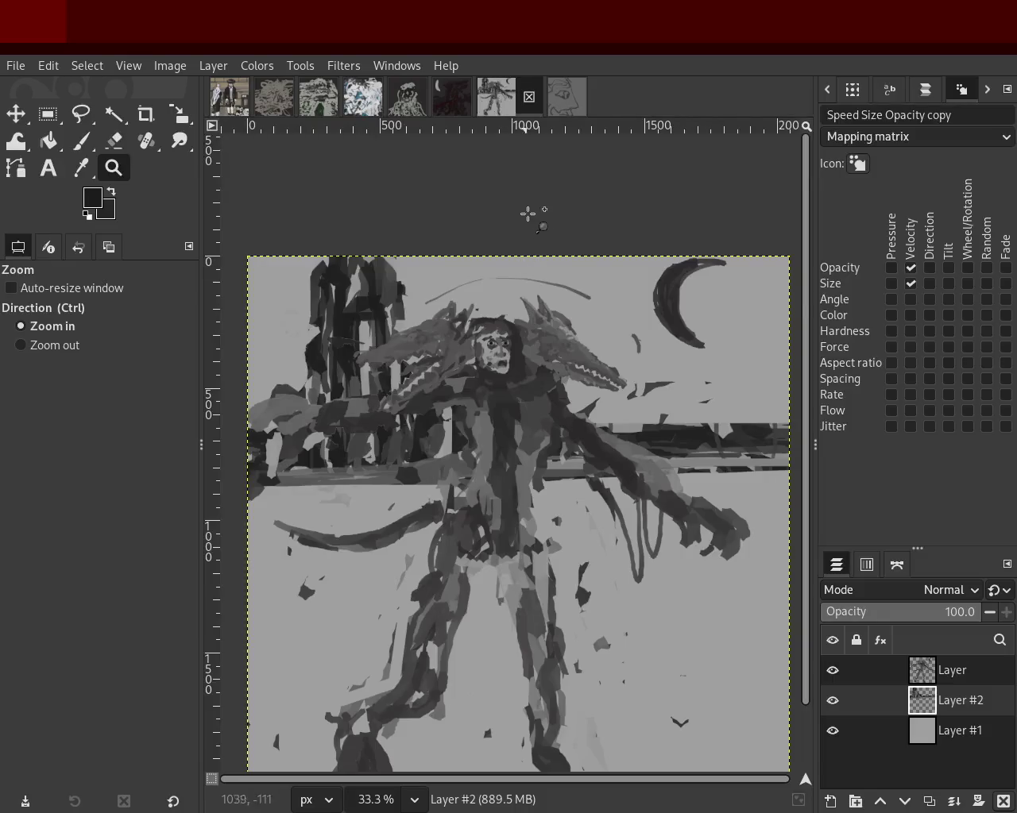
Fit the whole painting in view and hide Layer #2 and Layer #1.
left_click(534, 269, "ctrl")
scroll(528, 293, "up", 2)
left_click(518, 317)
left_click(518, 317, "ctrl")
left_click(556, 413, "ctrl")
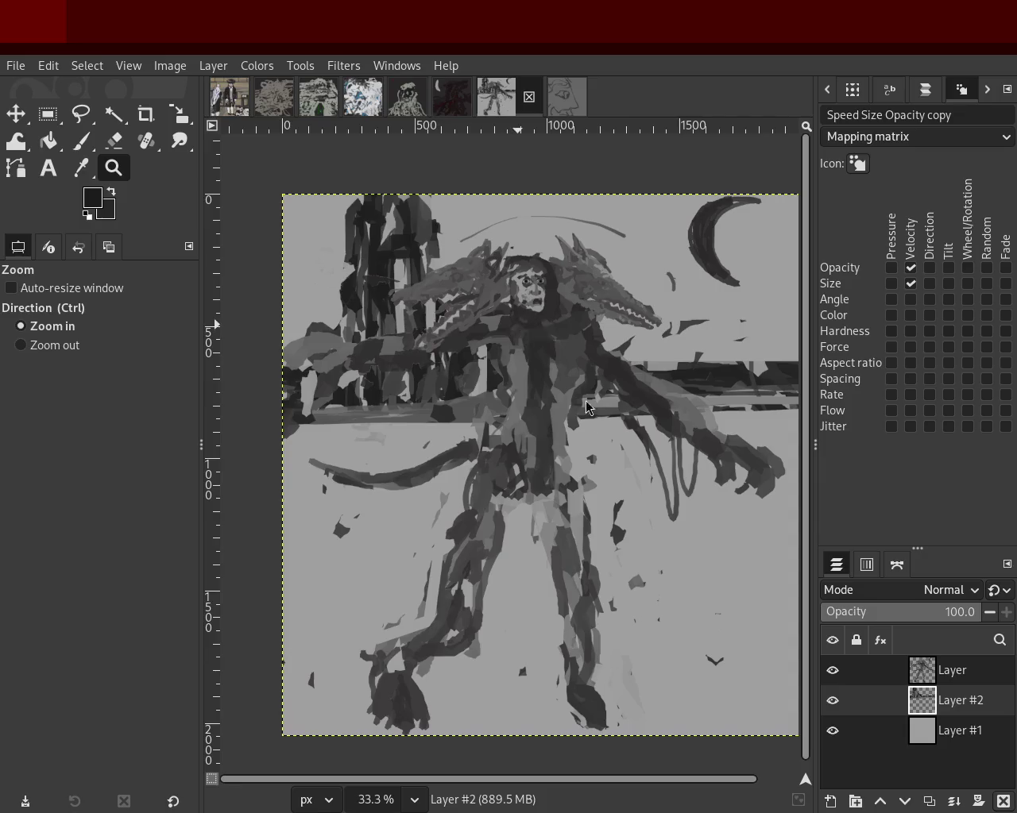
left_click(834, 670)
left_click(833, 672)
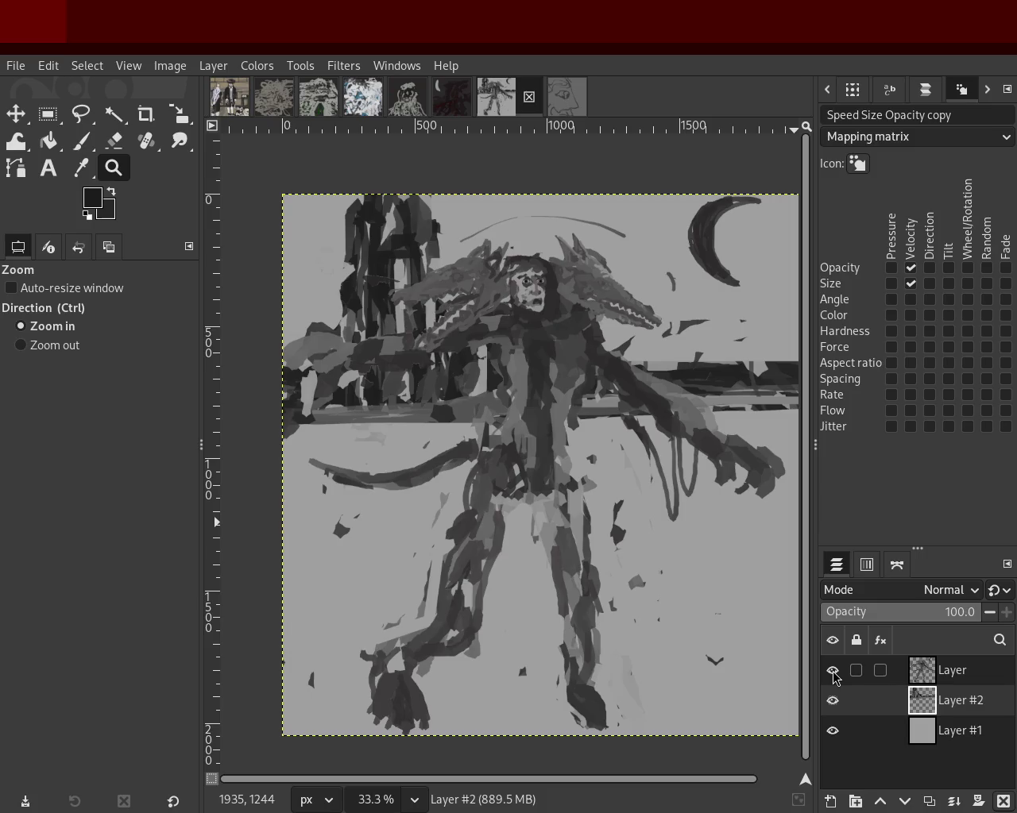
left_click(832, 701)
left_click(832, 731)
left_click(832, 671)
Paint grey strokes over the monster's chest on the top layer 'Layer'.
left_click(81, 140)
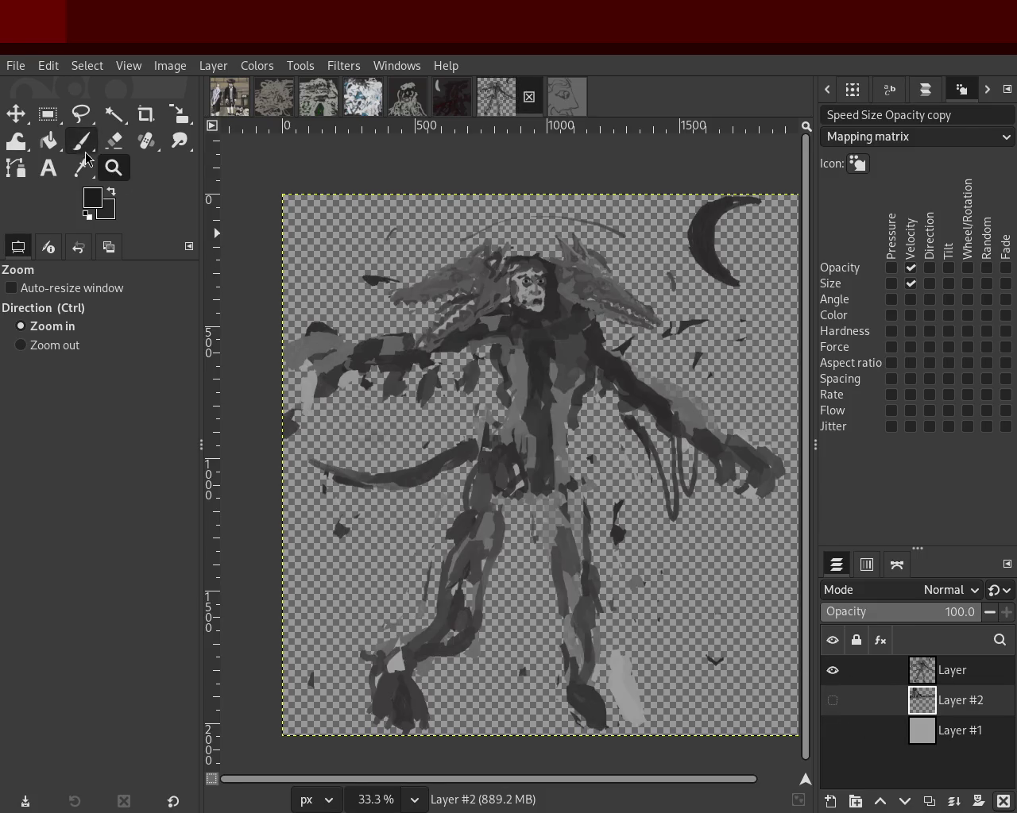
left_click(537, 422, "ctrl")
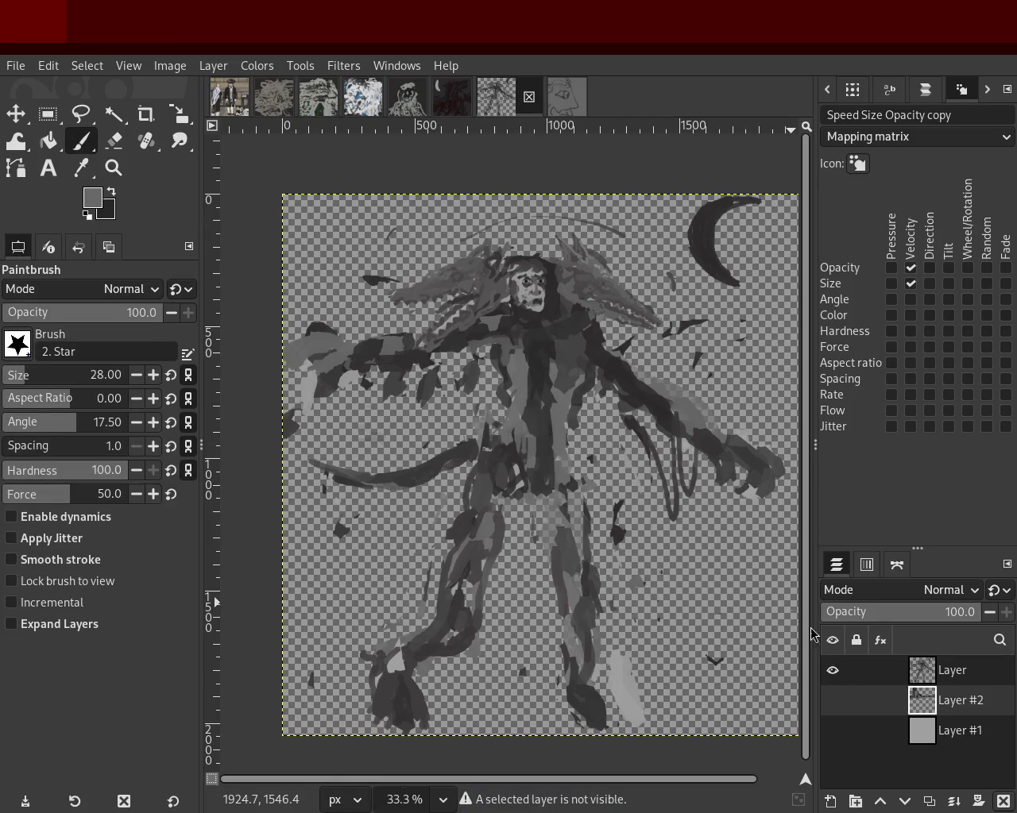
left_click(926, 666)
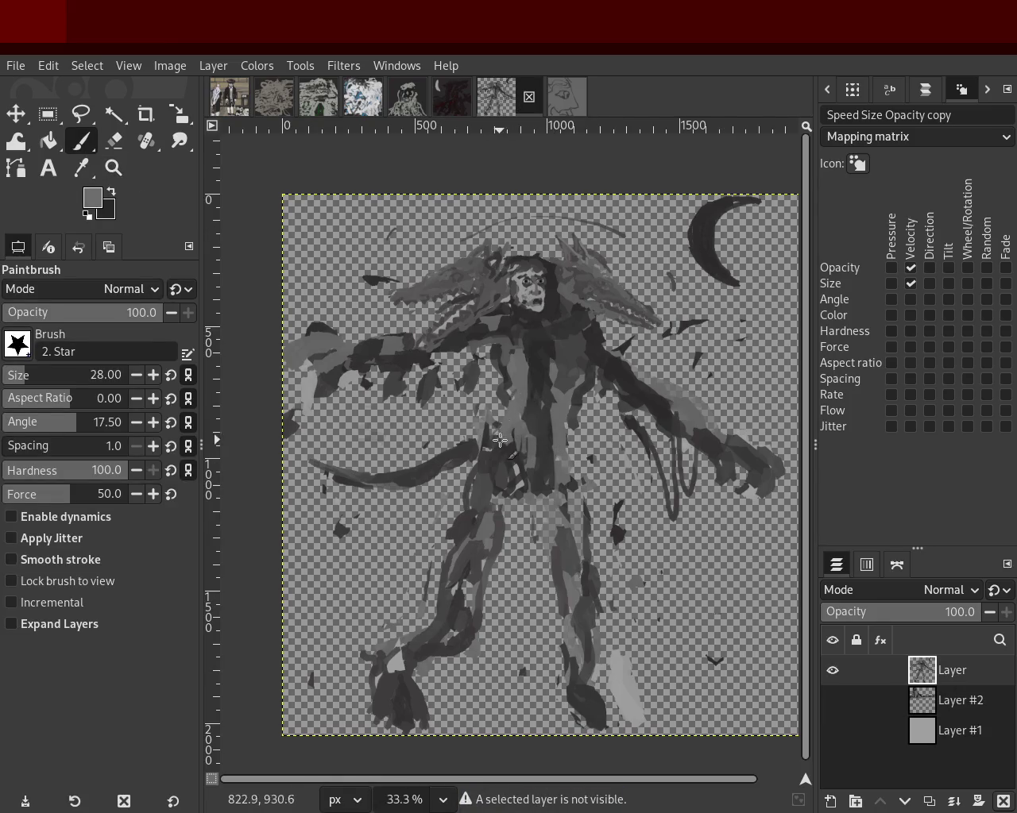
mouse_move(492, 436)
left_mouse_down()
mouse_move(498, 419)
mouse_move(505, 433)
left_mouse_up()
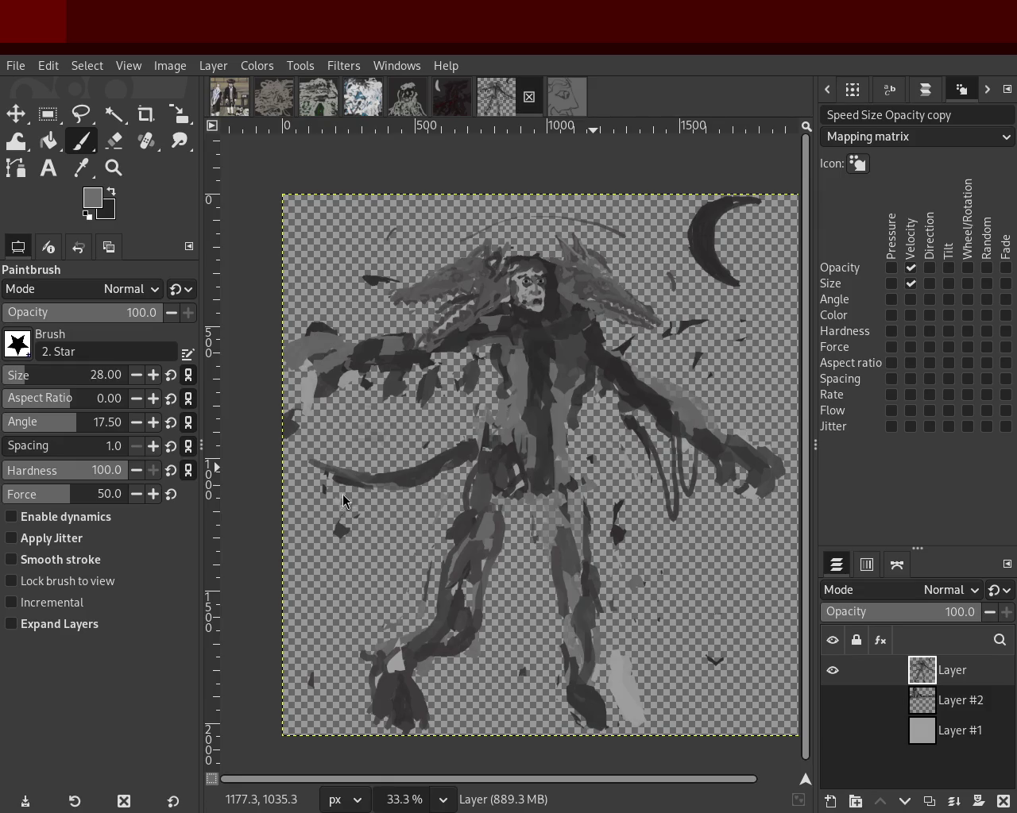
Make Layer #2 and Layer #1 visible again after glancing at the two-men painting.
key("alt+1")
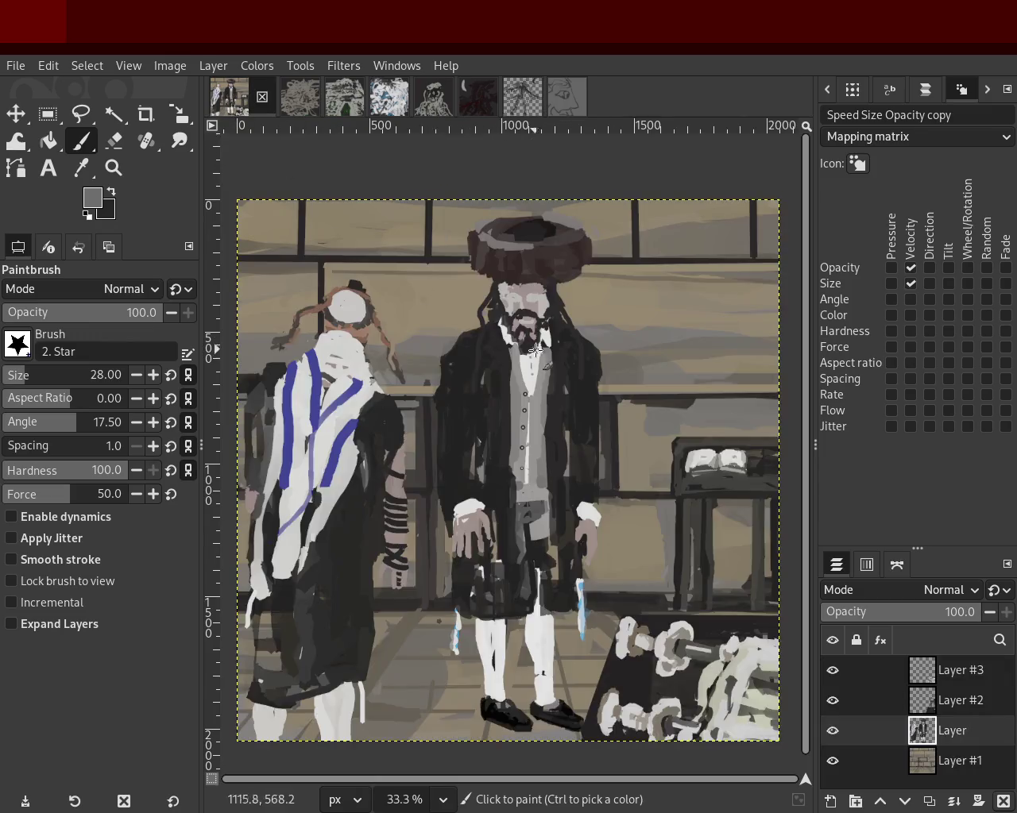
left_click(522, 96)
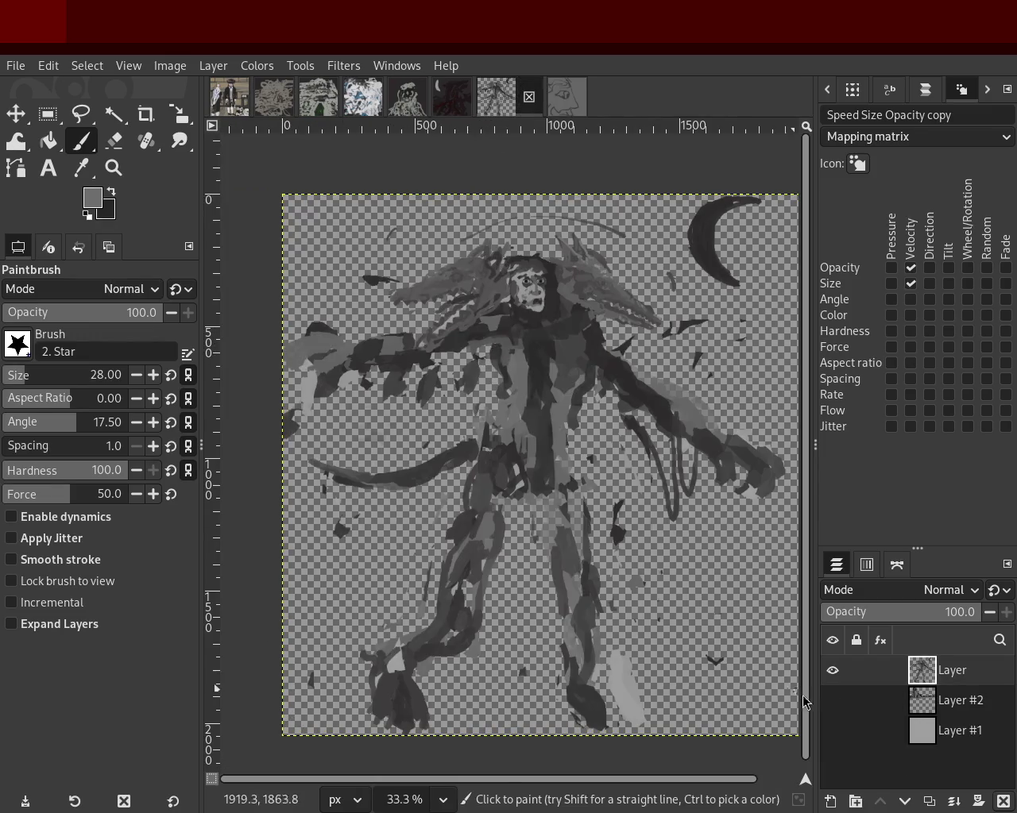
left_click(832, 701)
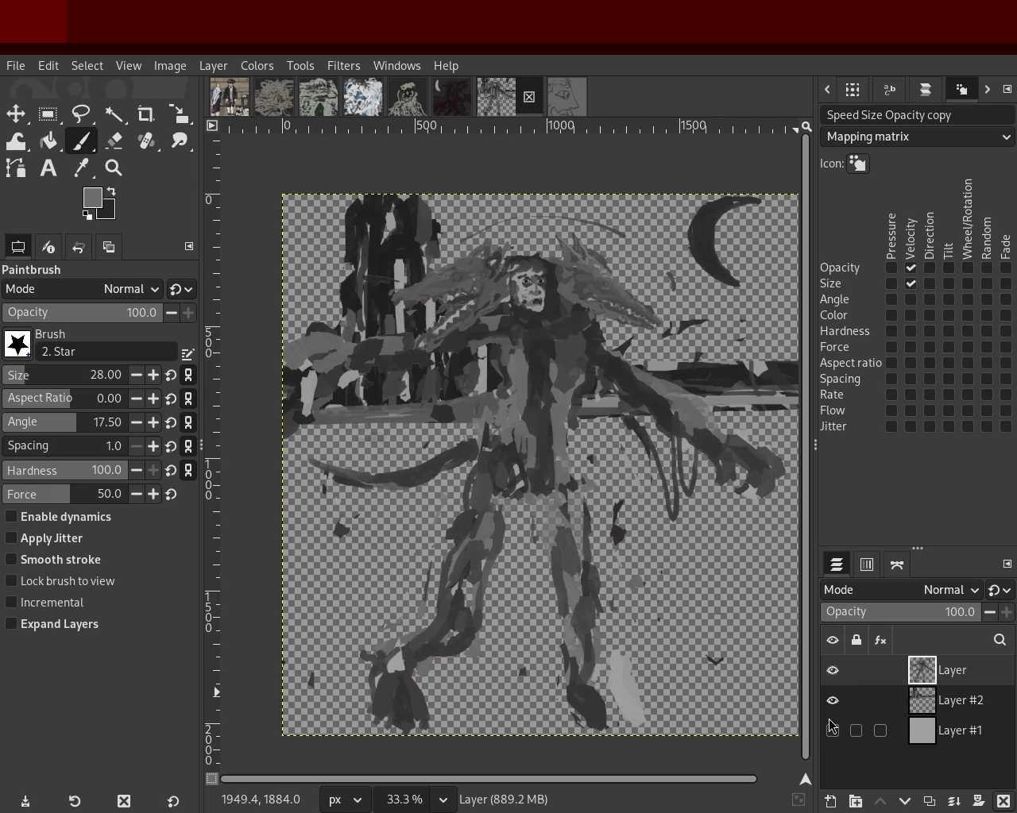
left_click(831, 729)
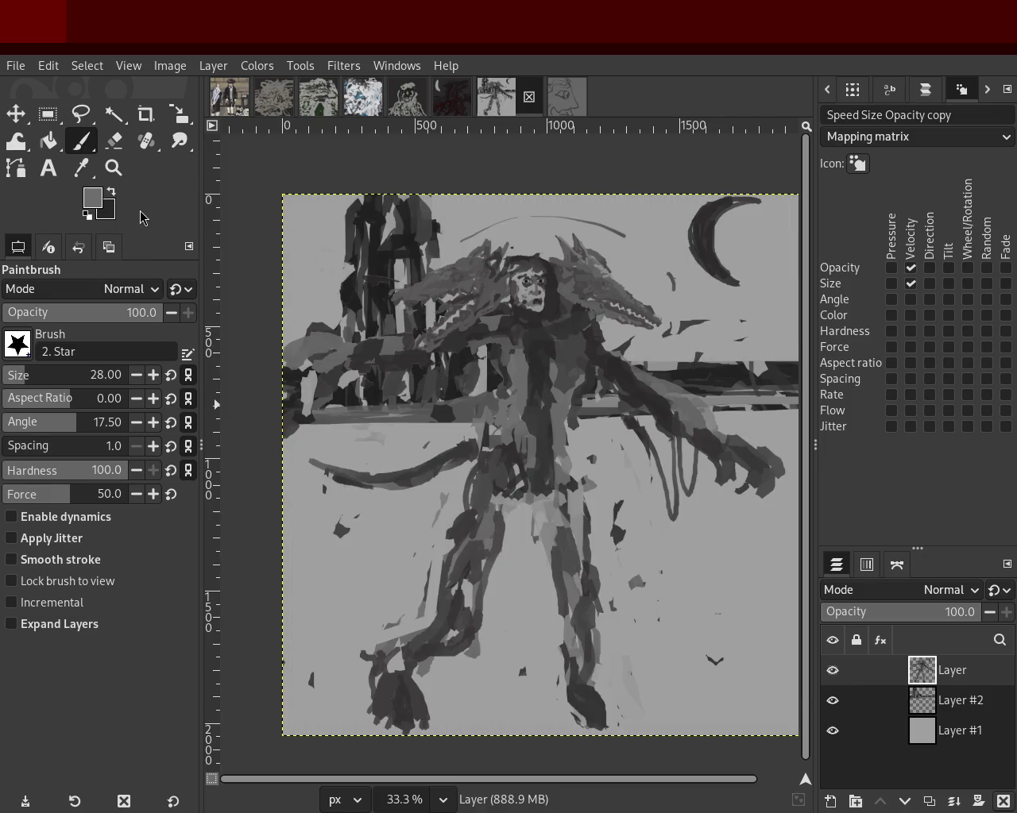
left_click(116, 170)
scroll(556, 354, "down", 1)
scroll(556, 357, "up", 3)
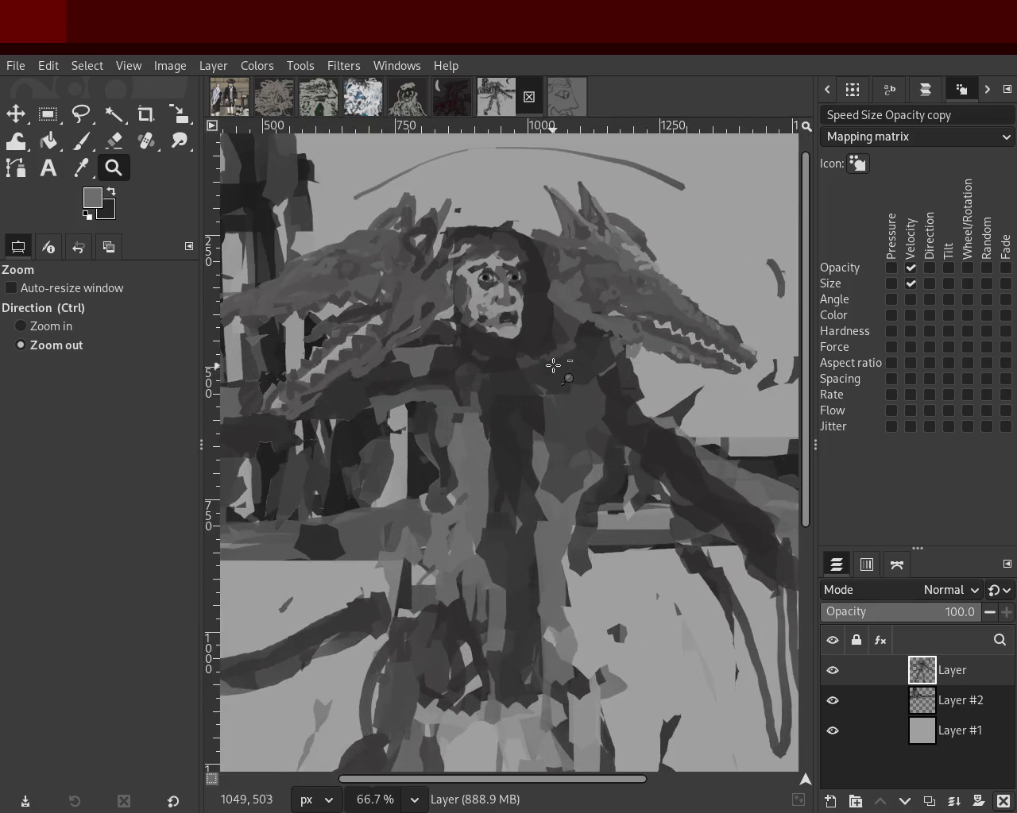
scroll(554, 366, "down", 1)
scroll(572, 382, "up", 1)
scroll(560, 516, "down", 3)
scroll(559, 541, "up", 3)
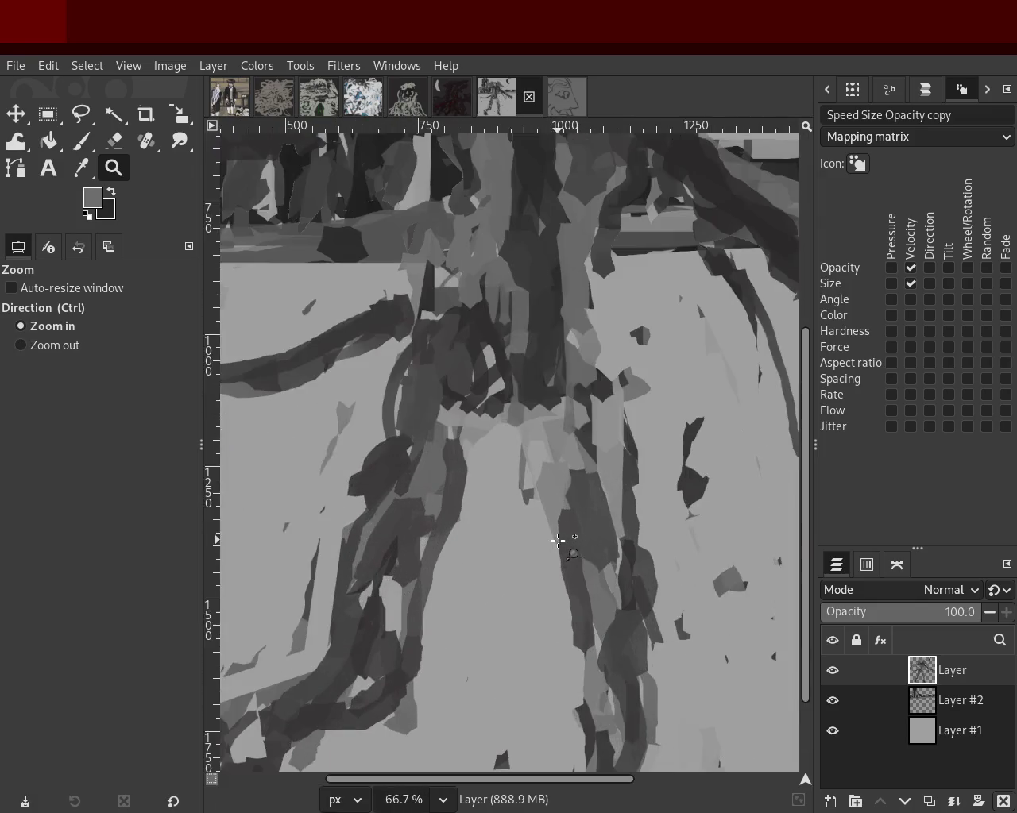
scroll(556, 516, "down", 1)
scroll(553, 485, "down", 1)
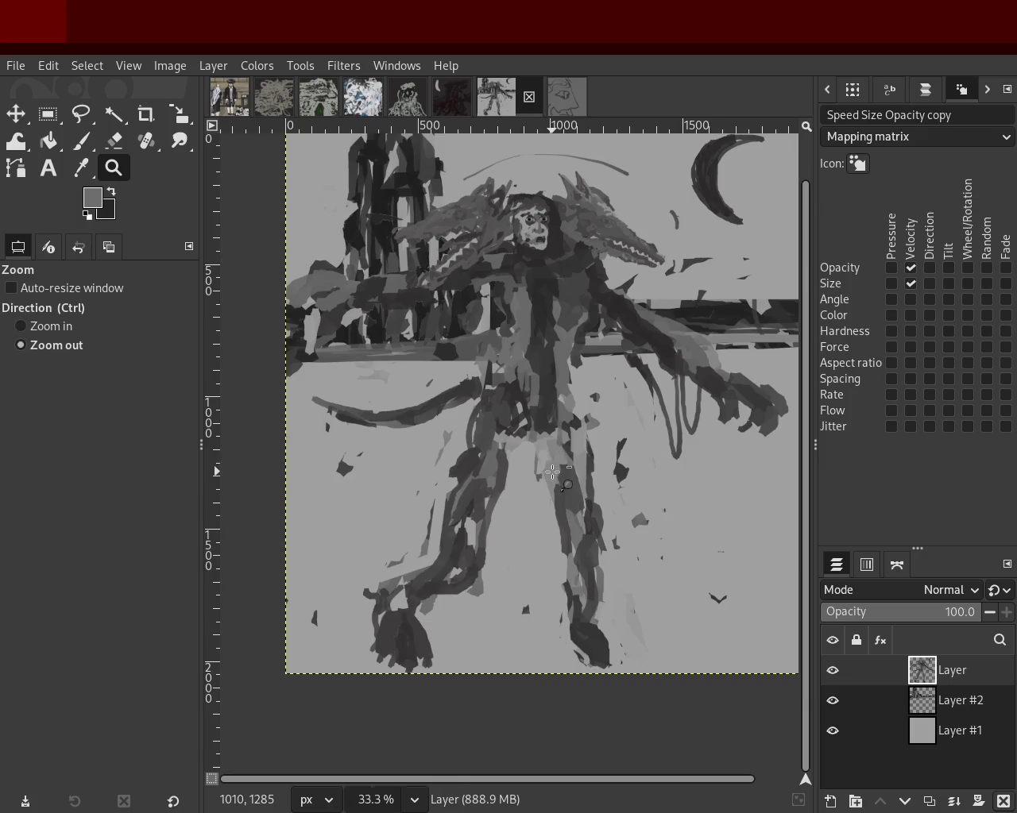
scroll(552, 473, "down", 1)
scroll(556, 475, "up", 1)
scroll(578, 479, "down", 1)
scroll(580, 481, "up", 1)
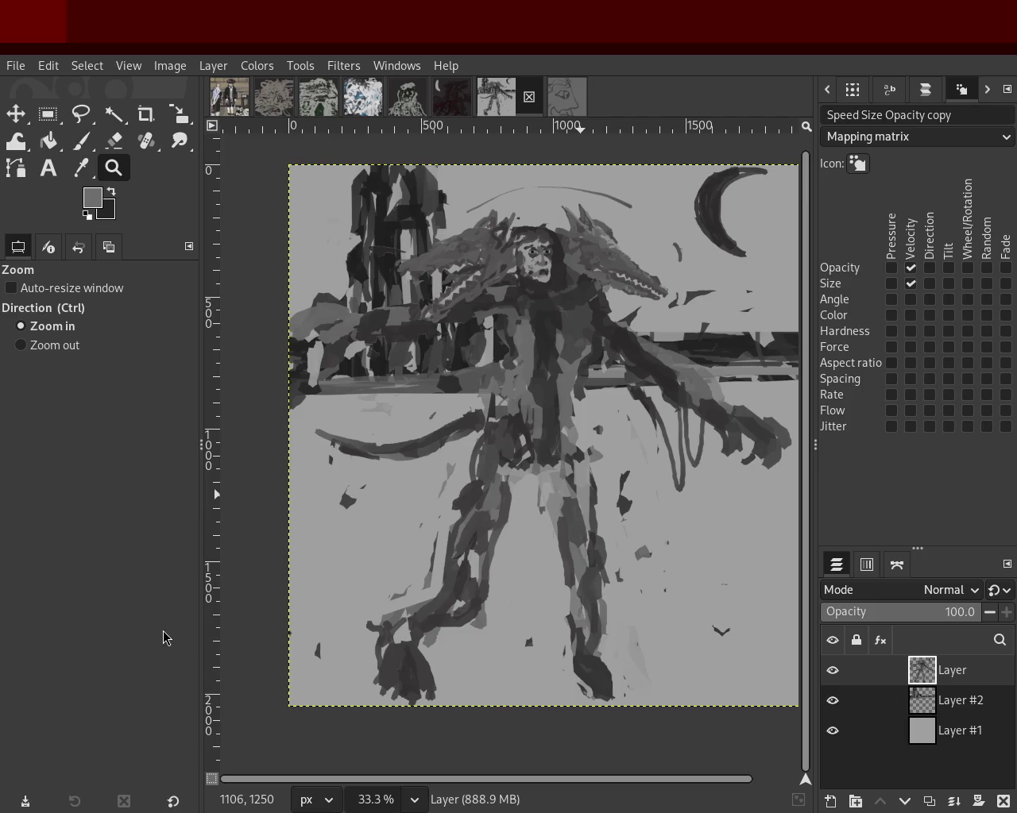
left_click(558, 401, "ctrl")
Zoom in closely on the right dragon head's jaw.
left_click(587, 393)
left_click(600, 389)
left_click(604, 388)
left_click(606, 386)
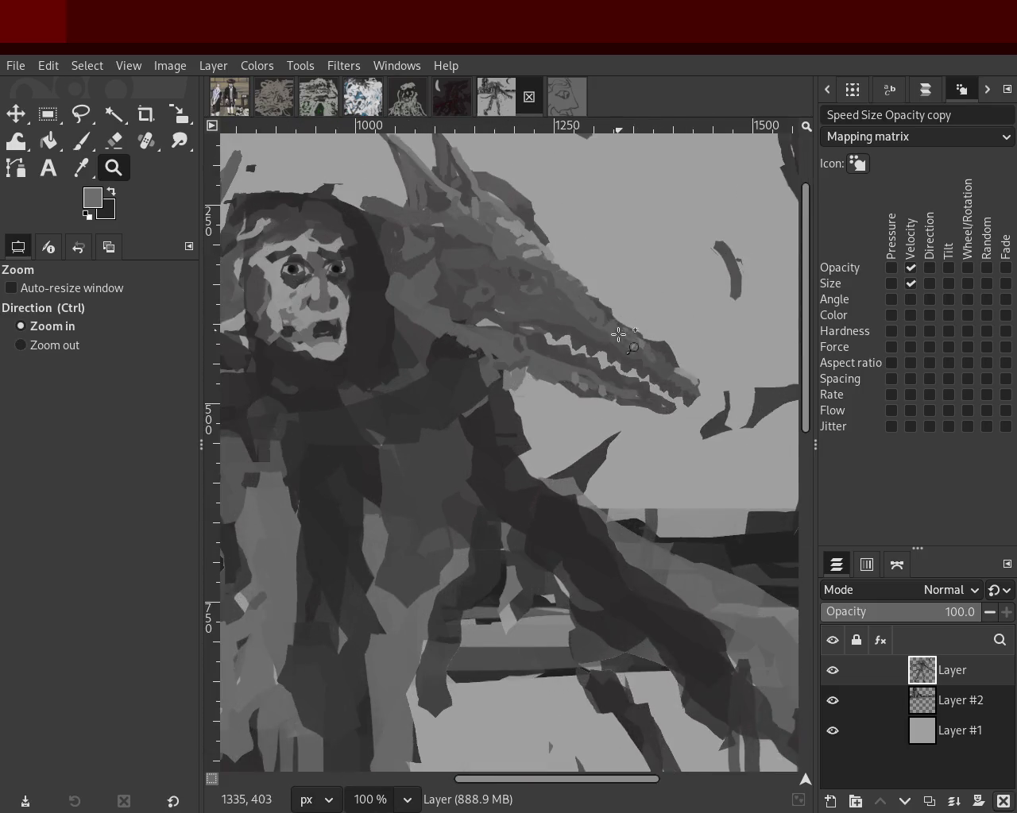
left_click(605, 386, "ctrl")
left_click(606, 386)
left_click(605, 386)
Paint sampled grey strokes along the right dragon's lower jaw, undoing the retries.
key("p")
left_click(546, 247, "ctrl")
mouse_move(660, 402)
left_mouse_down()
mouse_move(542, 352)
mouse_move(469, 361)
left_mouse_up()
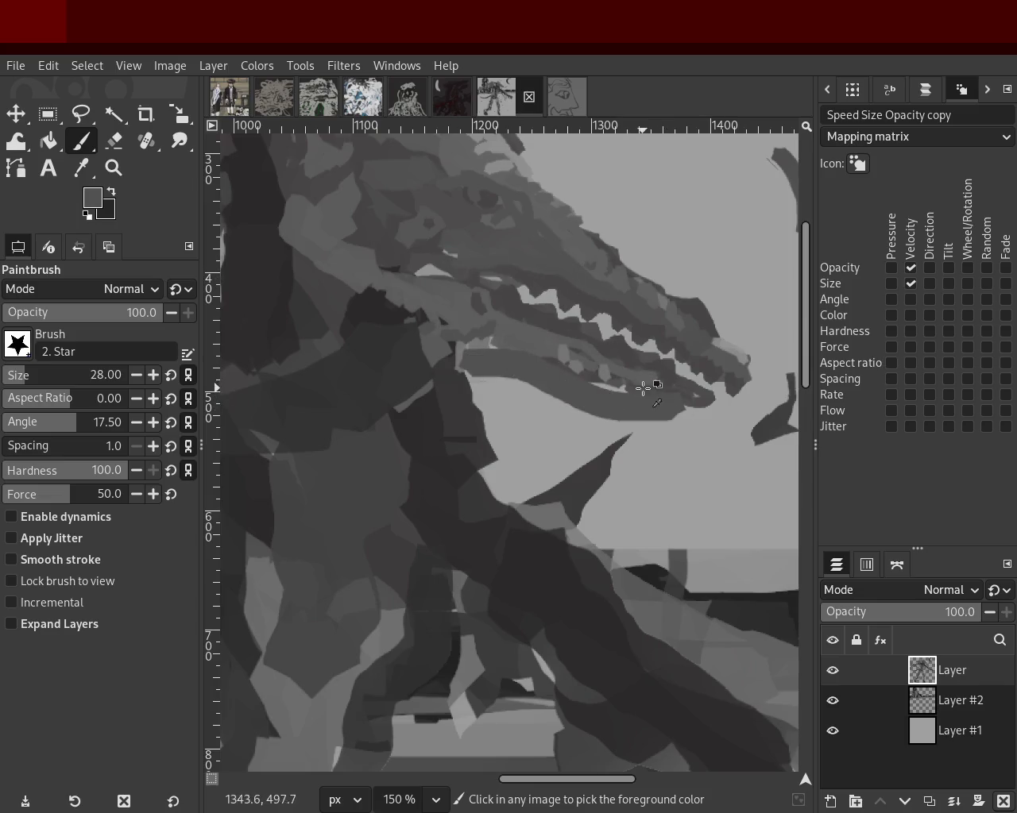
key("ctrl+z")
left_click(551, 354, "ctrl")
left_click_drag(676, 407, 501, 361)
key("ctrl+z")
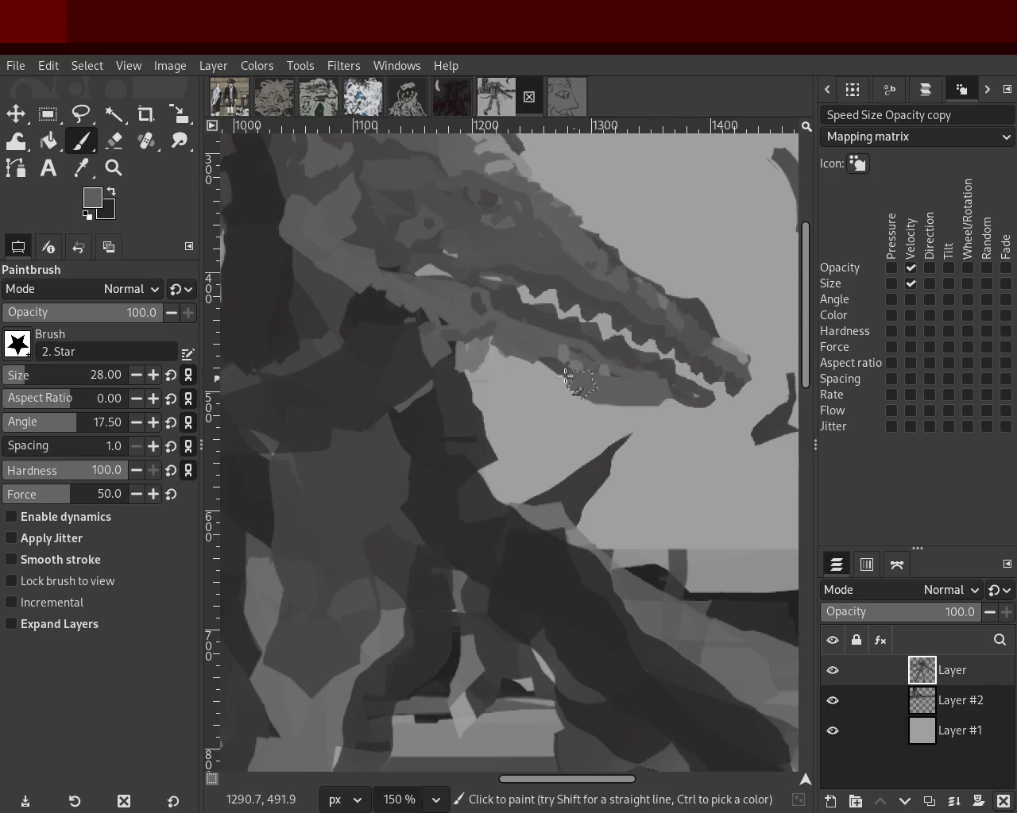
left_click_drag(682, 395, 499, 378)
key("ctrl+z")
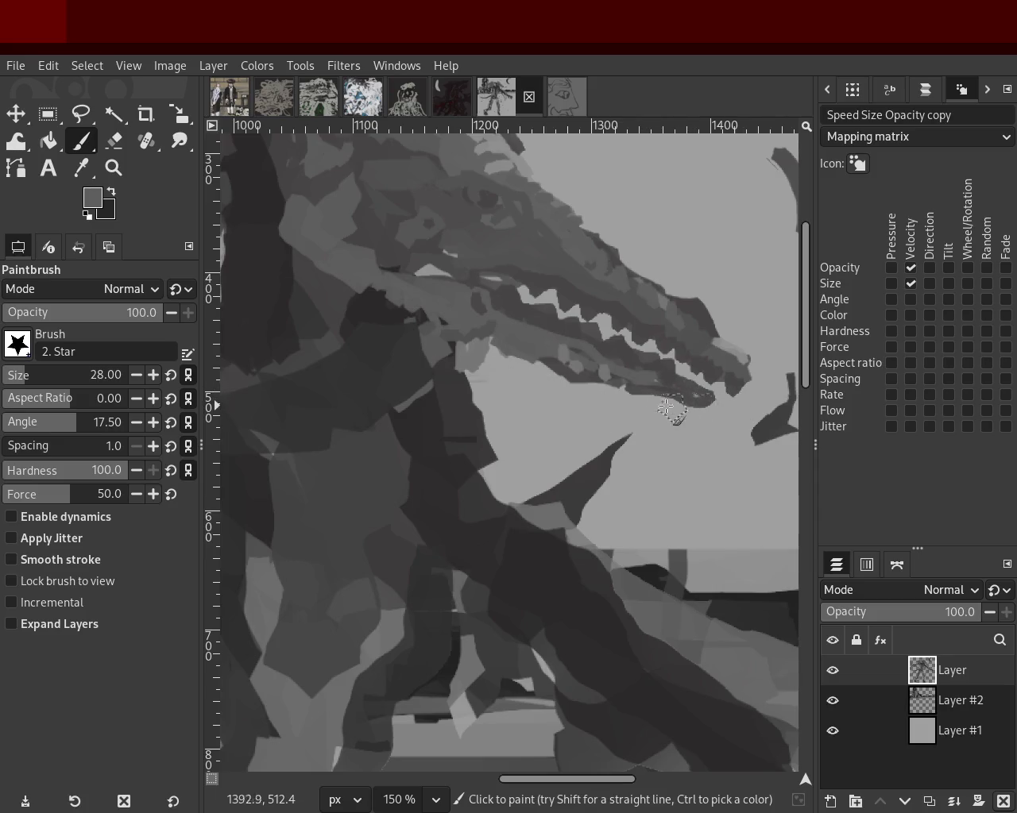
mouse_move(691, 413)
left_mouse_down()
mouse_move(659, 390)
mouse_move(568, 368)
left_mouse_up()
key("ctrl+z")
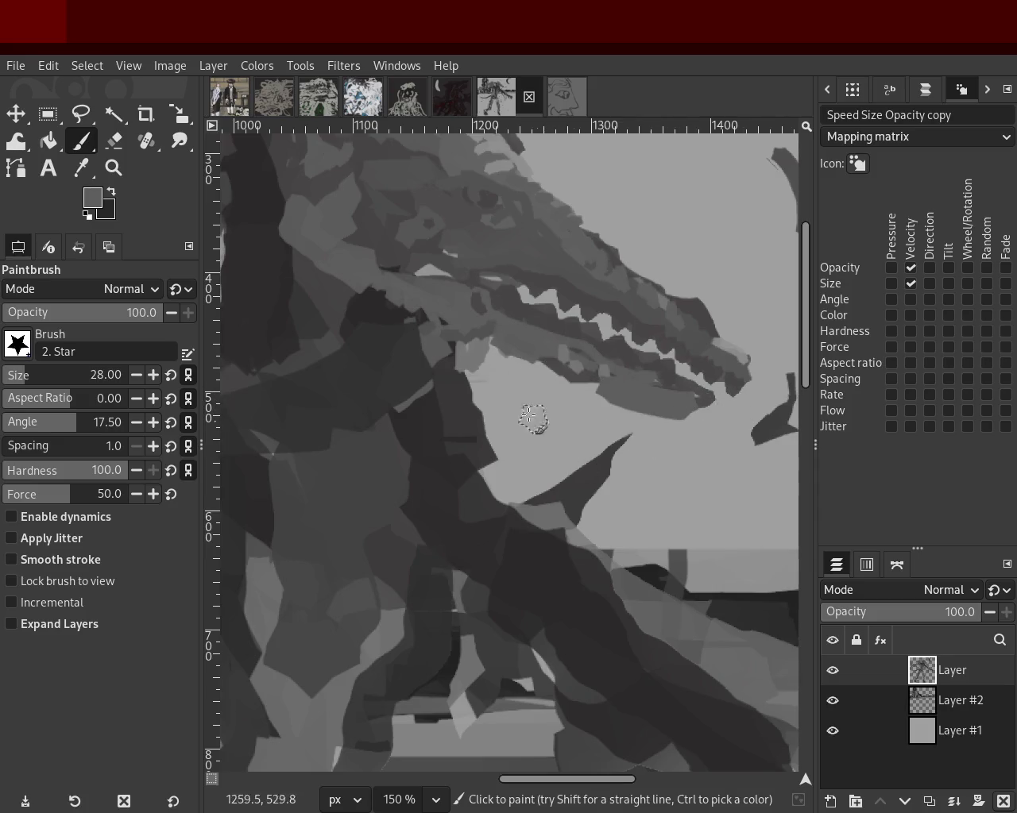
Zoom out to the whole monster and save the painting as 57.xcf.
left_click(119, 173)
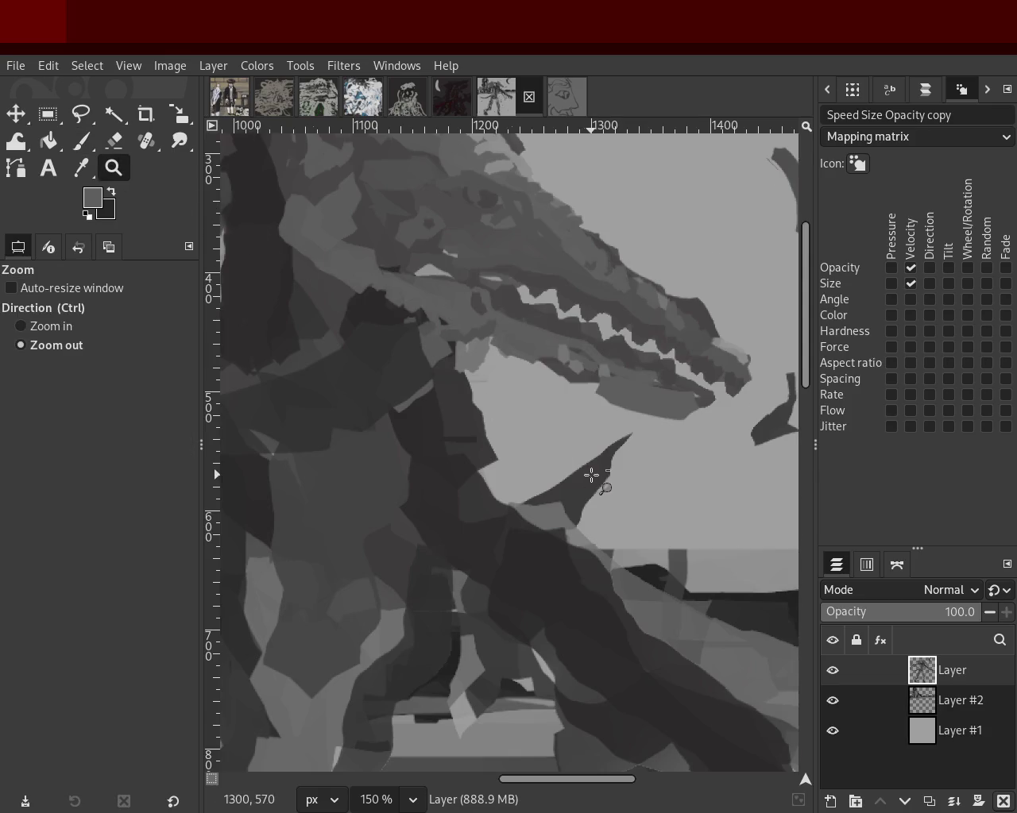
scroll(590, 472, "down", 3, "ctrl")
scroll(533, 460, "up", 1, "ctrl")
key("ctrl+s")
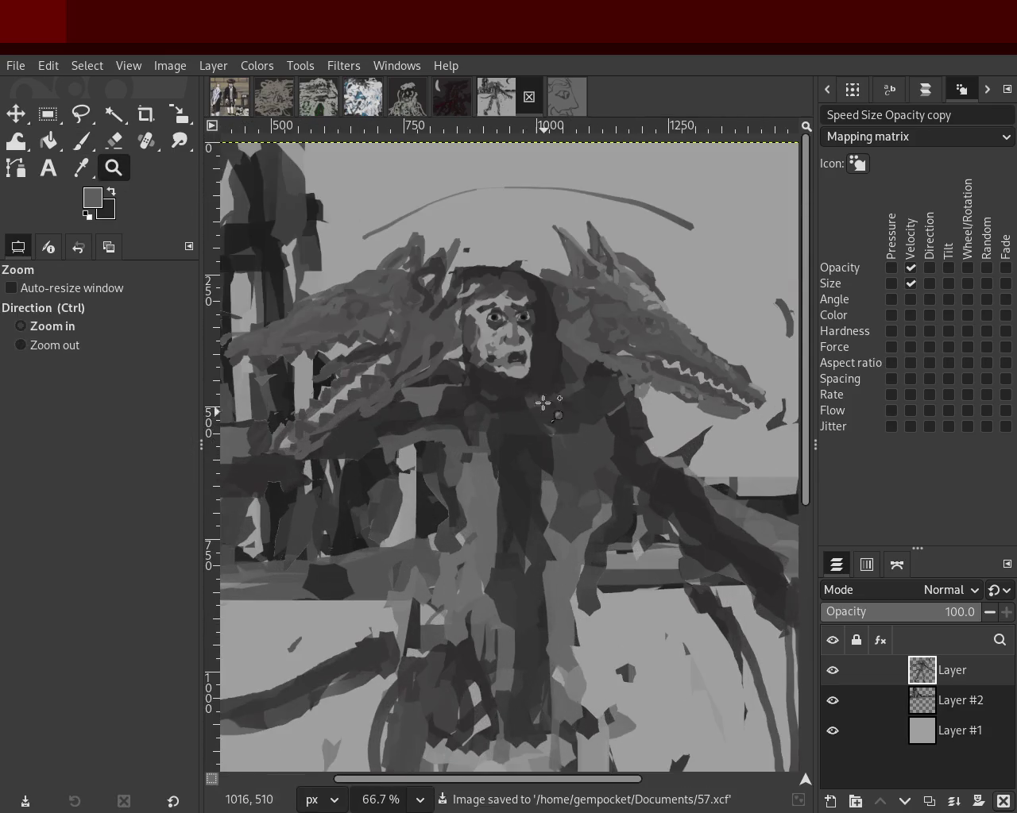
Paint a touch-up stroke on the left dragon head with the Paintbrush.
scroll(538, 402, "down", 1, "ctrl")
scroll(377, 432, "up", 2, "ctrl")
scroll(376, 432, "up", 1, "ctrl")
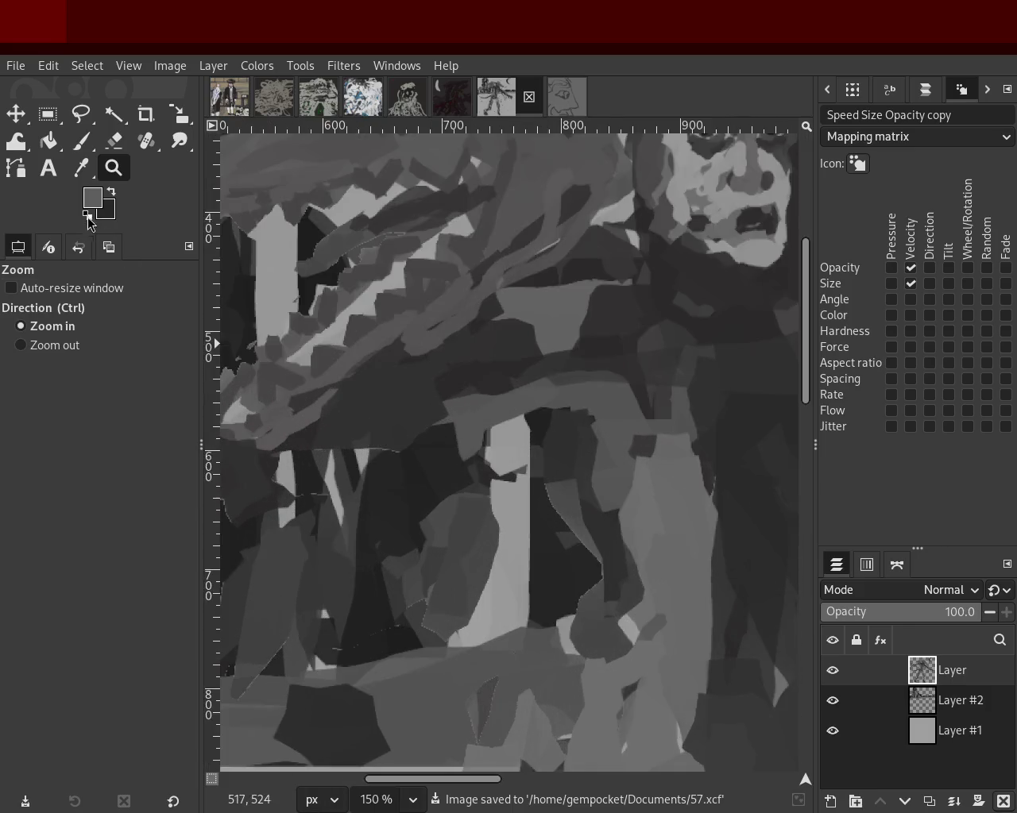
left_click(81, 140)
mouse_move(312, 425)
left_mouse_down()
mouse_move(259, 426)
mouse_move(323, 386)
mouse_move(324, 451)
mouse_move(313, 318)
mouse_move(296, 294)
left_mouse_up()
Zoom in on the area left of the face and set brush size to 7.
left_click(114, 168)
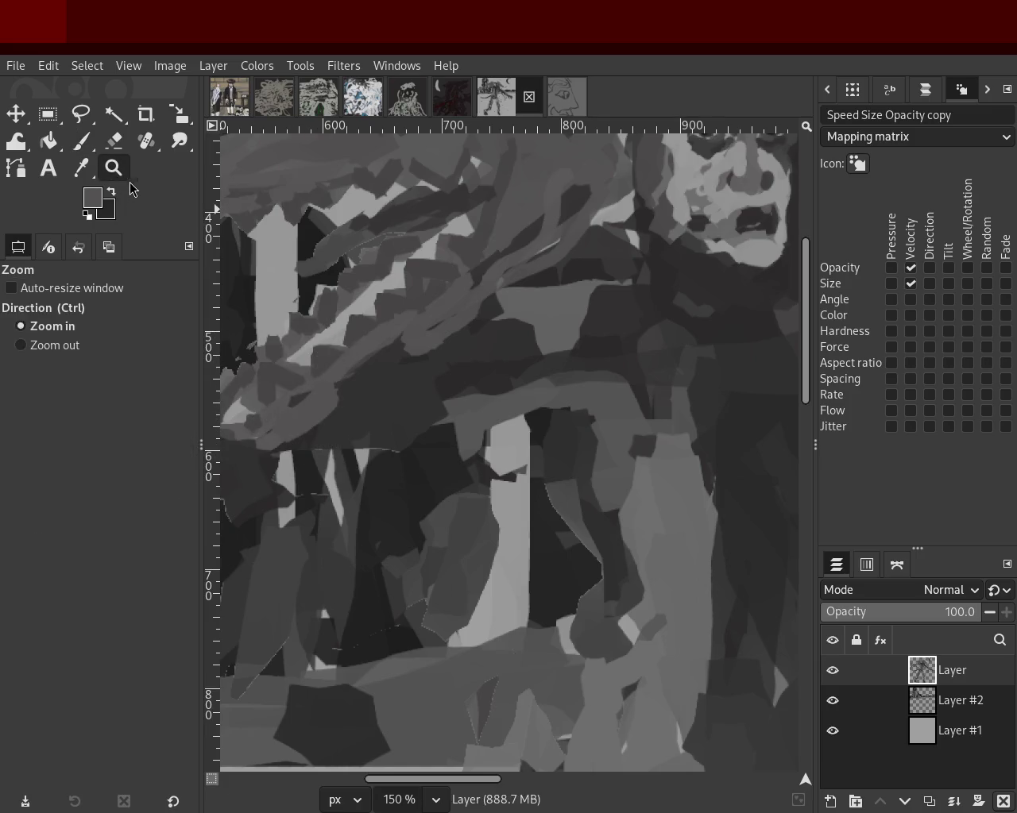
left_click(429, 419, "ctrl")
left_click(297, 316)
left_click(297, 315)
left_click(297, 315)
left_click(297, 315)
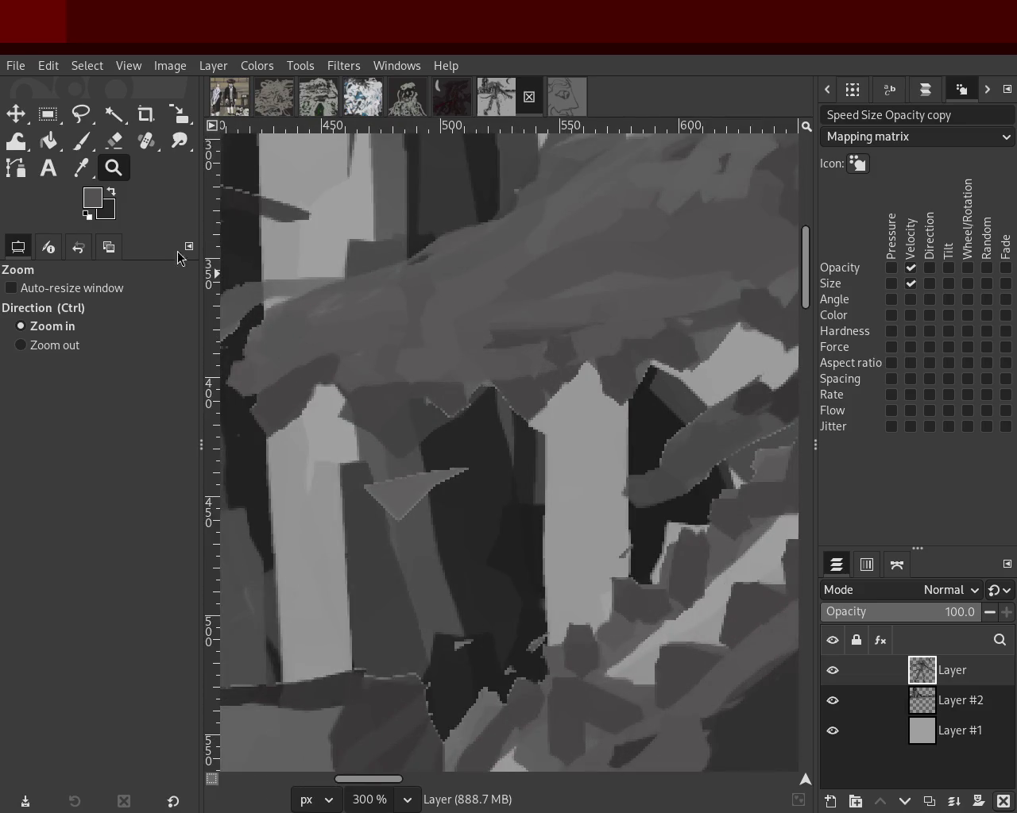
left_click(81, 141)
left_click(11, 378)
Paint short straight grey strokes left of the face and cover the dark patch.
left_click(425, 387)
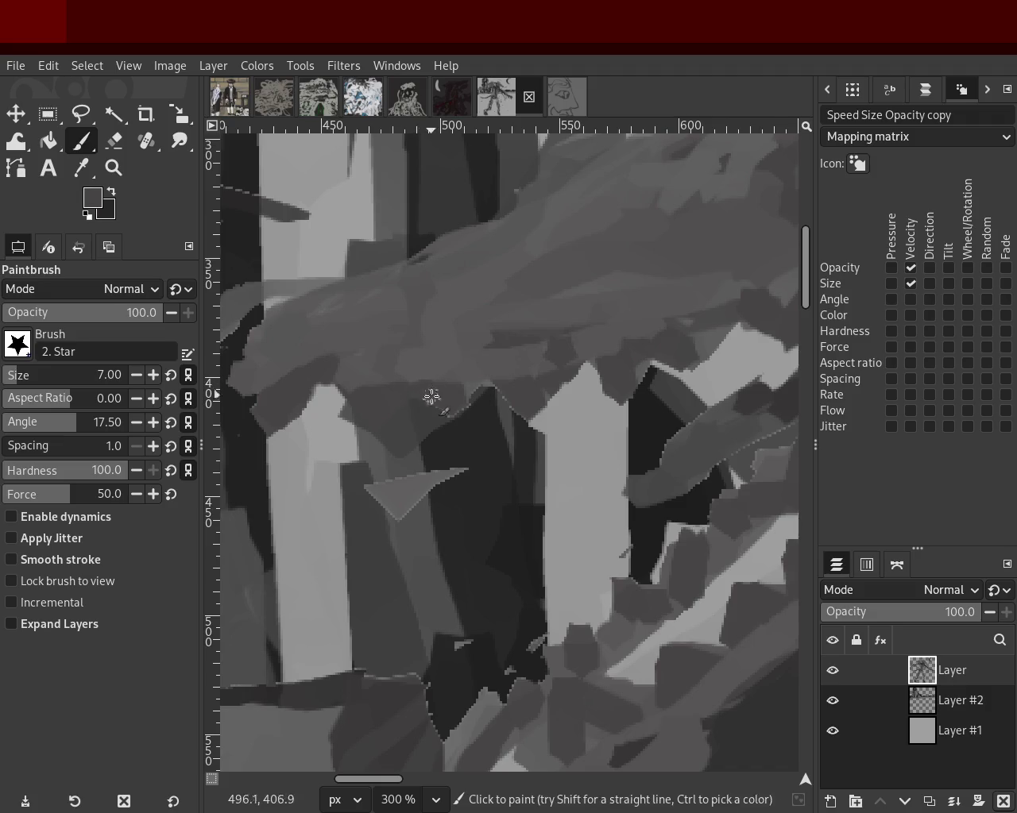
left_click(492, 382)
left_click(531, 419, "shift")
left_click(591, 363)
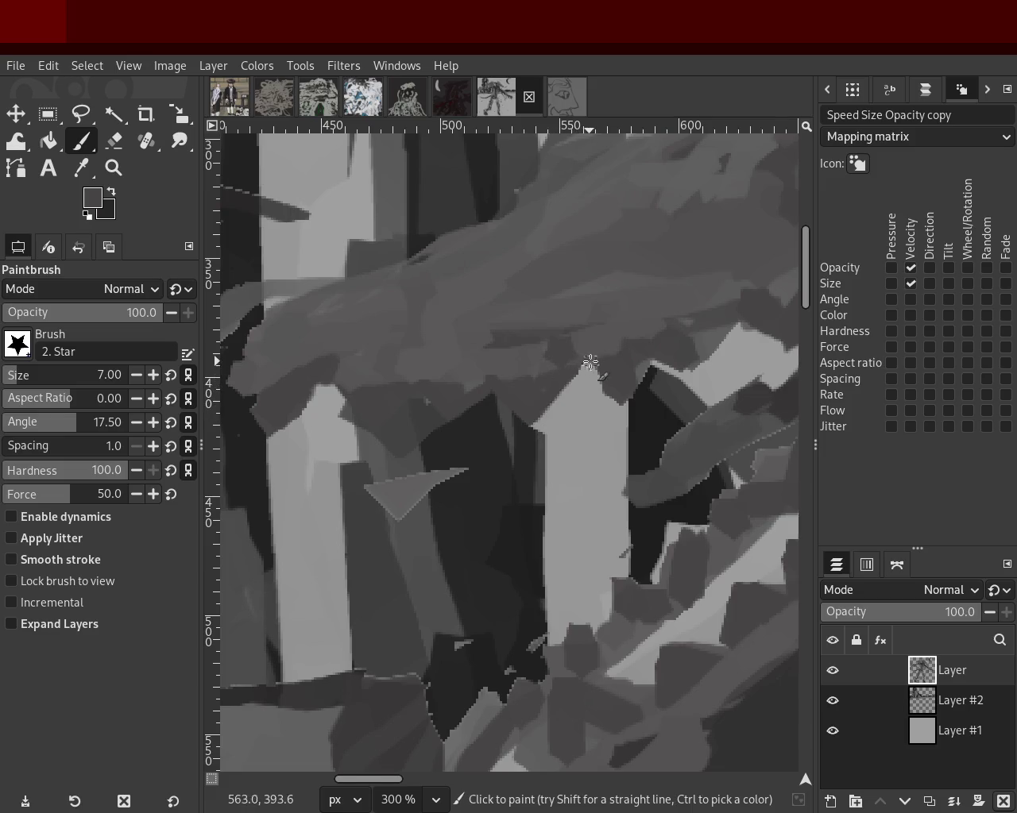
left_click(647, 367, "shift")
left_click(648, 347, "shift")
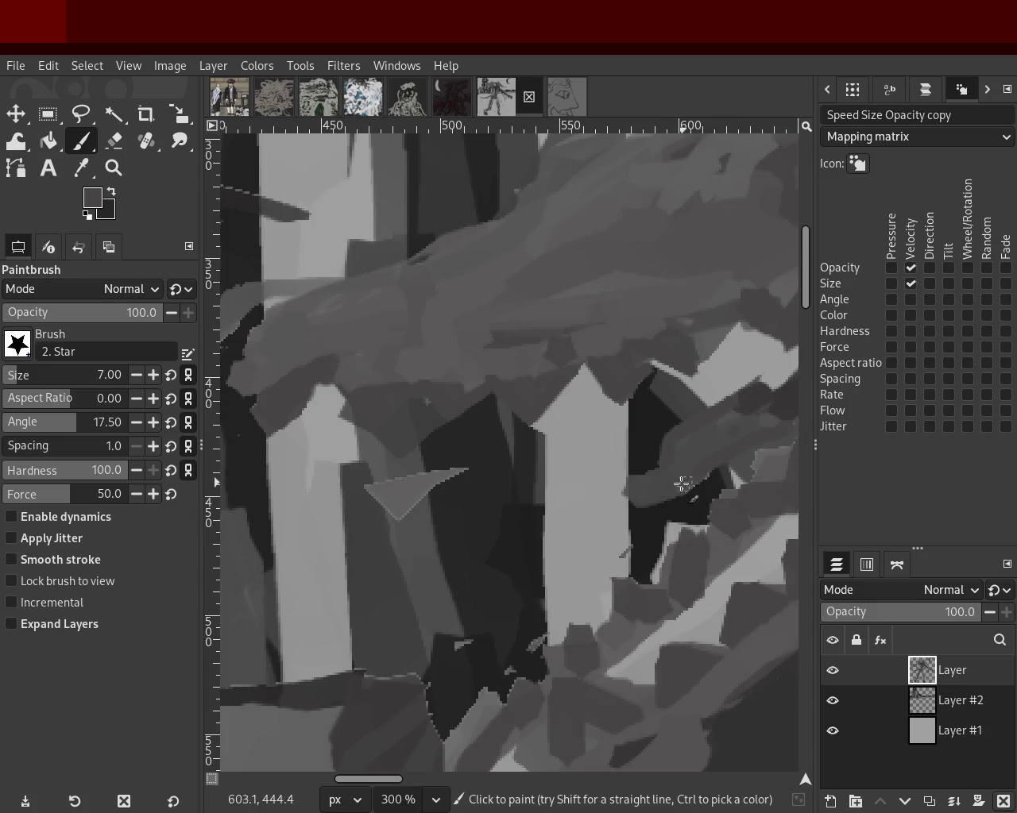
left_click_drag(715, 474, 653, 485)
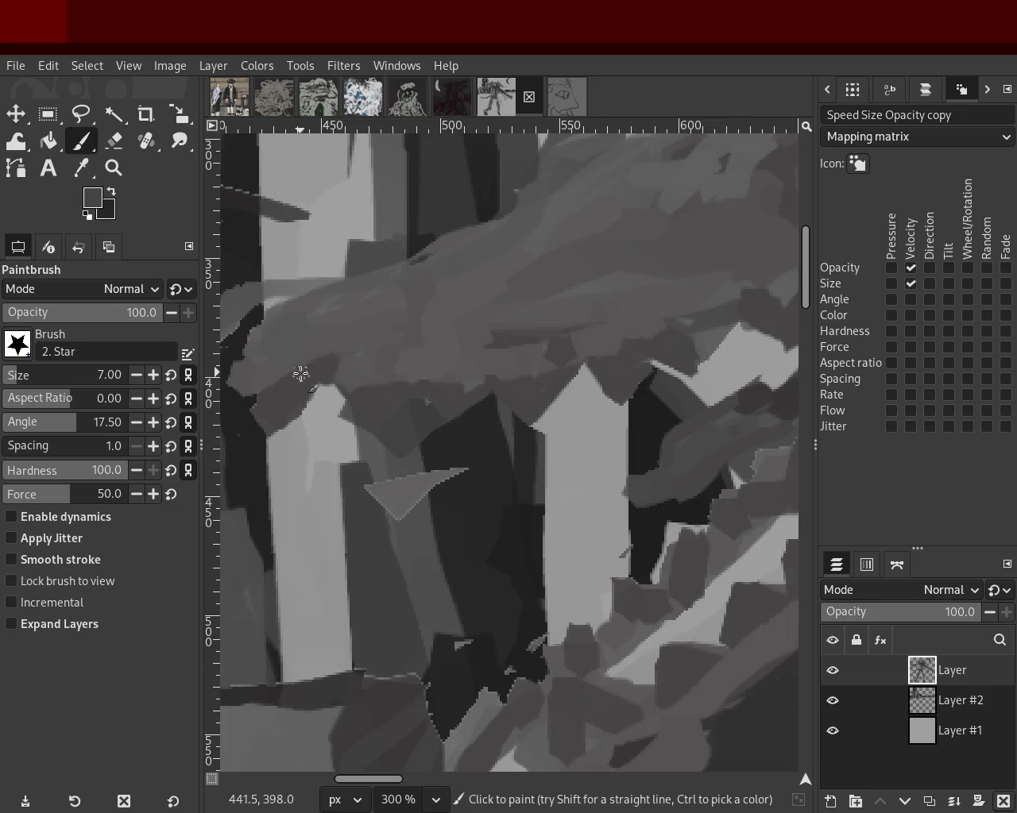
Zoom in closely on the dragon head beside the face.
key("z")
left_click(428, 448, "ctrl")
left_click(429, 447, "ctrl")
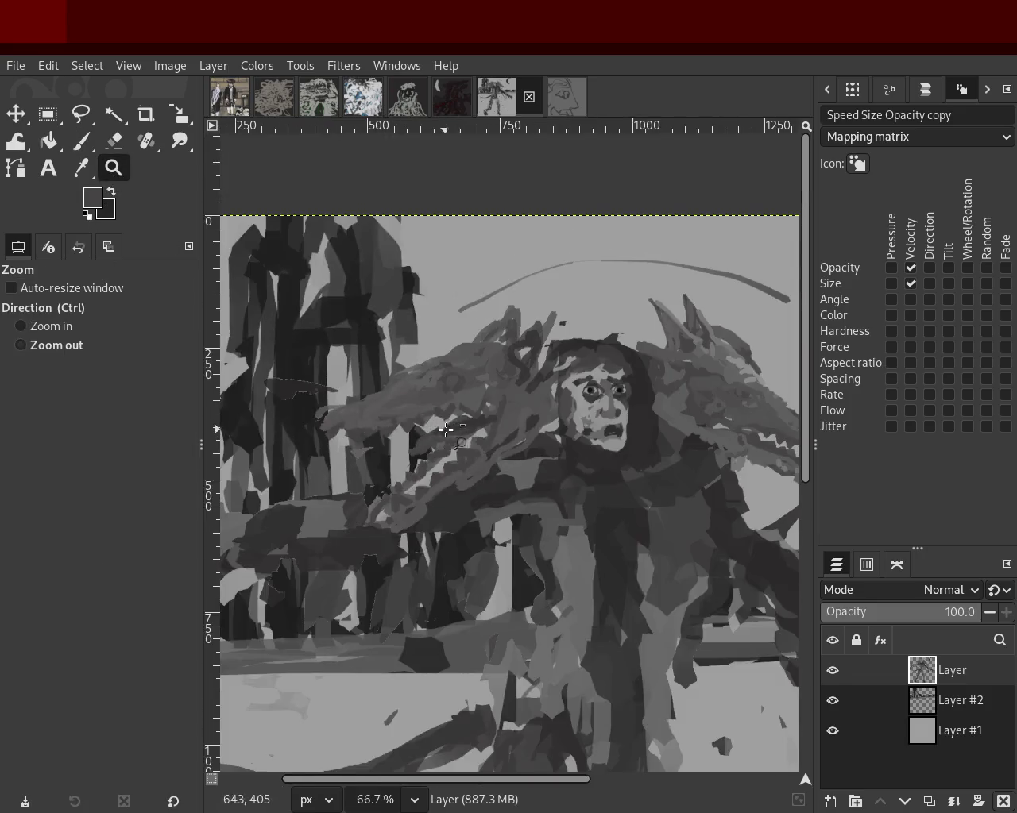
double_click(429, 447)
left_click(429, 447)
left_click(429, 448)
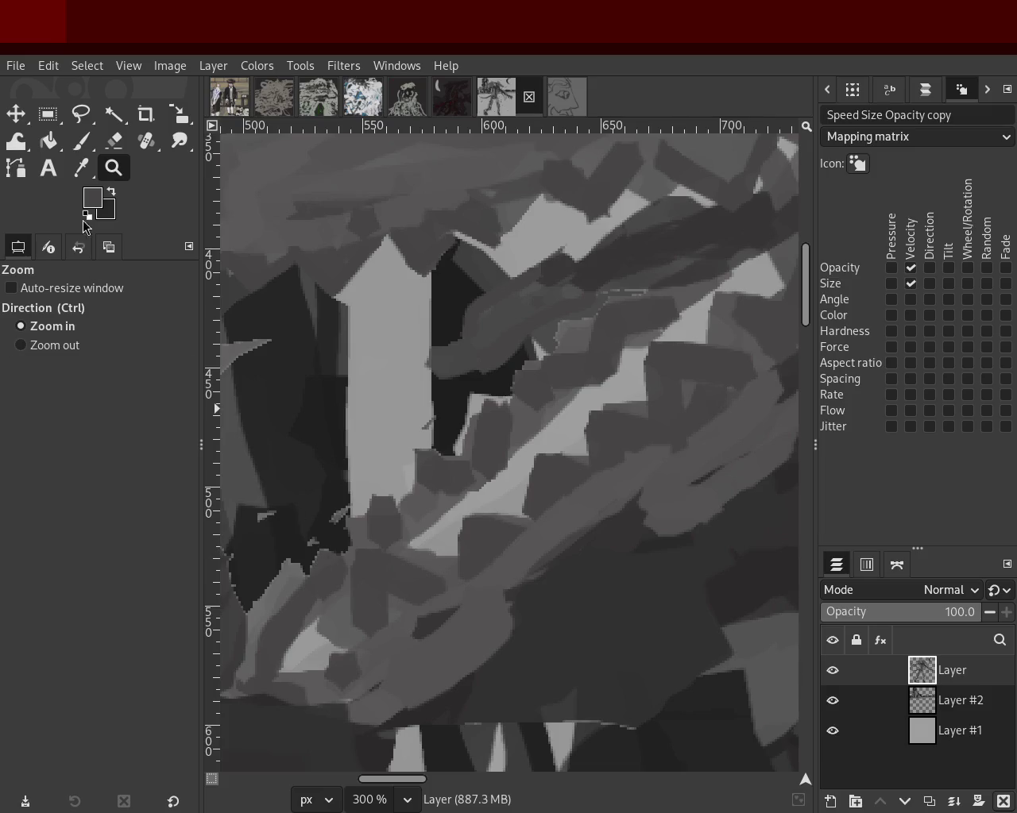
Paint star dabs and short dark and grey strokes over the dragon head's pale edge.
left_click(82, 143)
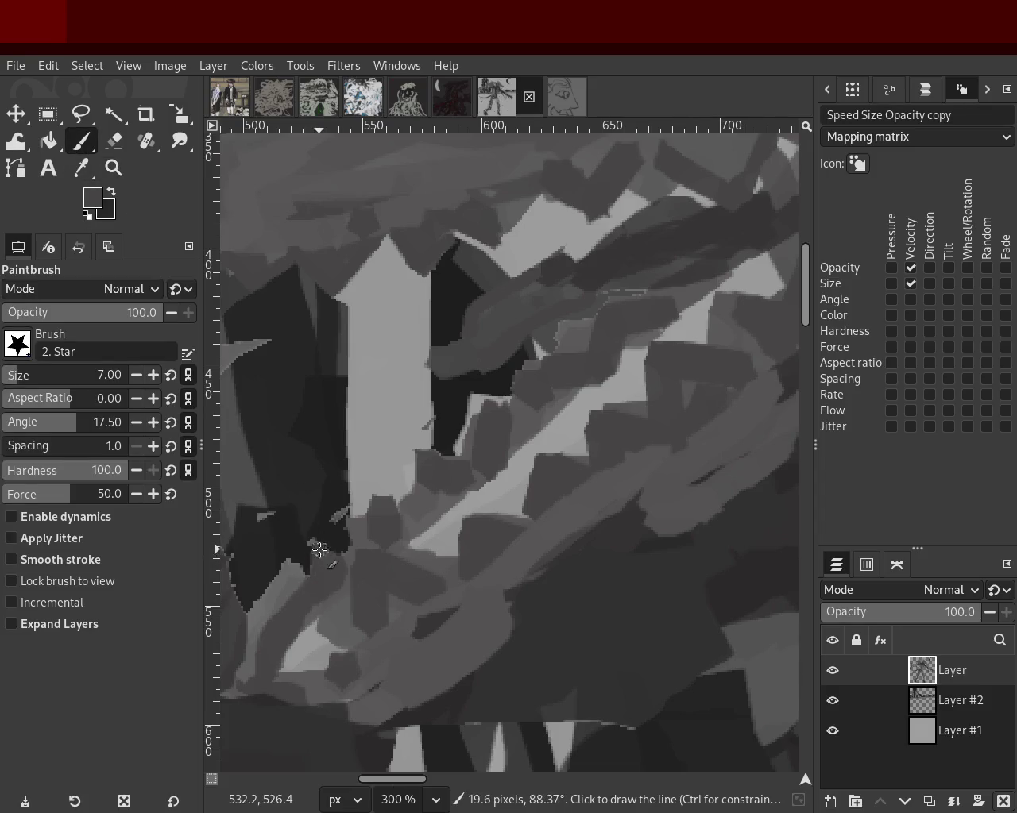
left_click(374, 540)
left_click(379, 492, "shift")
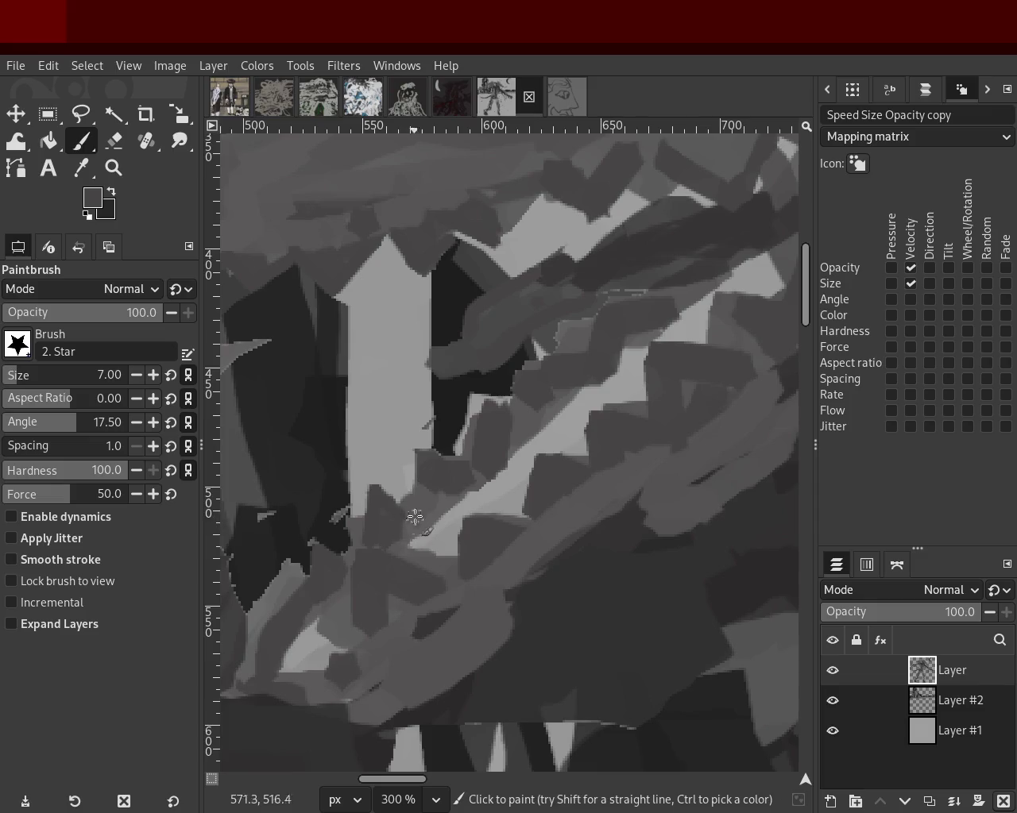
left_click_drag(427, 487, 422, 448)
left_click_drag(486, 441, 476, 455)
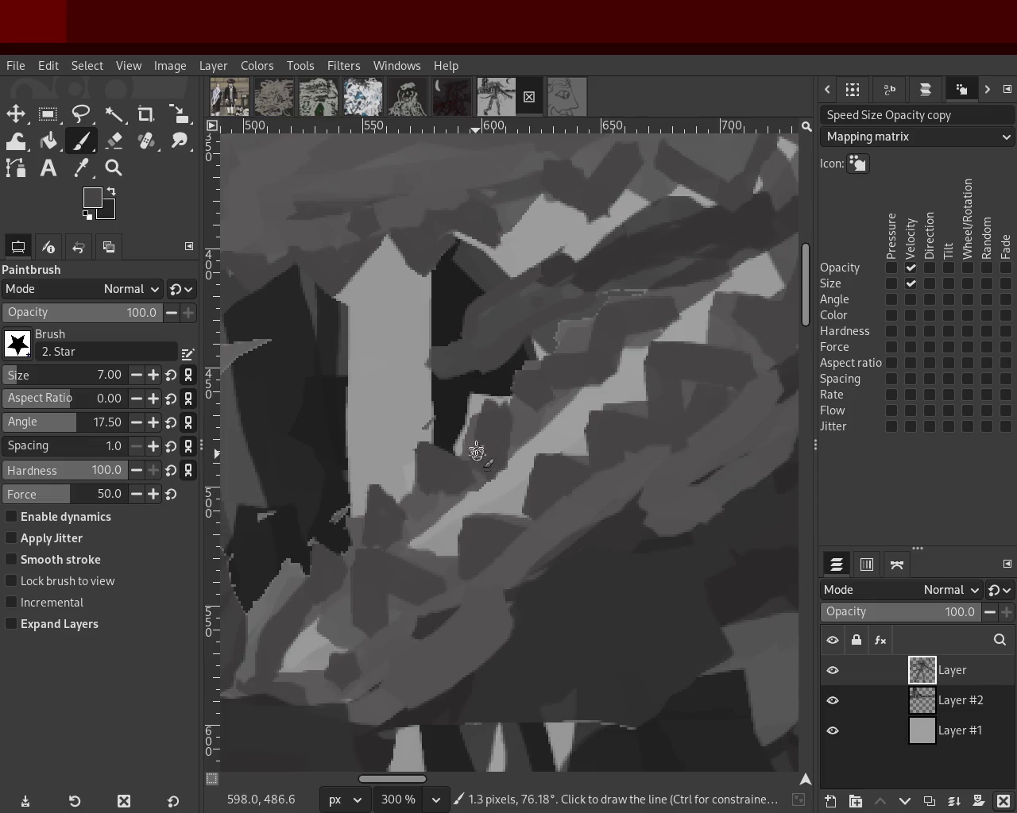
left_click_drag(486, 402, 517, 402)
left_click(517, 368, "shift")
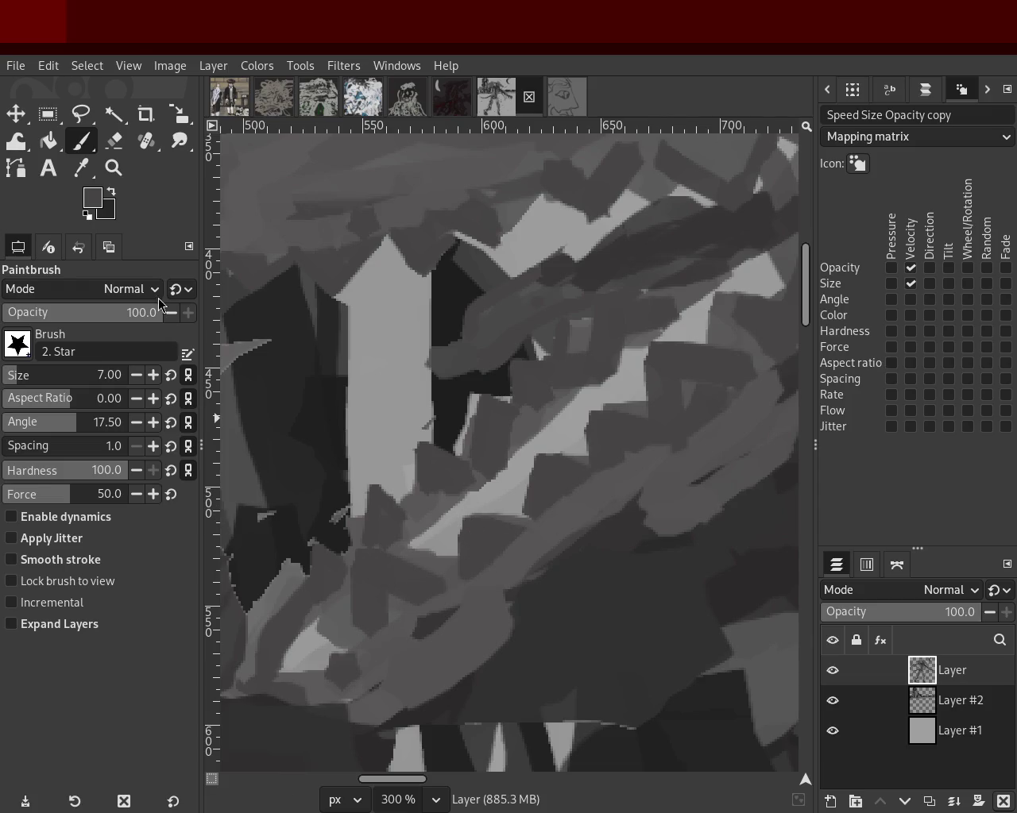
Review the painting, then add a faint dark horizontal stroke and sample more dark greys.
left_click(114, 167)
scroll(449, 431, "down", 4)
scroll(482, 347, "up", 3)
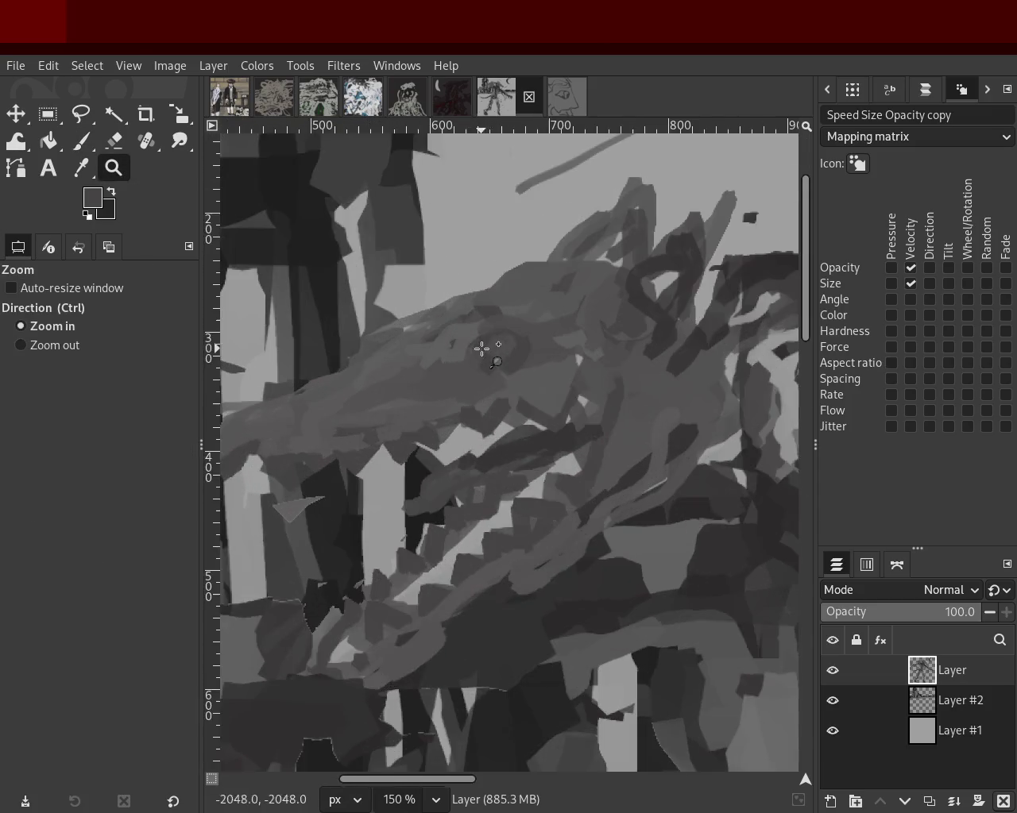
scroll(524, 394, "down", 1)
scroll(524, 394, "up", 2)
left_click(80, 144)
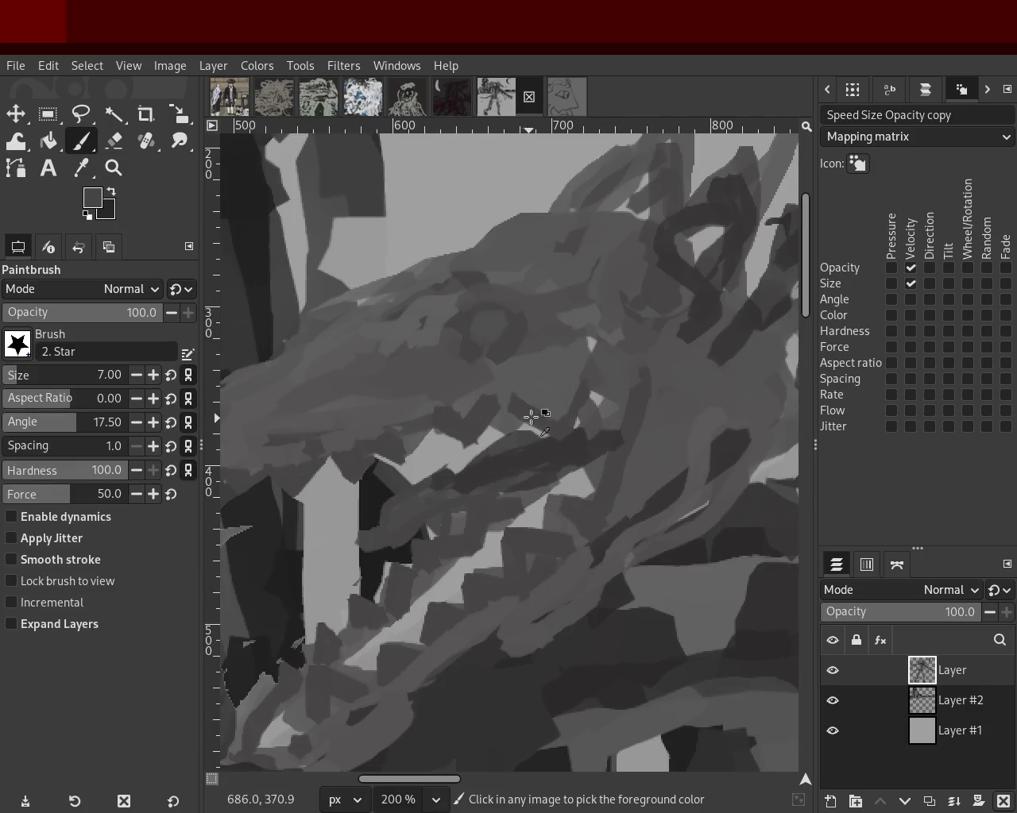
left_click(534, 413, "ctrl")
left_click_drag(478, 394, 520, 395)
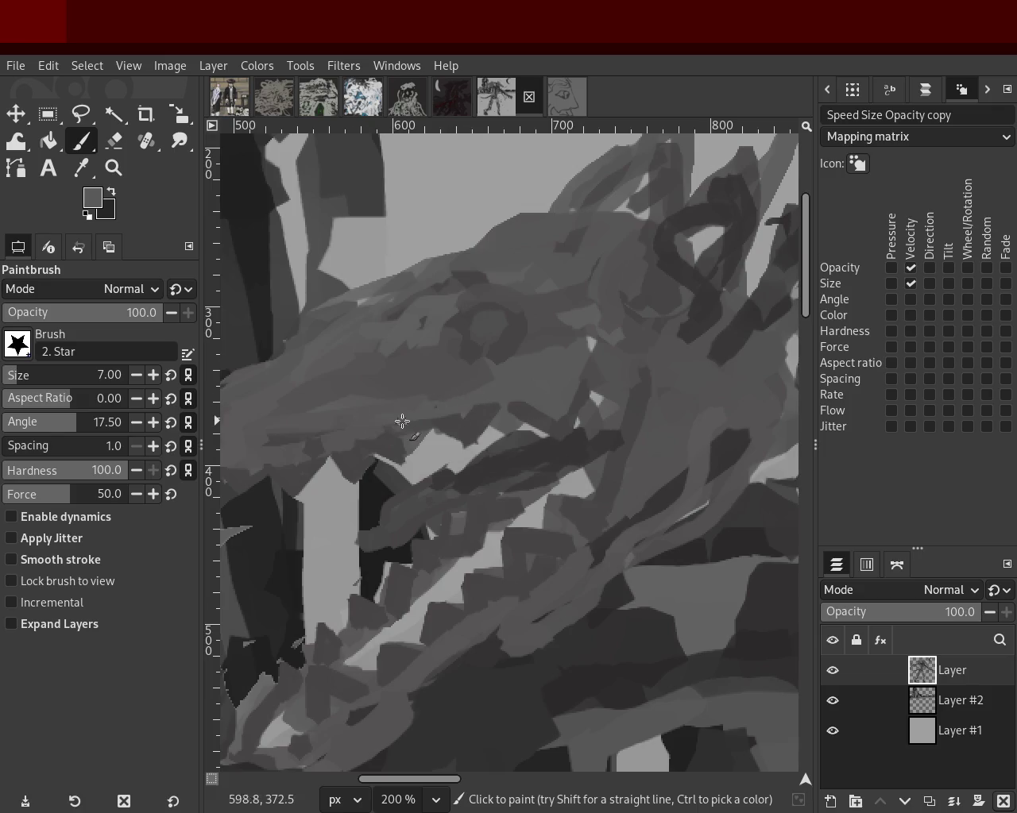
left_click(285, 467, "ctrl")
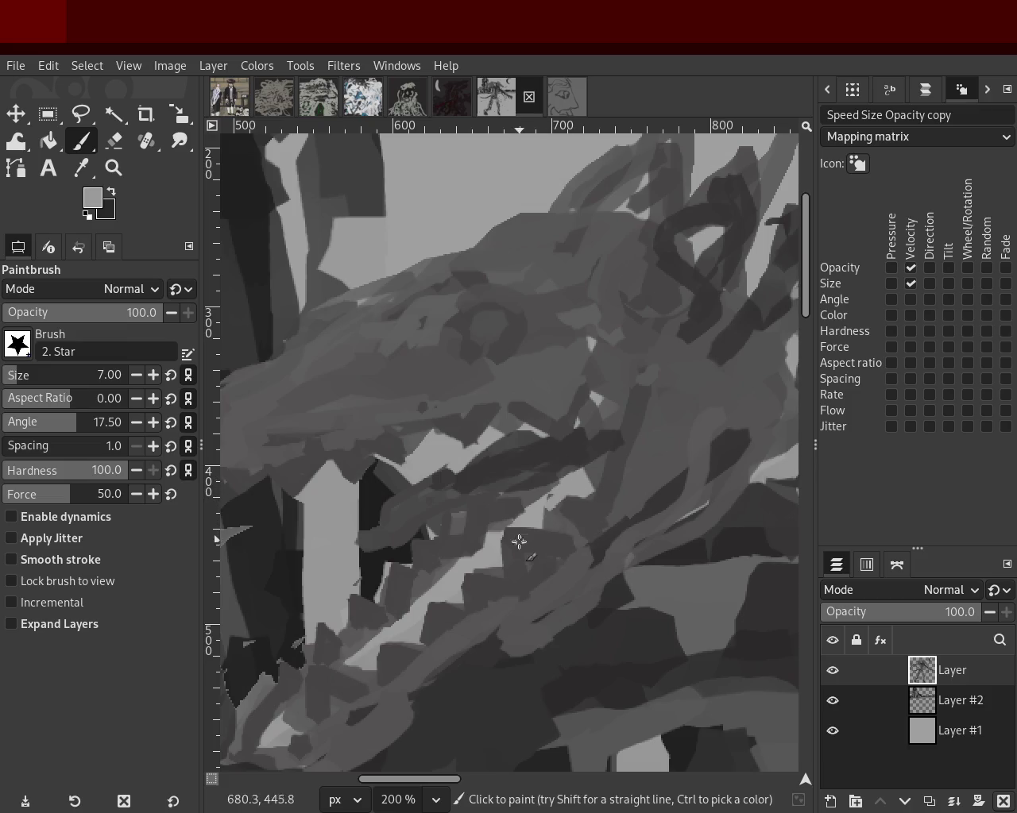
left_click(383, 664, "ctrl")
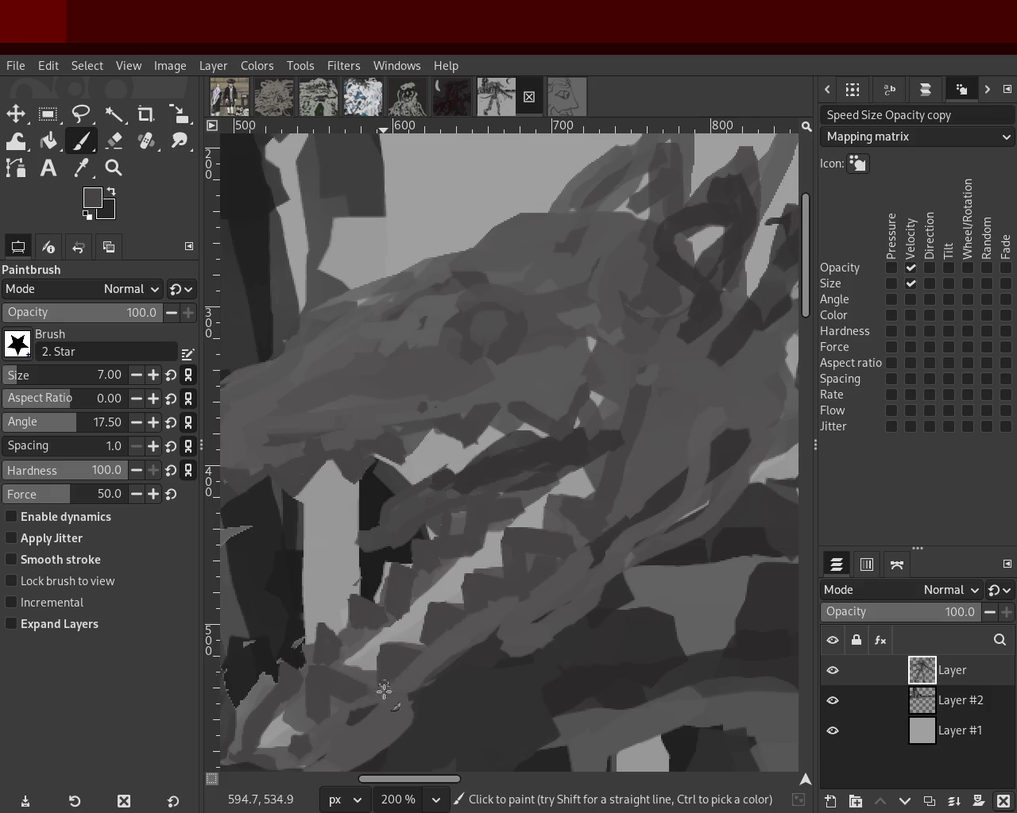
left_click(112, 168)
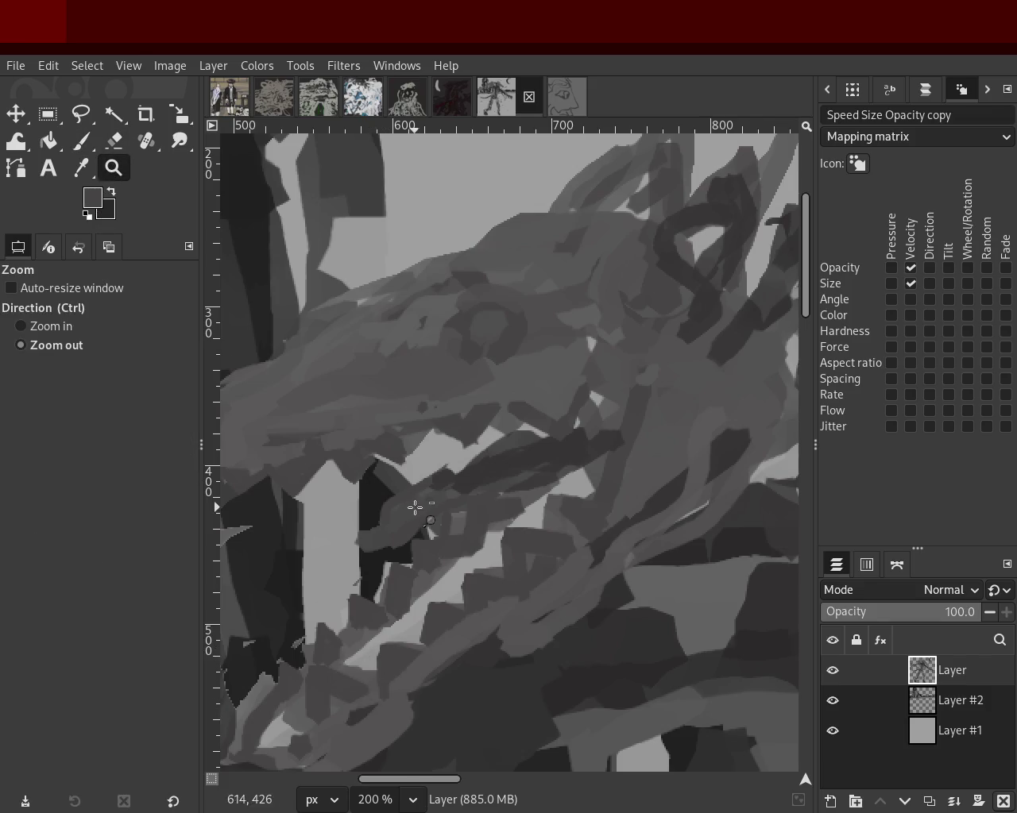
Sample a darker grey and draw a straight line up-right along the diagonal band.
scroll(418, 513, "down", 3)
scroll(418, 513, "up", 1)
scroll(405, 569, "up", 3)
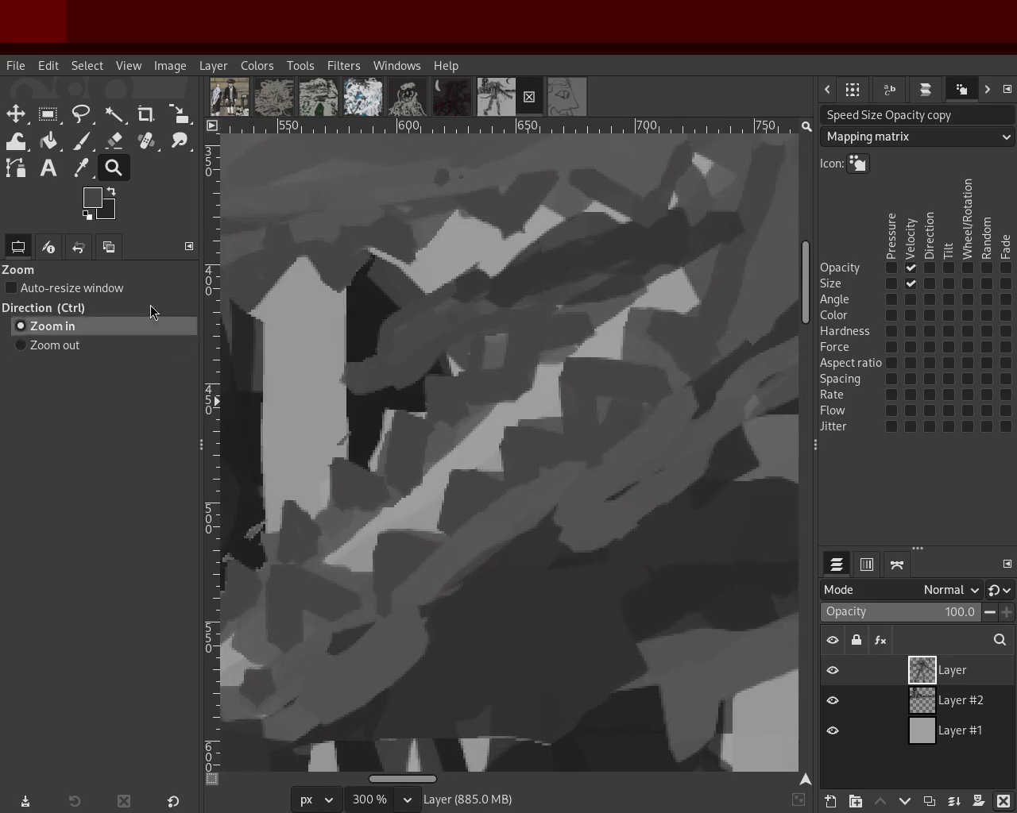
left_click(81, 141)
left_click(351, 518, "ctrl")
left_click(354, 518)
left_click(466, 425, "shift")
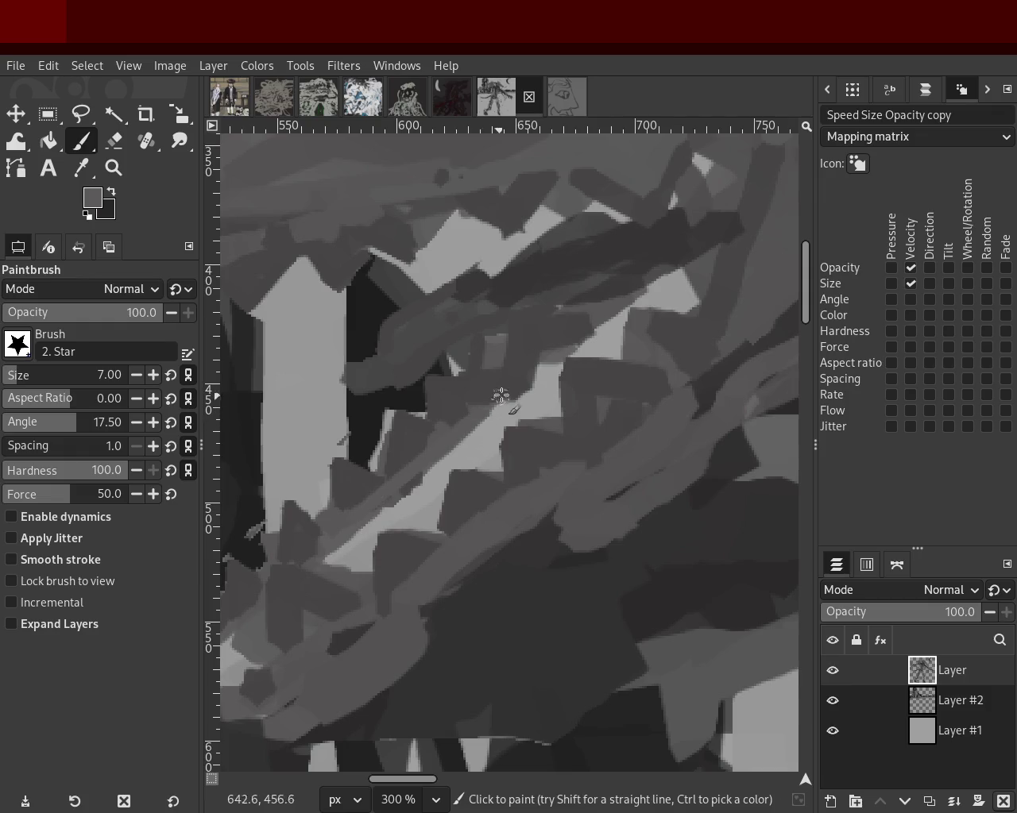
left_click(580, 343, "shift")
Try lighter grey strokes along the band and undo both.
left_click(609, 350, "ctrl")
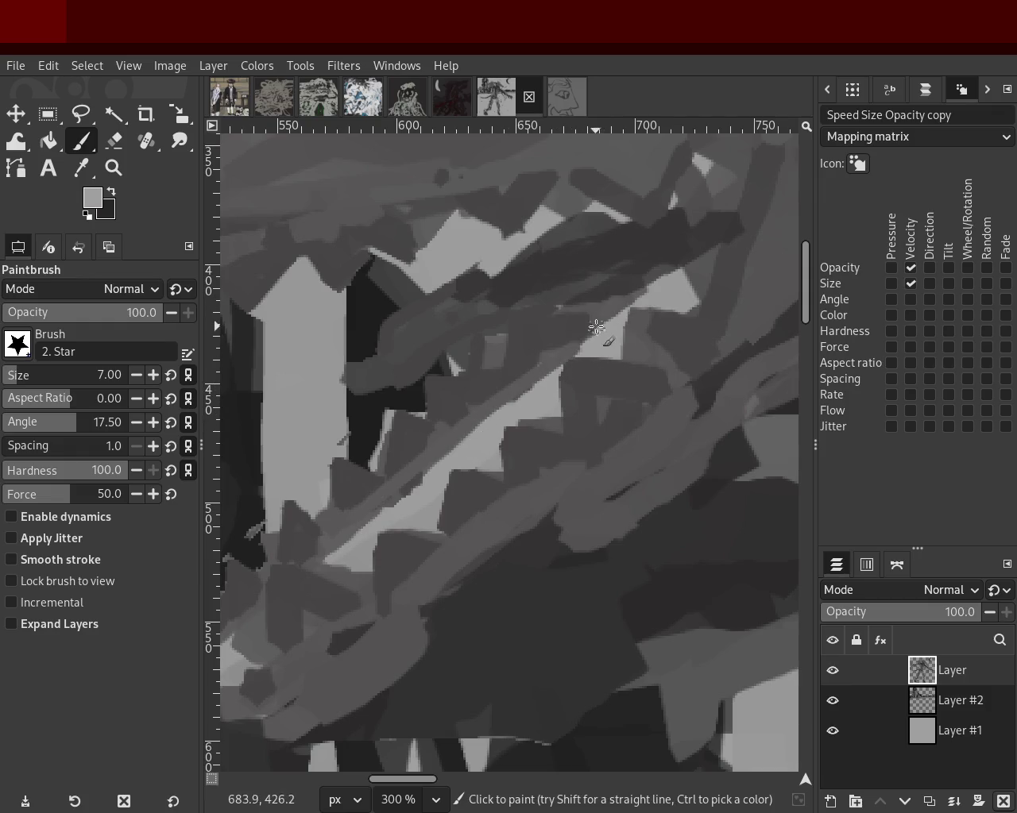
left_click_drag(594, 332, 359, 521)
key("ctrl+z")
mouse_move(560, 366)
left_mouse_down()
mouse_move(408, 476)
mouse_move(352, 535)
left_mouse_up()
key("ctrl+z")
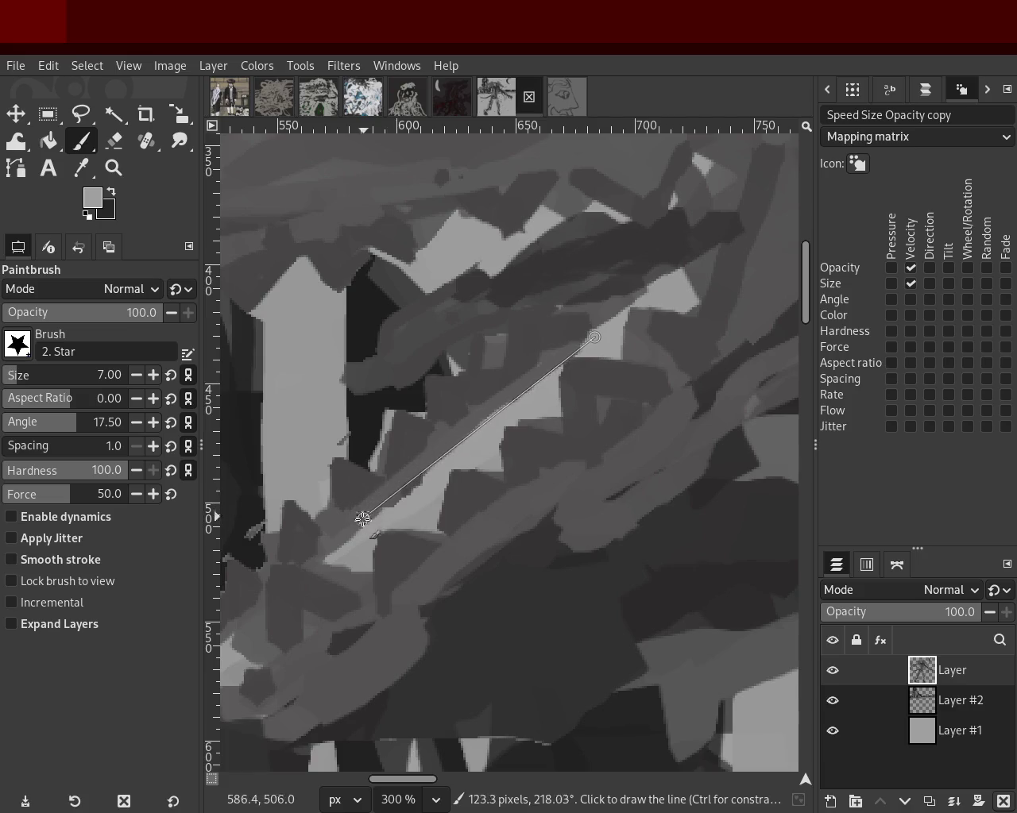
Paint the final long dark grey stroke across the band after undoing one dark attempt.
left_click(344, 554, "shift")
left_click(569, 339, "ctrl")
mouse_move(613, 312)
left_mouse_down()
mouse_move(334, 546)
mouse_move(604, 334)
mouse_move(349, 560)
mouse_move(624, 347)
mouse_move(330, 566)
left_mouse_up()
key("ctrl+z")
key("ctrl+z")
key("ctrl+z")
key("ctrl+z")
key("ctrl+z")
left_click_drag(641, 290, 323, 572)
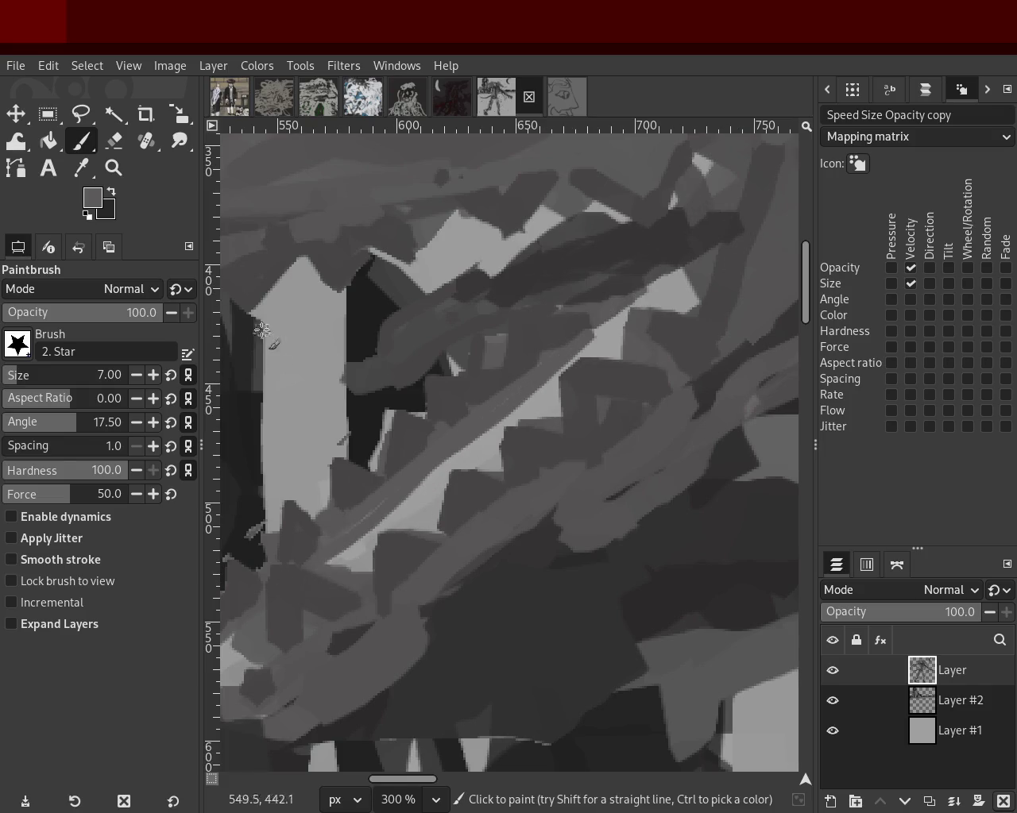
left_click(113, 167)
Zoom in on the dragon head, then step back out to the whole painting.
scroll(513, 431, "down", 4)
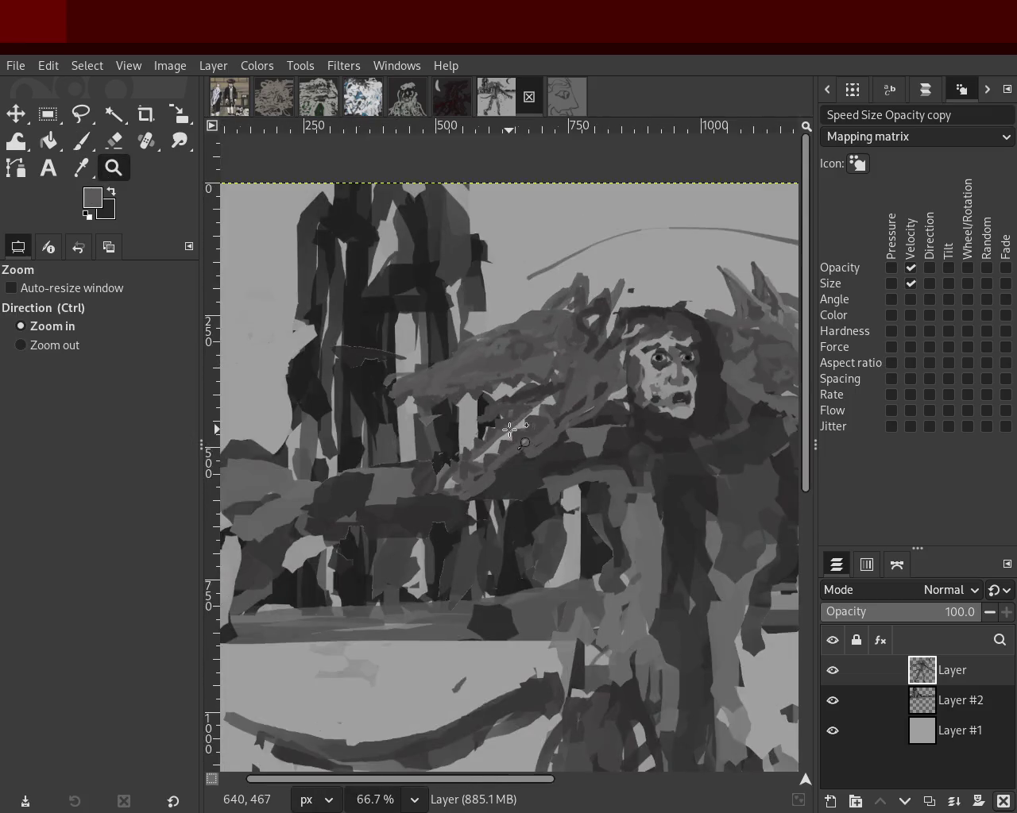
left_click(477, 441)
left_click(422, 466)
left_click(413, 501)
left_click(405, 535)
left_click(389, 489, "ctrl")
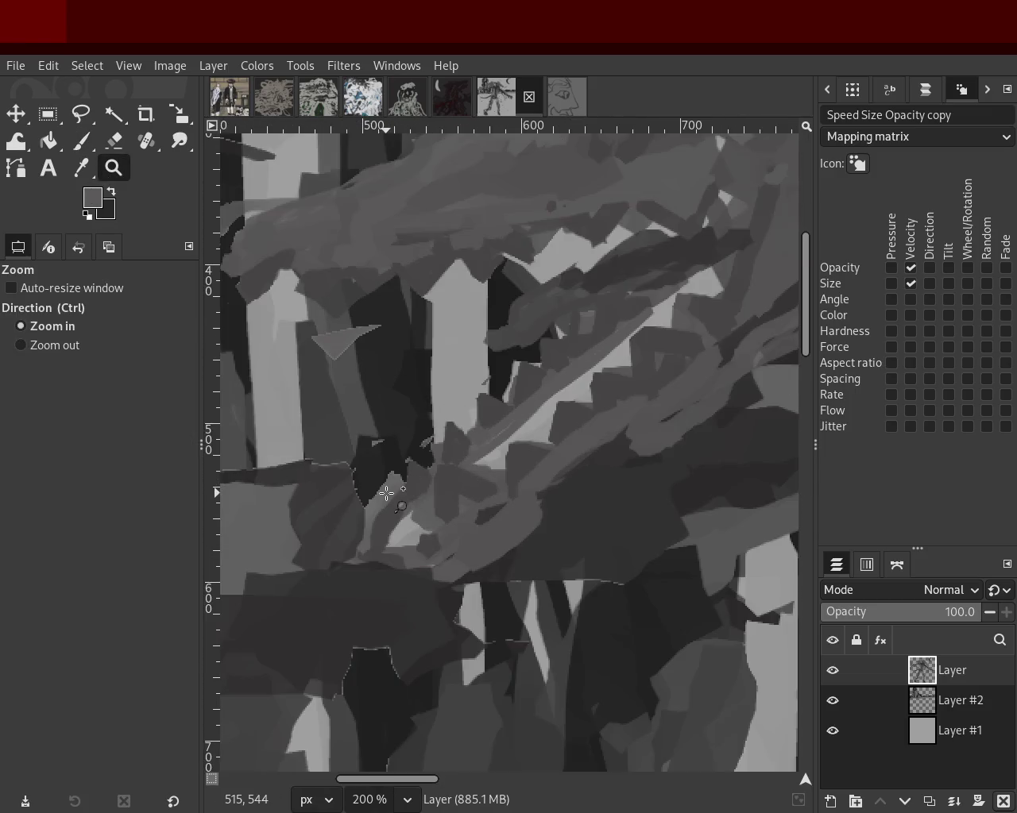
left_click(387, 495, "ctrl")
left_click(564, 527, "ctrl")
left_click(496, 484, "ctrl")
left_click(496, 485, "ctrl")
left_click(496, 485, "ctrl")
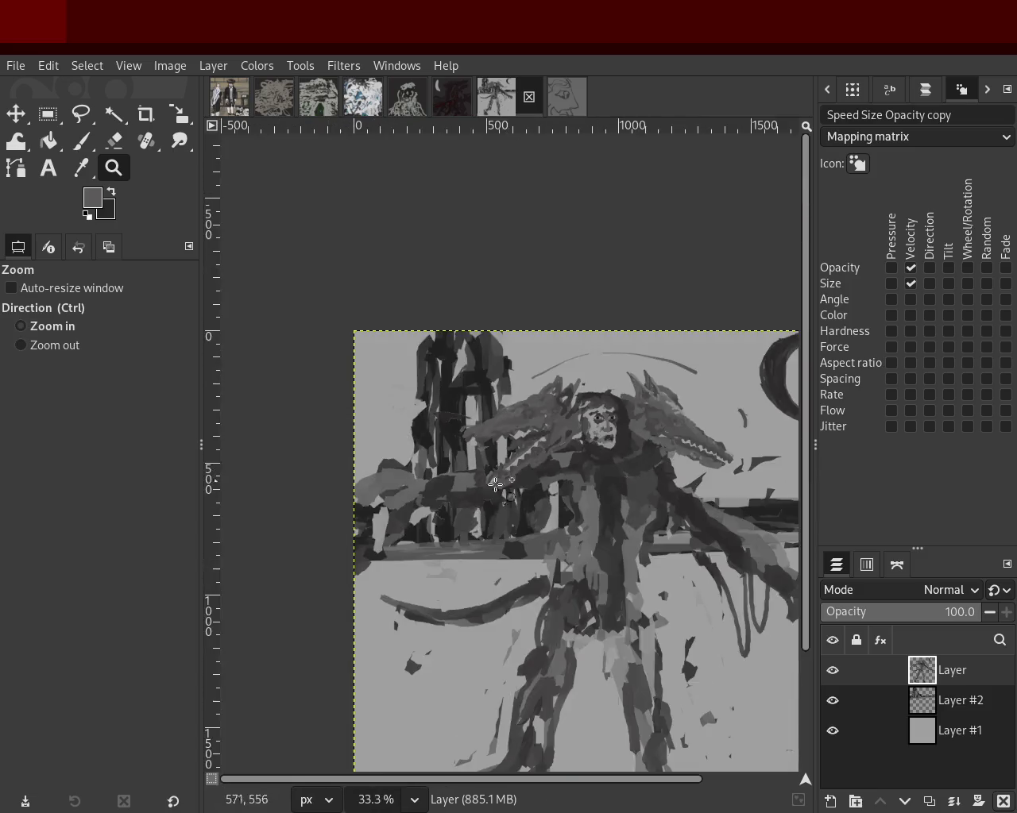
Zoom around the left side, then hide Layer #2 and Layer #1.
double_click(468, 499)
triple_click(460, 512)
left_click(438, 529, "ctrl")
left_click(438, 529, "ctrl")
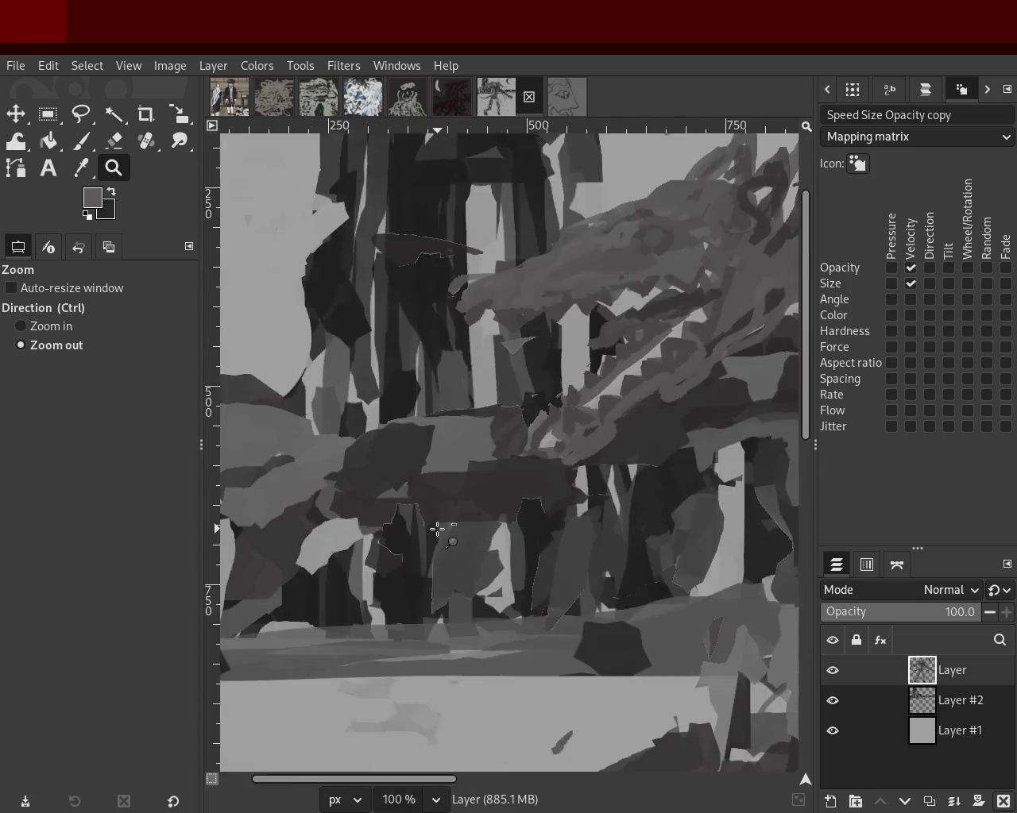
left_click(438, 529, "ctrl")
left_click(422, 511, "ctrl")
left_click(451, 525)
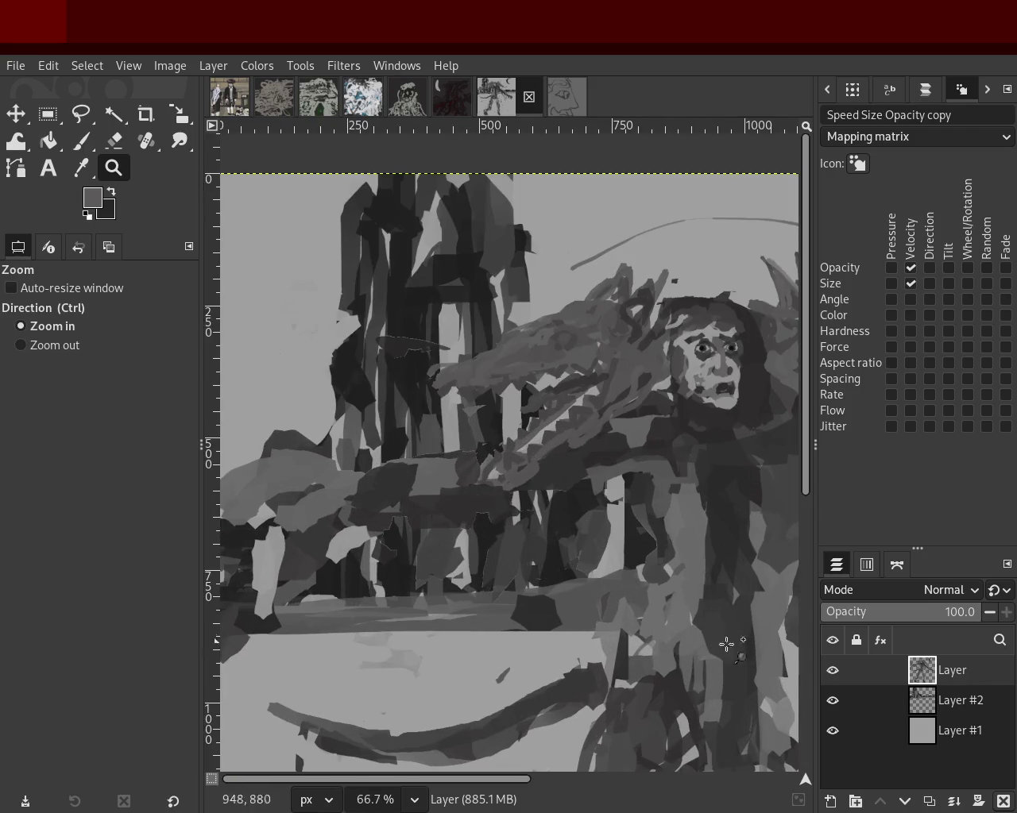
left_click_drag(831, 714, 831, 724)
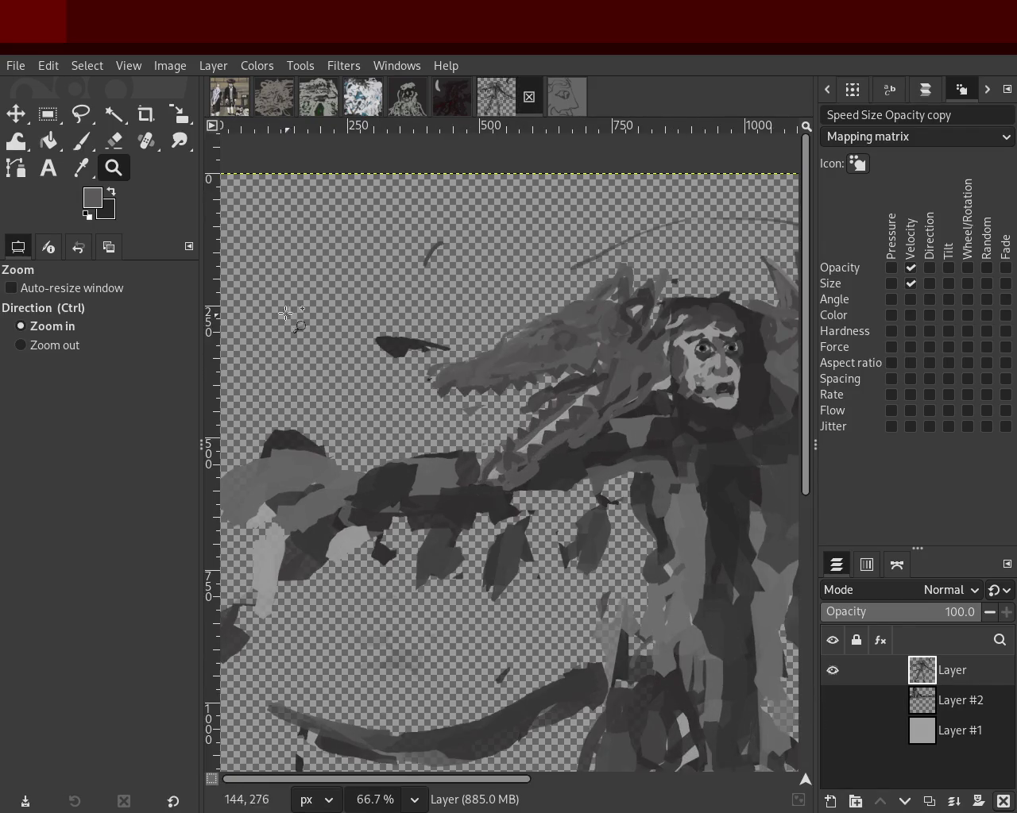
left_click(115, 141)
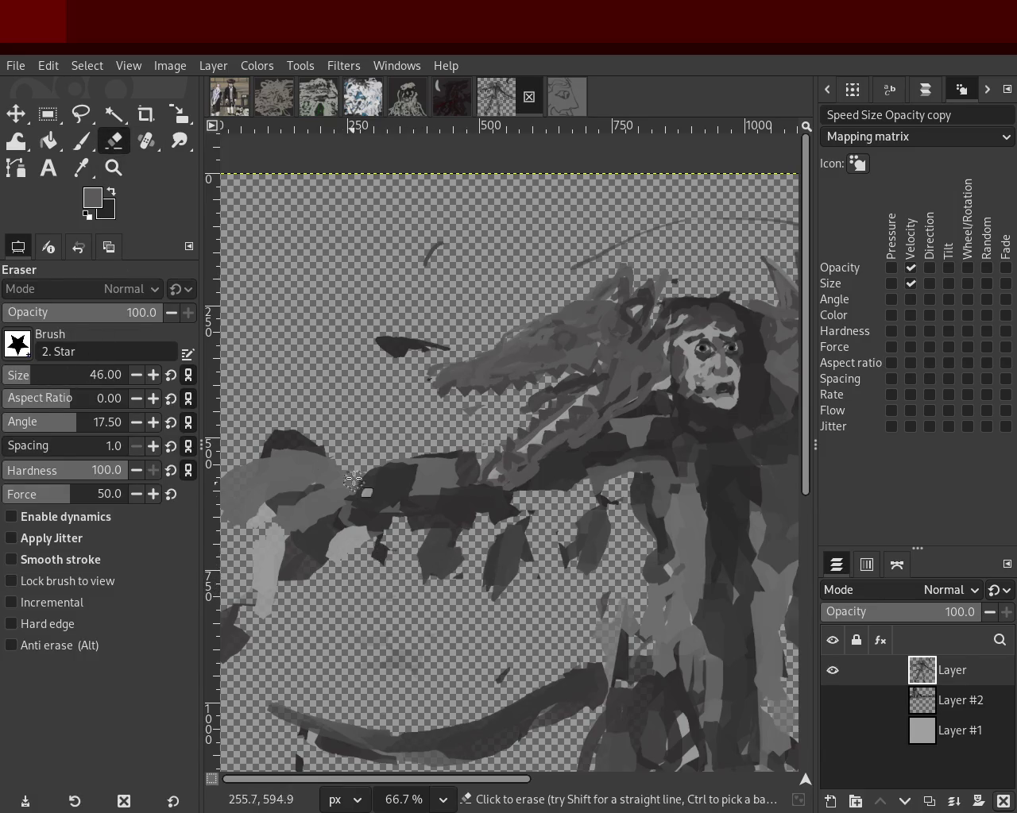
Erase the stray dark shapes below the left arm and grey paint near the left edge.
mouse_move(343, 461)
left_mouse_down()
mouse_move(288, 455)
mouse_move(243, 434)
mouse_move(346, 358)
left_mouse_up()
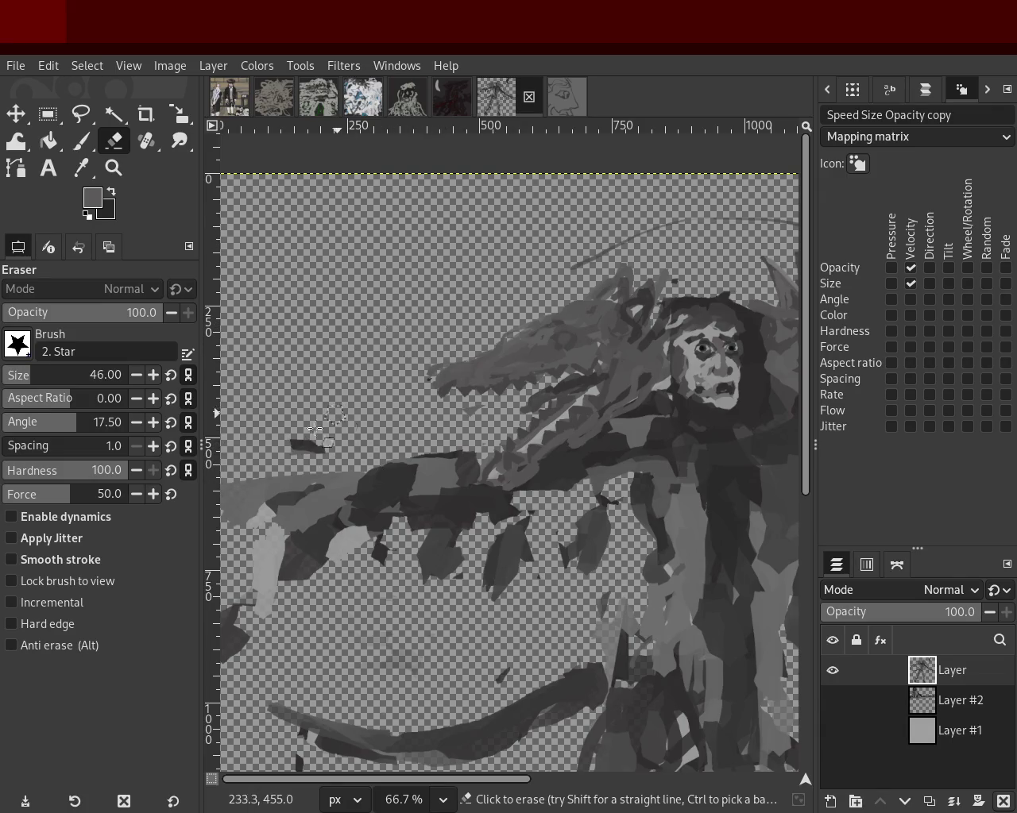
mouse_move(550, 524)
left_mouse_down()
mouse_move(424, 524)
mouse_move(400, 551)
left_mouse_up()
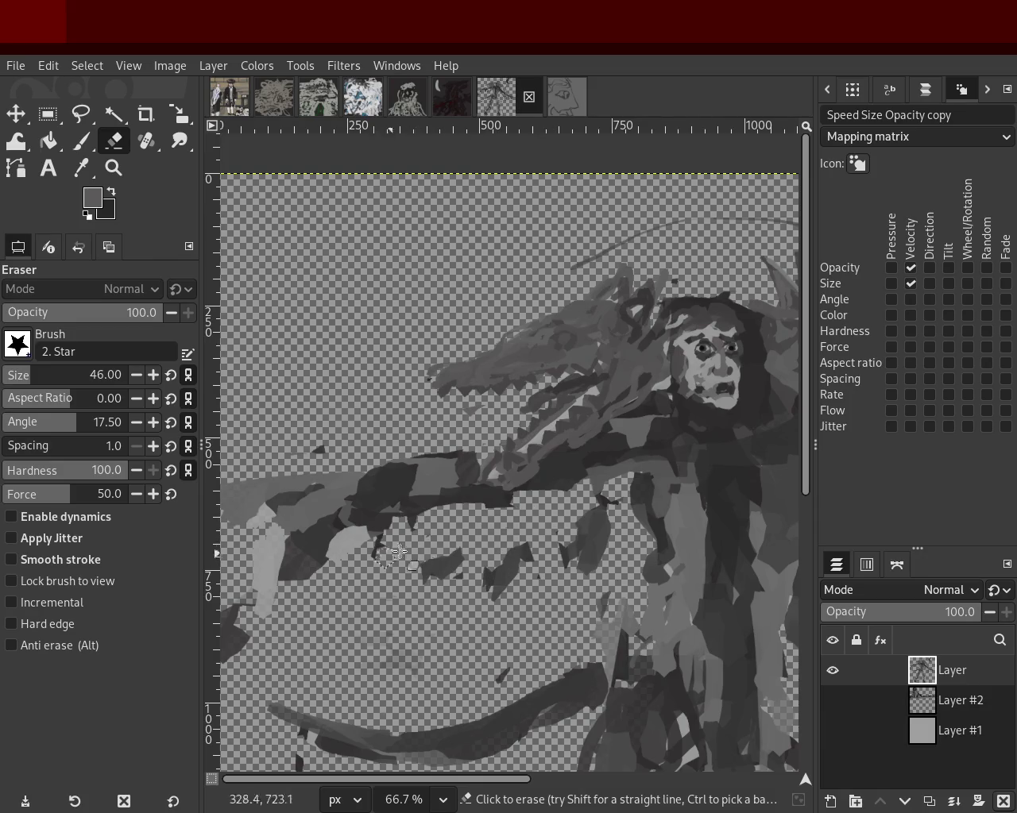
left_click_drag(584, 537, 579, 575)
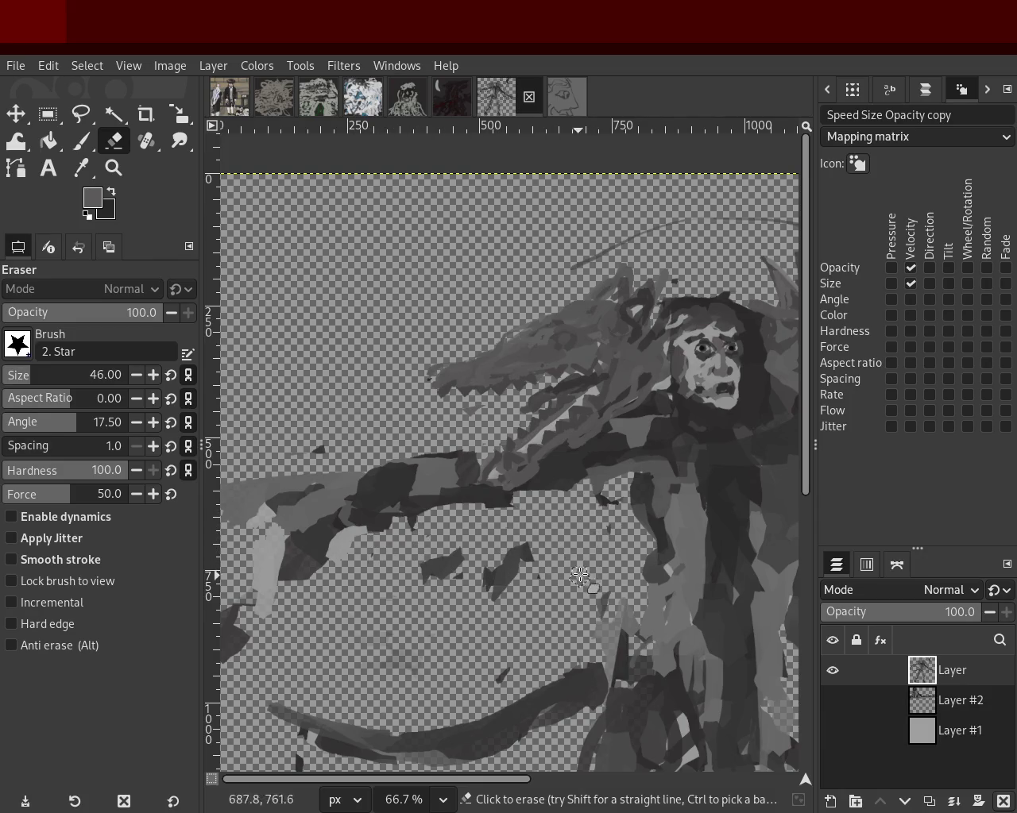
mouse_move(518, 554)
left_mouse_down()
mouse_move(486, 584)
mouse_move(416, 565)
left_mouse_up()
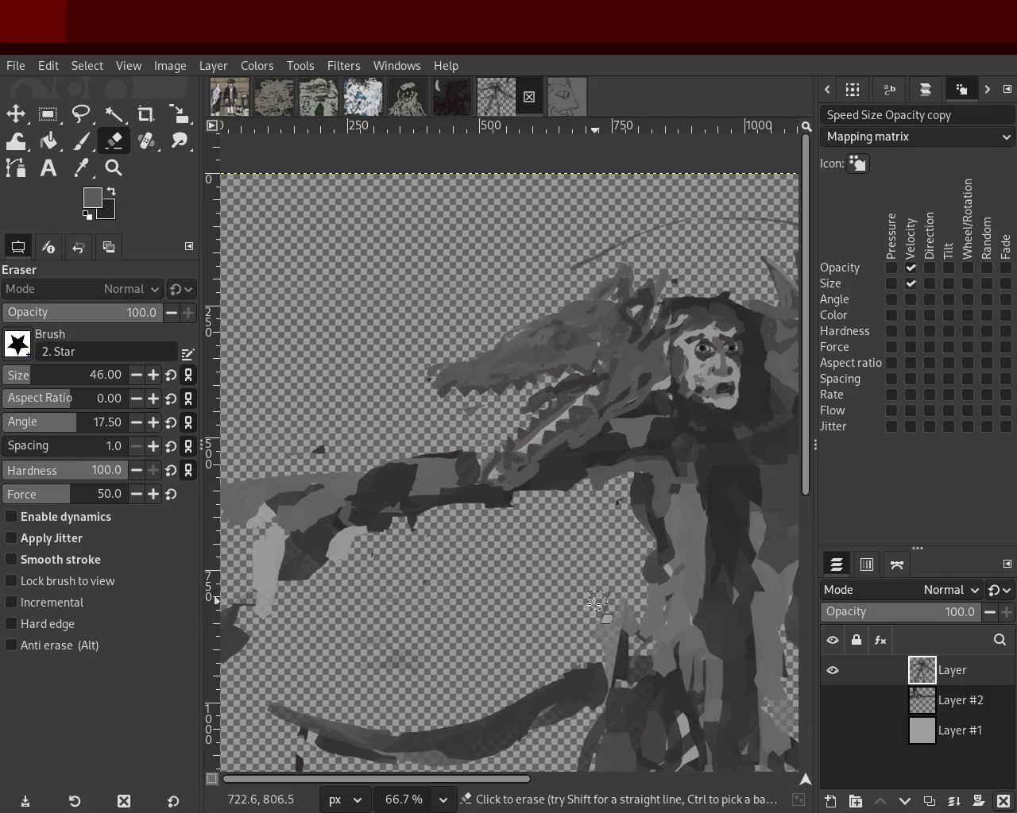
mouse_move(347, 558)
left_mouse_down()
mouse_move(366, 556)
mouse_move(308, 537)
left_mouse_up()
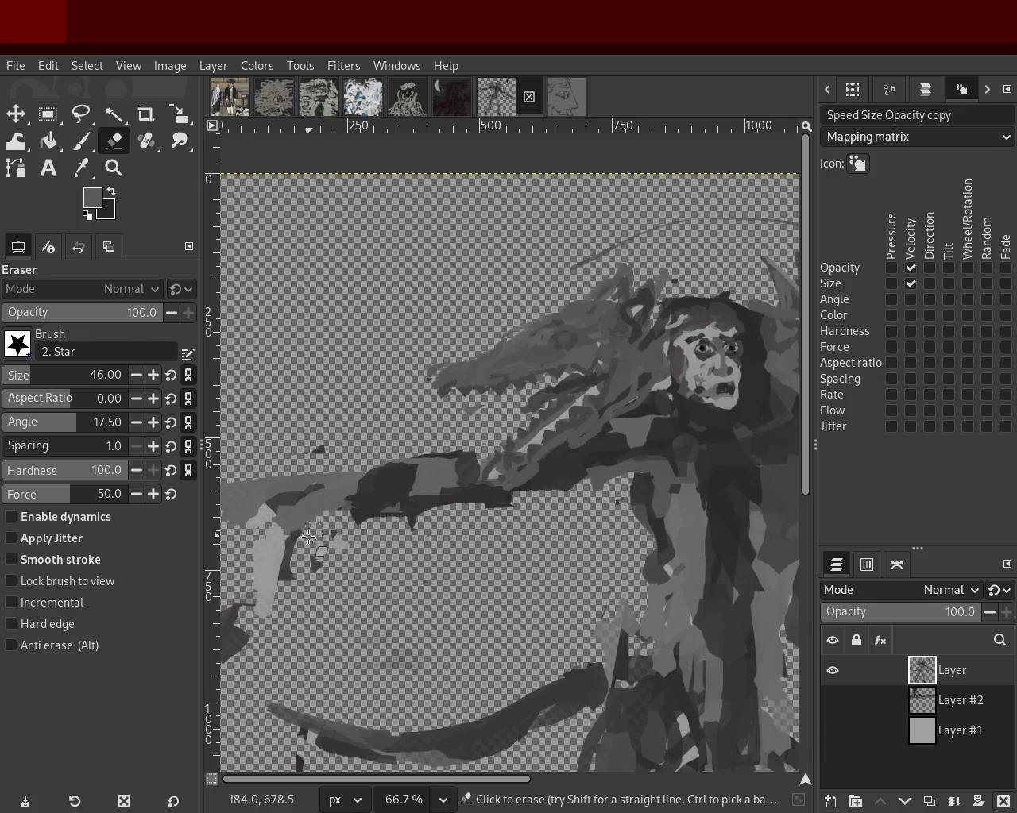
left_click_drag(317, 480, 222, 501)
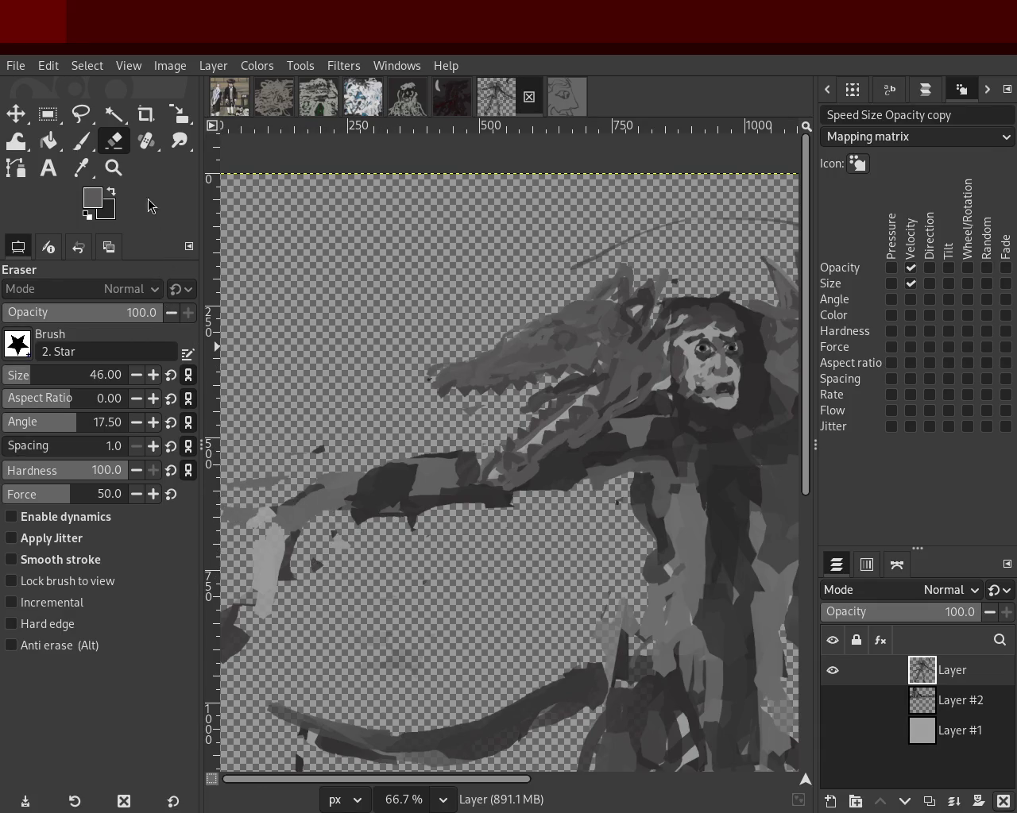
Zoom out to the whole painting, then zoom in on its left side.
left_click(123, 172)
left_click(395, 374, "ctrl")
left_click(455, 502)
left_click(421, 506, "ctrl")
left_click(389, 516)
left_click(429, 524, "ctrl")
left_click(428, 524)
left_click(444, 508, "ctrl")
left_click(451, 505)
left_click(307, 474)
left_click(307, 473)
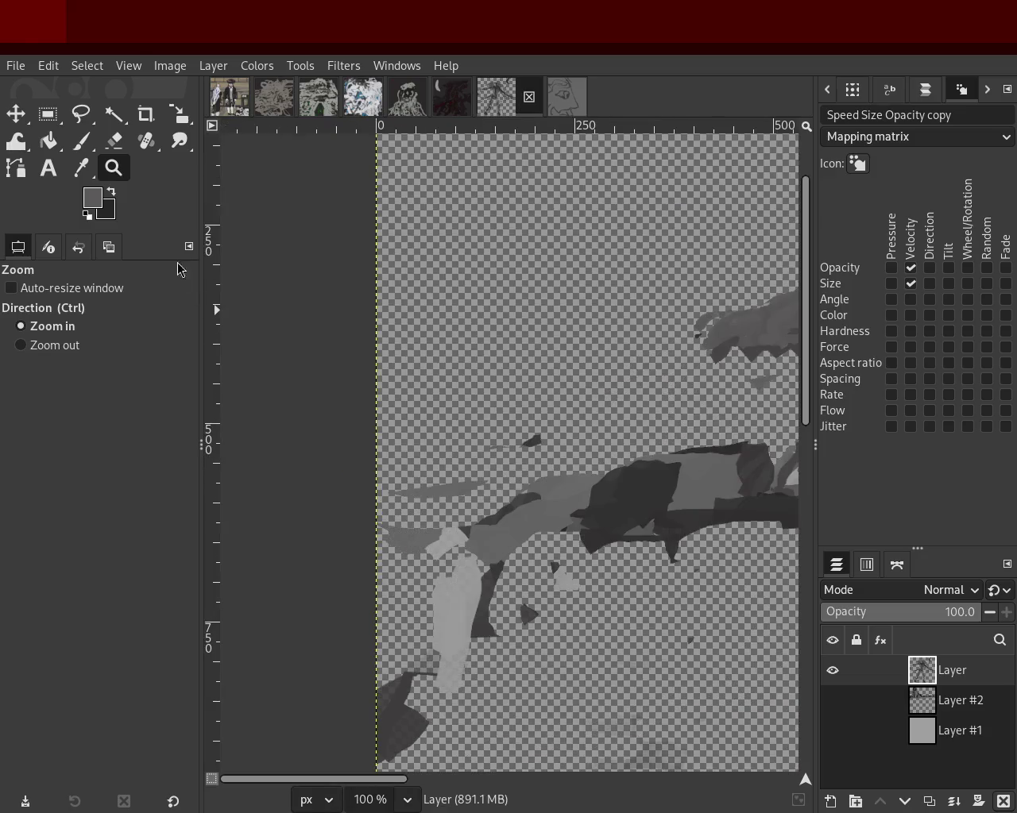
Erase the grey streak and light-grey patch below the arm.
left_click(113, 141)
mouse_move(469, 472)
left_mouse_down()
mouse_move(381, 508)
mouse_move(386, 554)
left_mouse_up()
left_click_drag(452, 522, 428, 563)
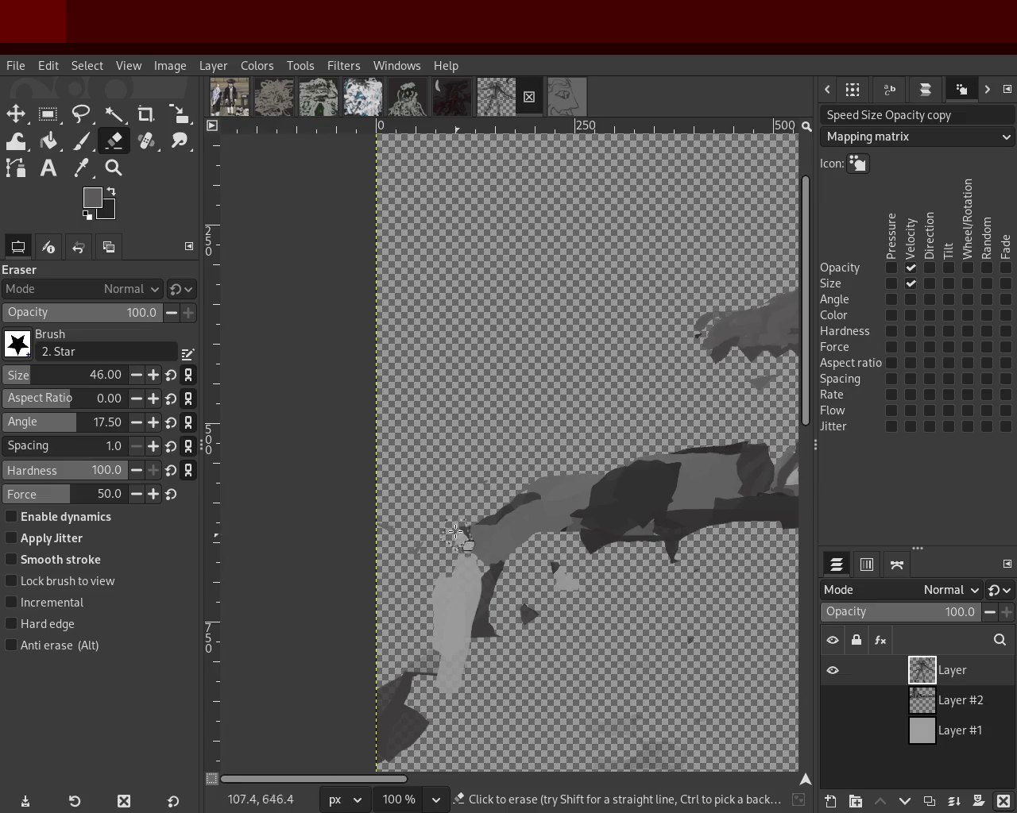
Zoom far out, then back in to 66.7% on the left arm area.
left_click(113, 168)
scroll(454, 518, "down", 15)
left_click(454, 519)
left_click(465, 528)
left_click(465, 529)
left_click(465, 528)
left_click(471, 531)
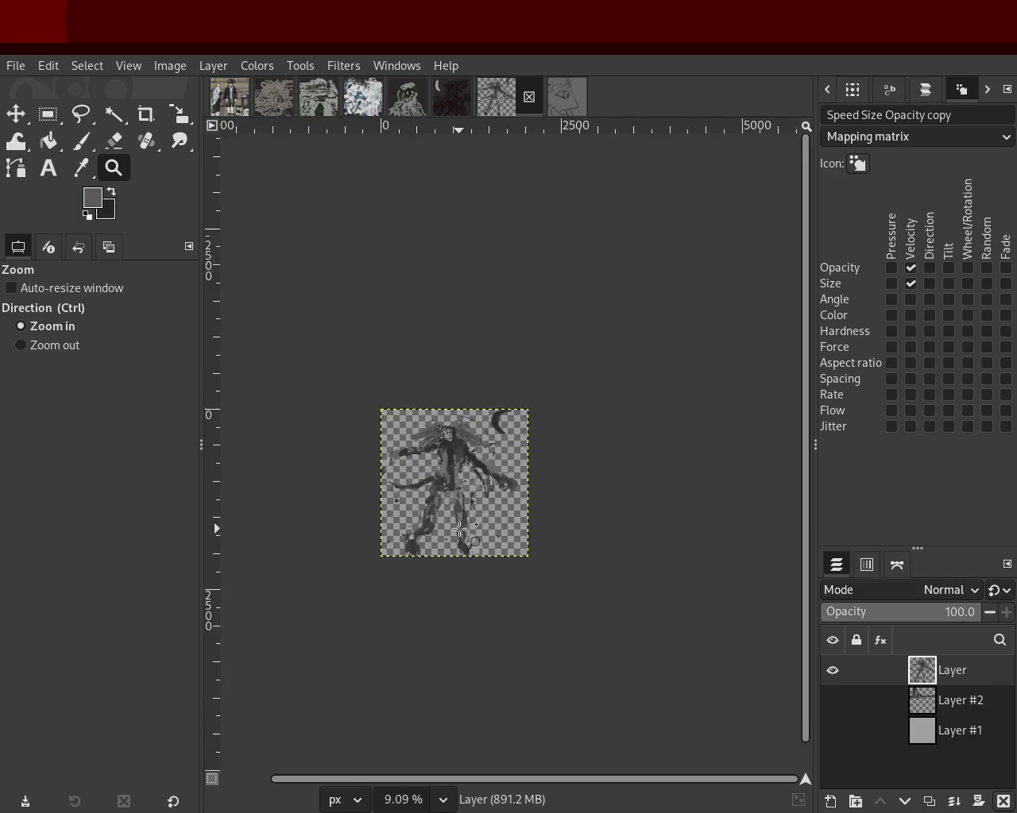
left_click(445, 477)
left_click(399, 406, "ctrl")
left_click(400, 406)
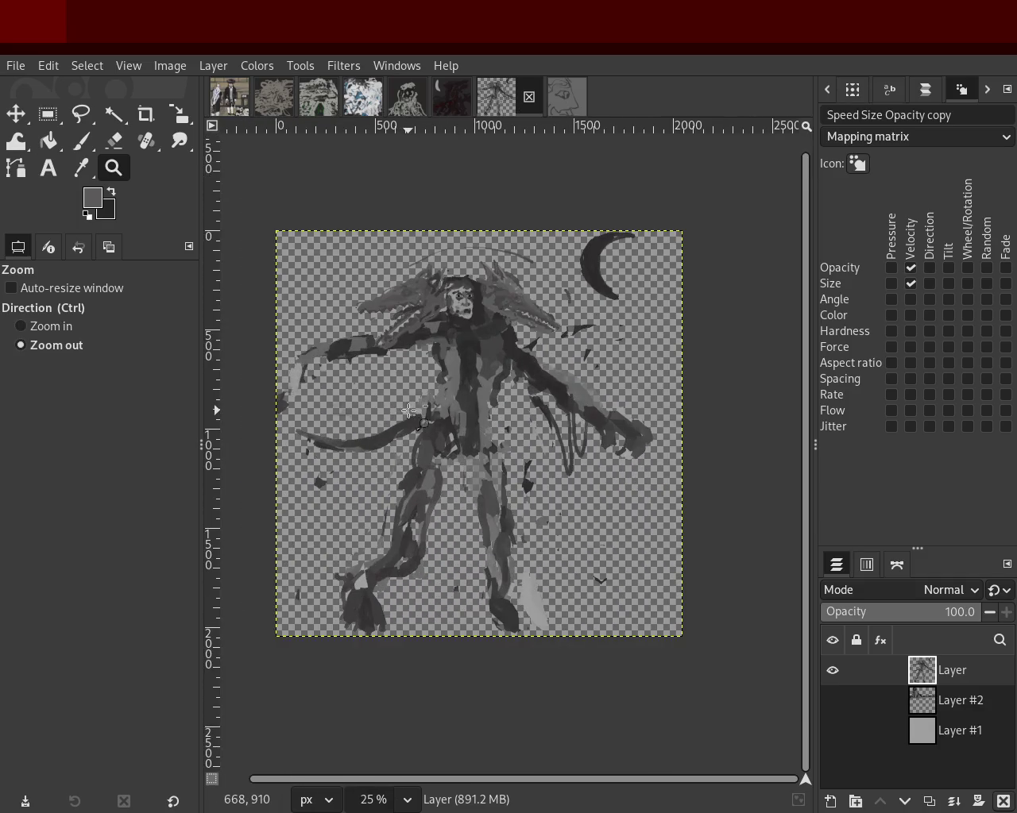
left_click(408, 411, "ctrl")
left_click(389, 392)
left_click(389, 392, "ctrl")
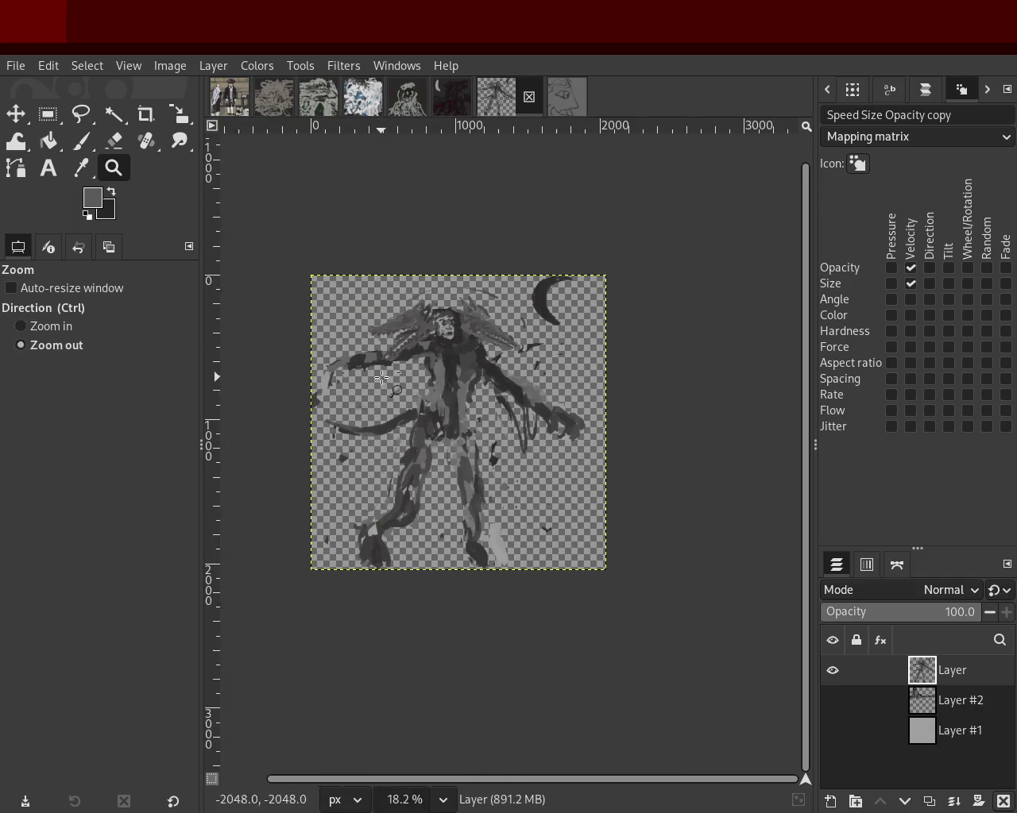
left_click(305, 366)
left_click(305, 366)
left_click(305, 366)
left_click(305, 366)
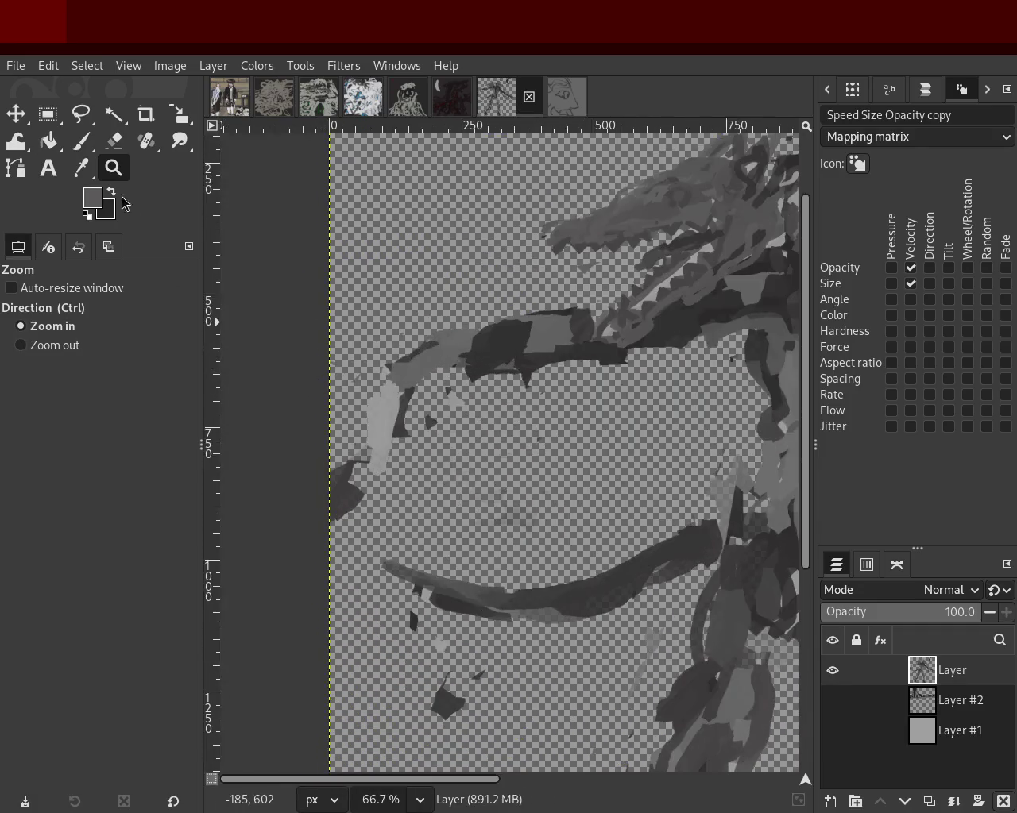
Paint a dark grey stroke down the arm's curve.
left_click(89, 141)
left_click(510, 351, "ctrl")
left_click_drag(417, 397, 389, 457)
Paint two dark claw strokes hanging from the left arm and review the painting.
left_click_drag(447, 397, 460, 459)
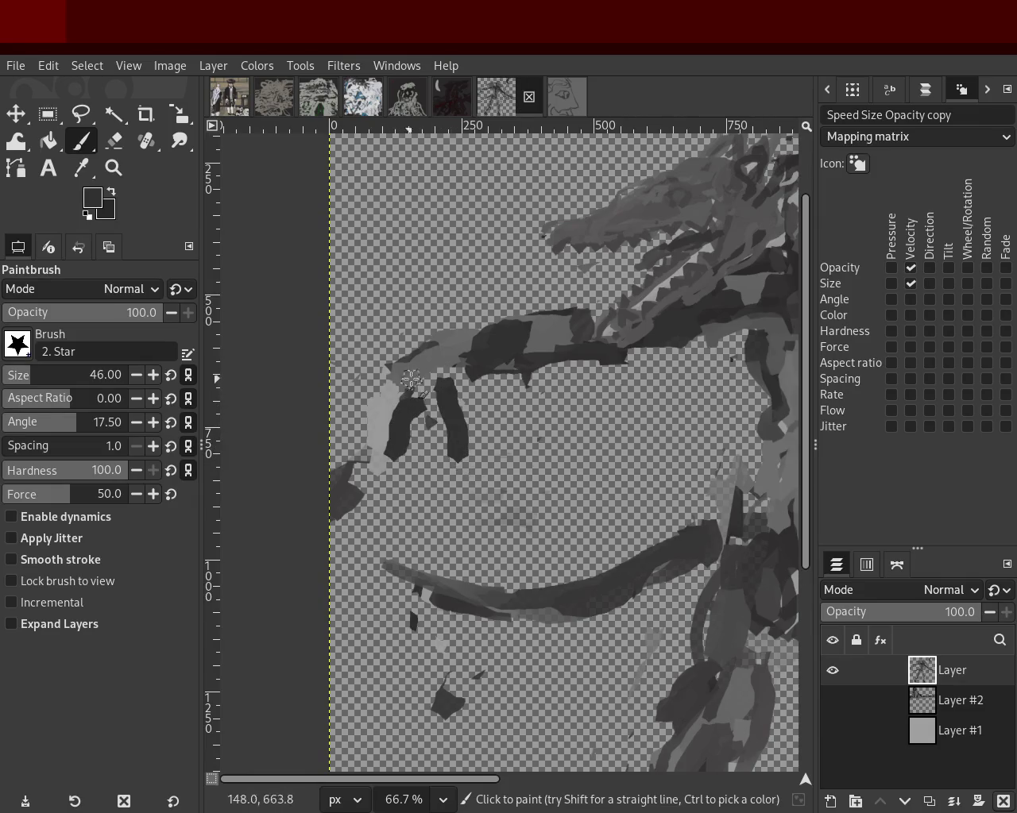
left_click_drag(429, 351, 374, 406)
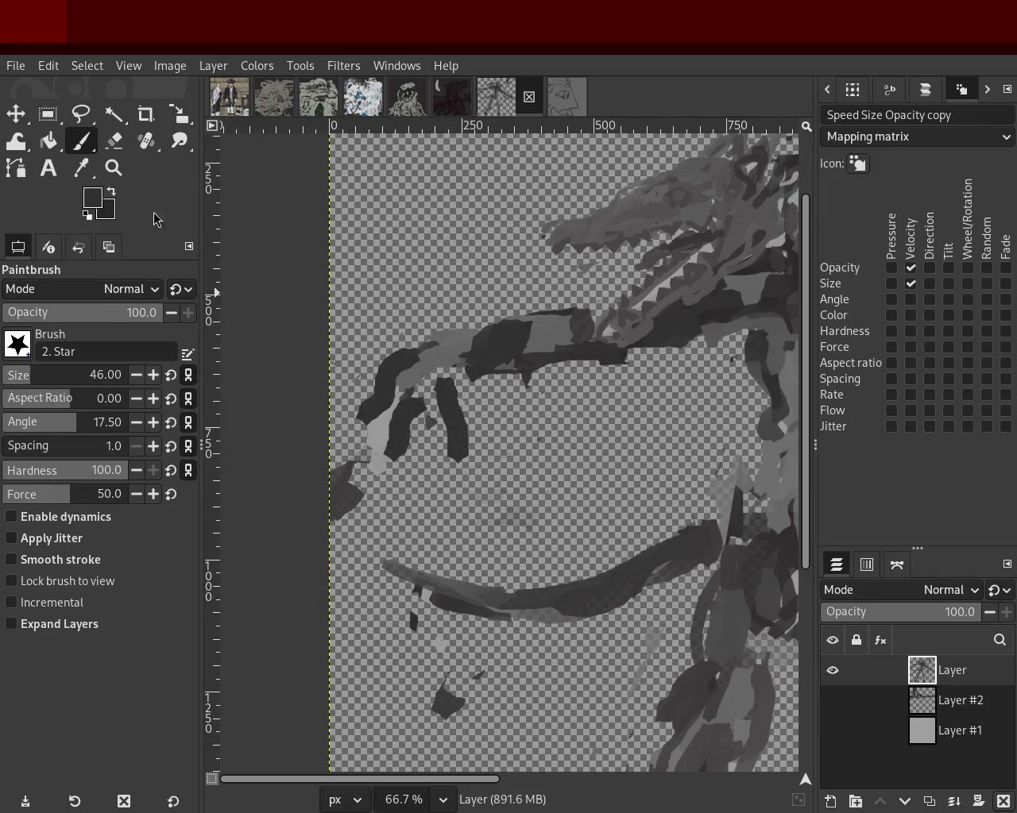
left_click(113, 167)
scroll(610, 370, "down", 1)
scroll(610, 370, "down", 3)
scroll(610, 370, "up", 1)
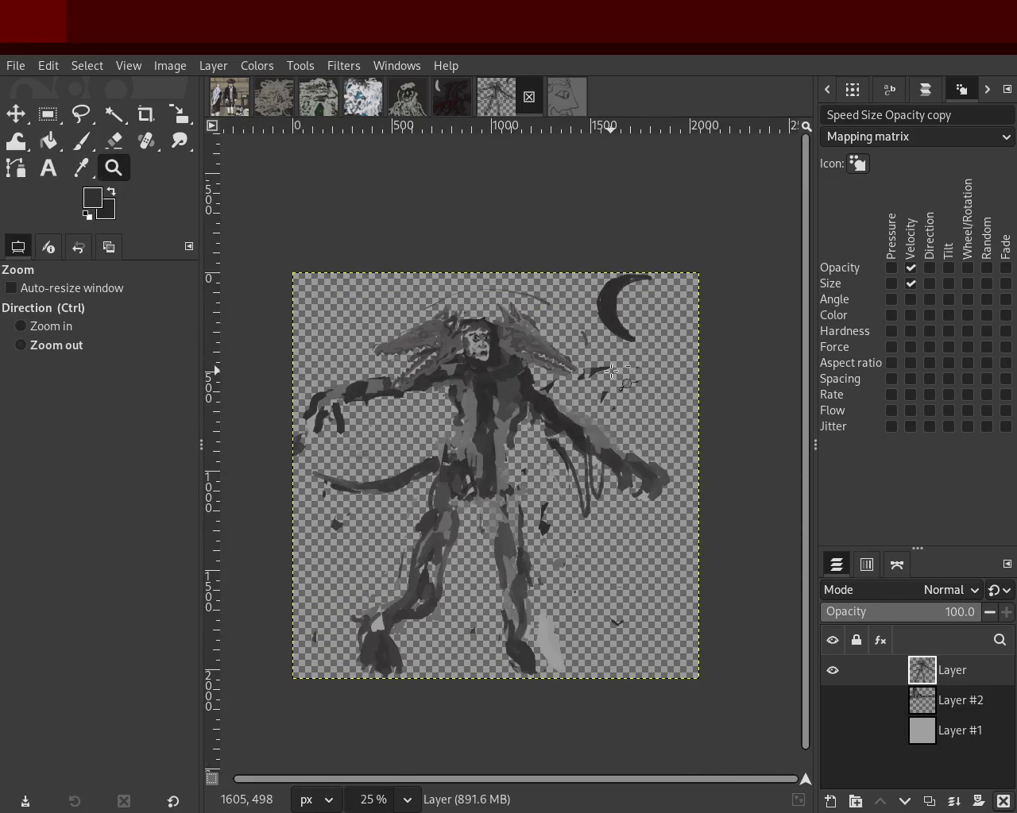
scroll(320, 403, "up", 1)
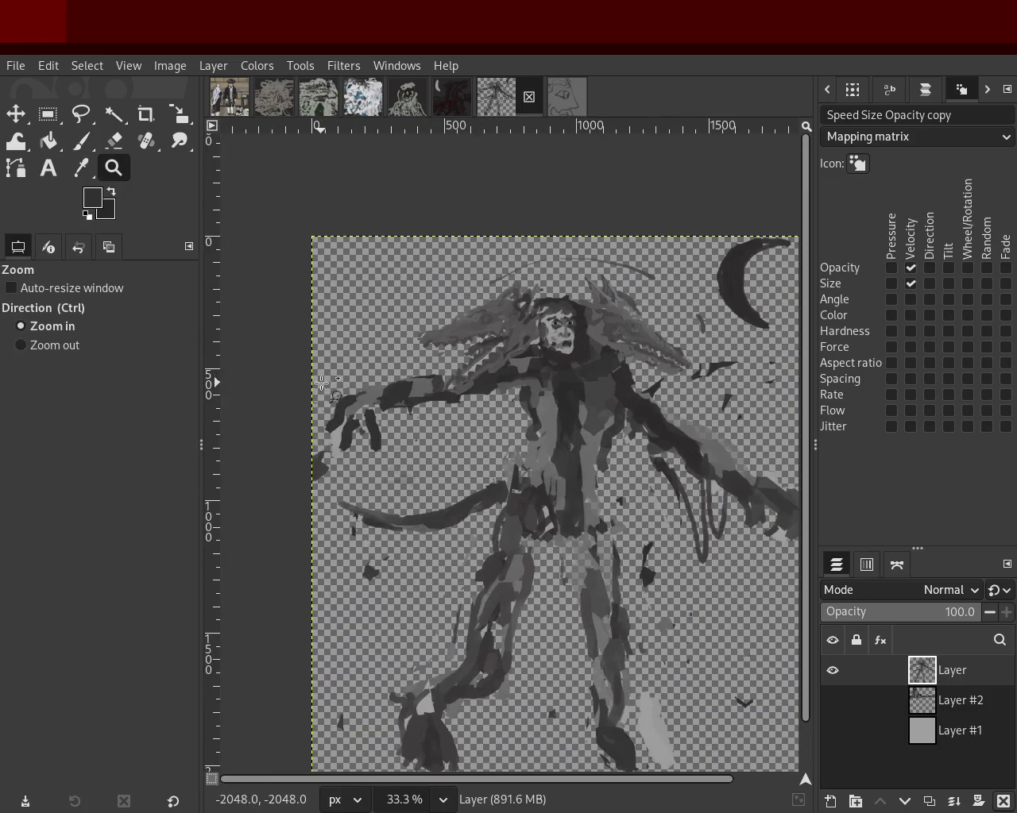
scroll(320, 404, "up", 3)
Paint a sampled grey over the claws and erase their lower ends.
left_click(81, 141)
left_click(421, 349, "ctrl")
mouse_move(439, 328)
left_mouse_down()
mouse_move(406, 409)
mouse_move(371, 417)
mouse_move(459, 352)
mouse_move(416, 446)
mouse_move(340, 437)
mouse_move(439, 375)
mouse_move(405, 436)
mouse_move(320, 425)
left_mouse_up()
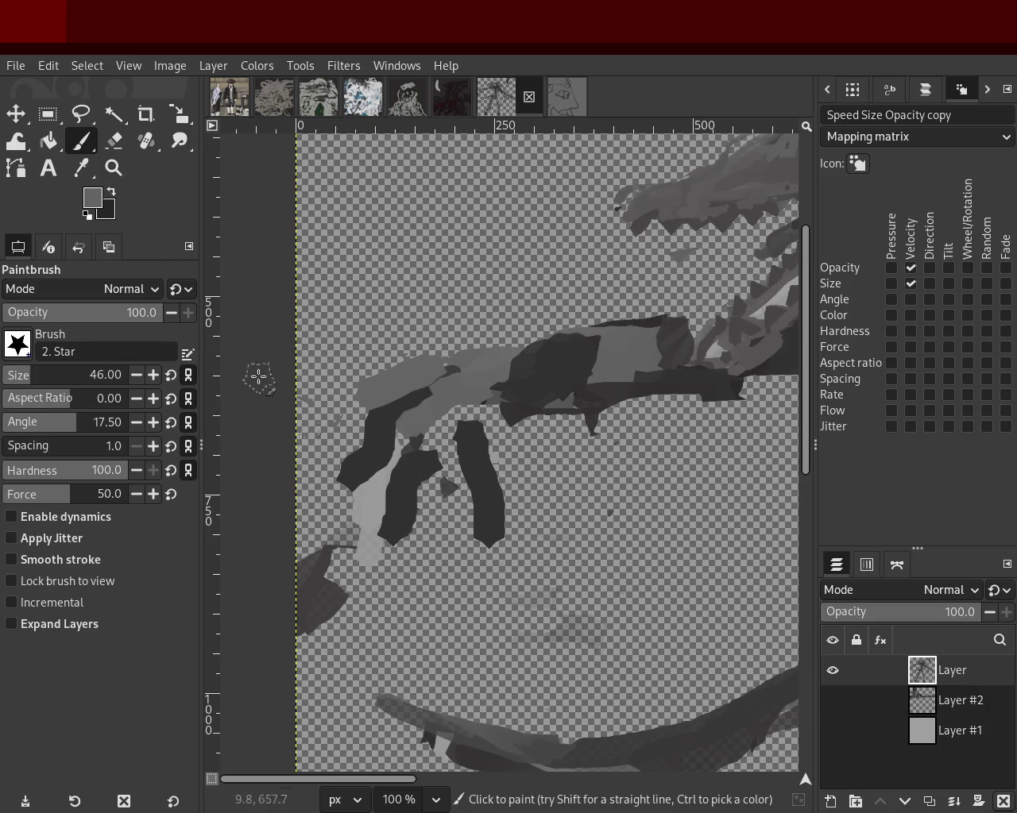
left_click(116, 145)
mouse_move(516, 511)
left_mouse_down()
mouse_move(482, 547)
mouse_move(359, 500)
mouse_move(425, 556)
left_mouse_up()
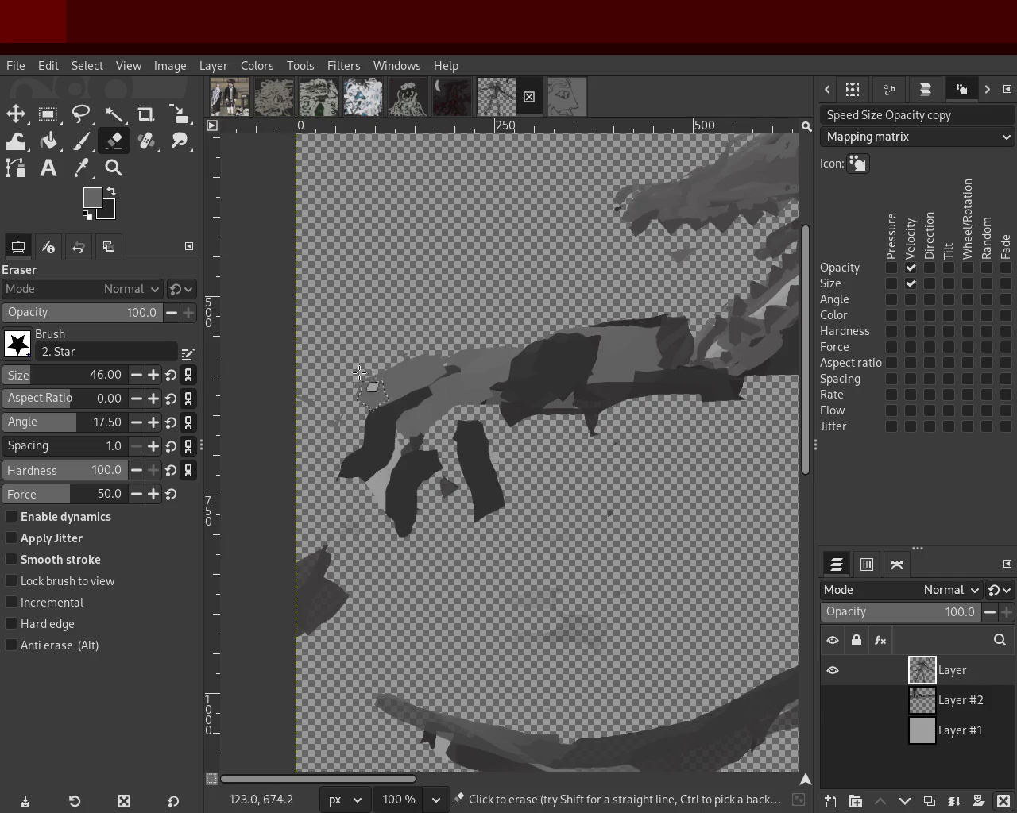
Repaint the claw strokes with a sampled dark grey, then sample a light grey.
left_click(81, 141)
left_click(477, 435, "ctrl")
mouse_move(501, 409)
left_mouse_down()
mouse_move(446, 426)
mouse_move(425, 459)
left_mouse_up()
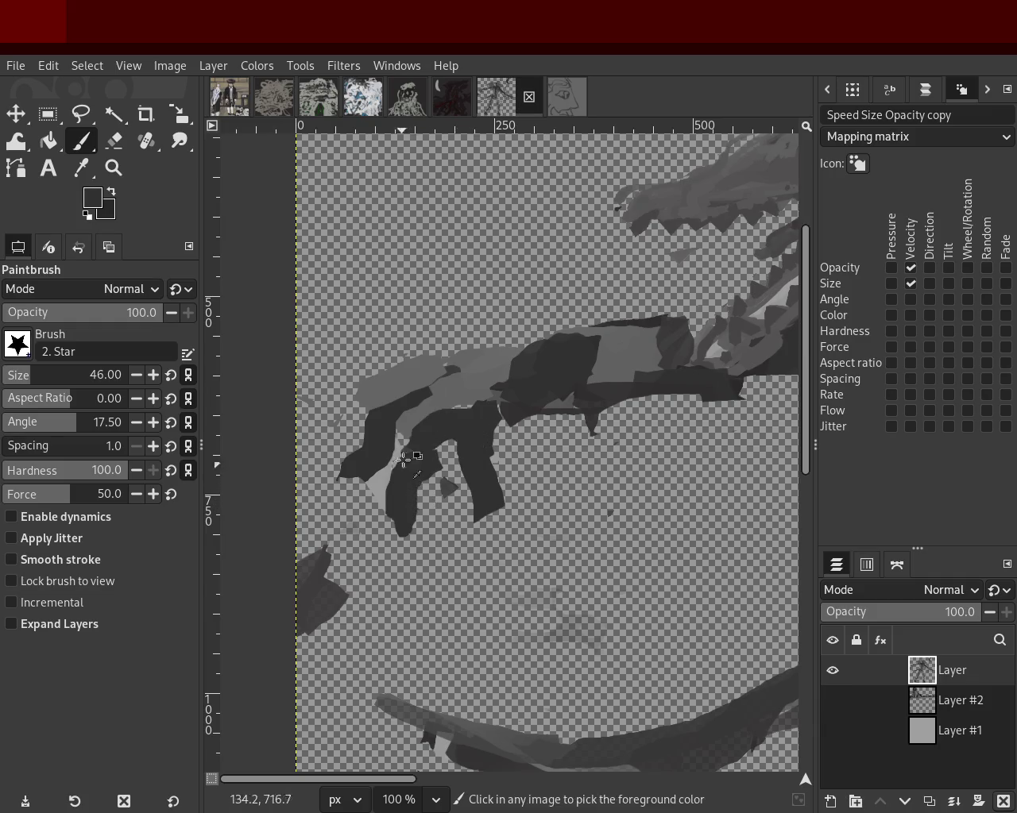
left_click(496, 414, "ctrl")
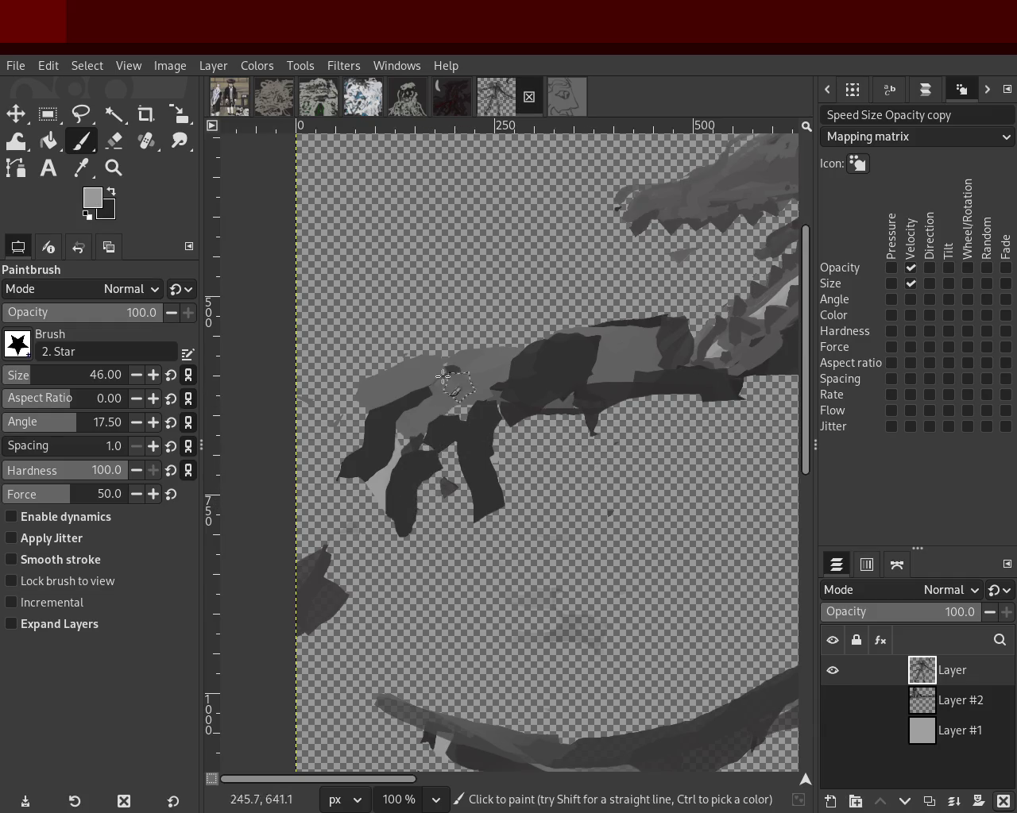
left_click(120, 145)
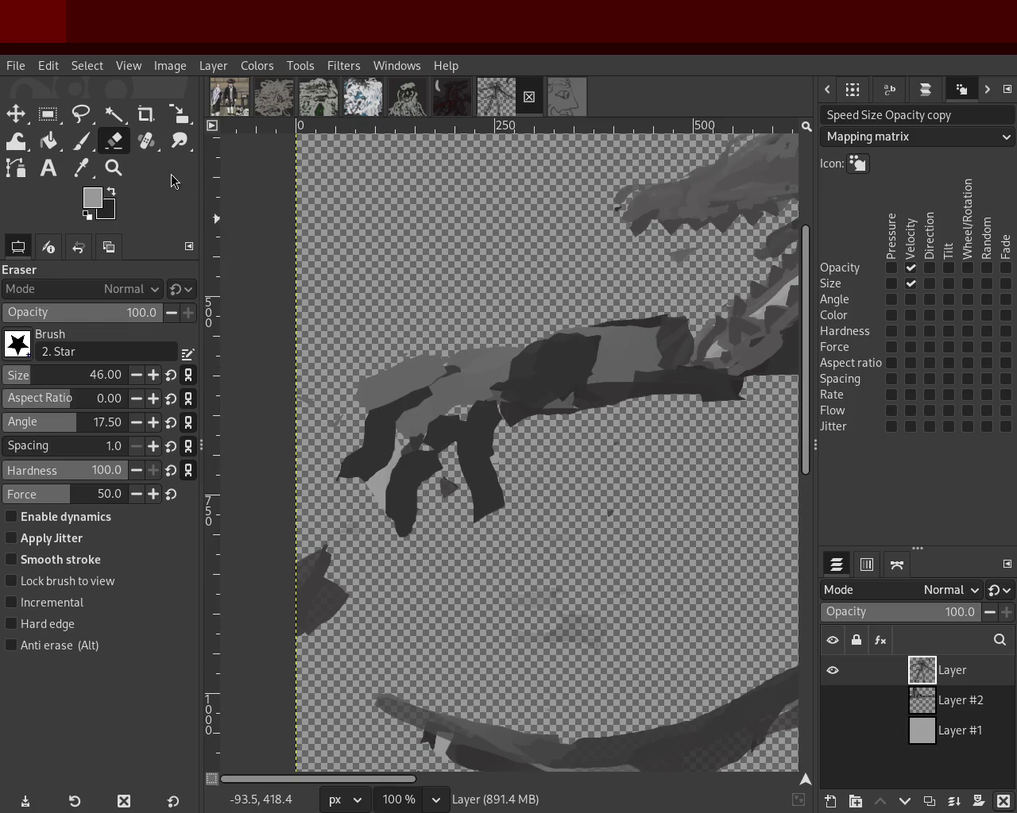
Erase the small stray patches near the torso.
key("z")
scroll(414, 420, "down", 3)
scroll(414, 421, "down", 2)
scroll(556, 447, "up", 2)
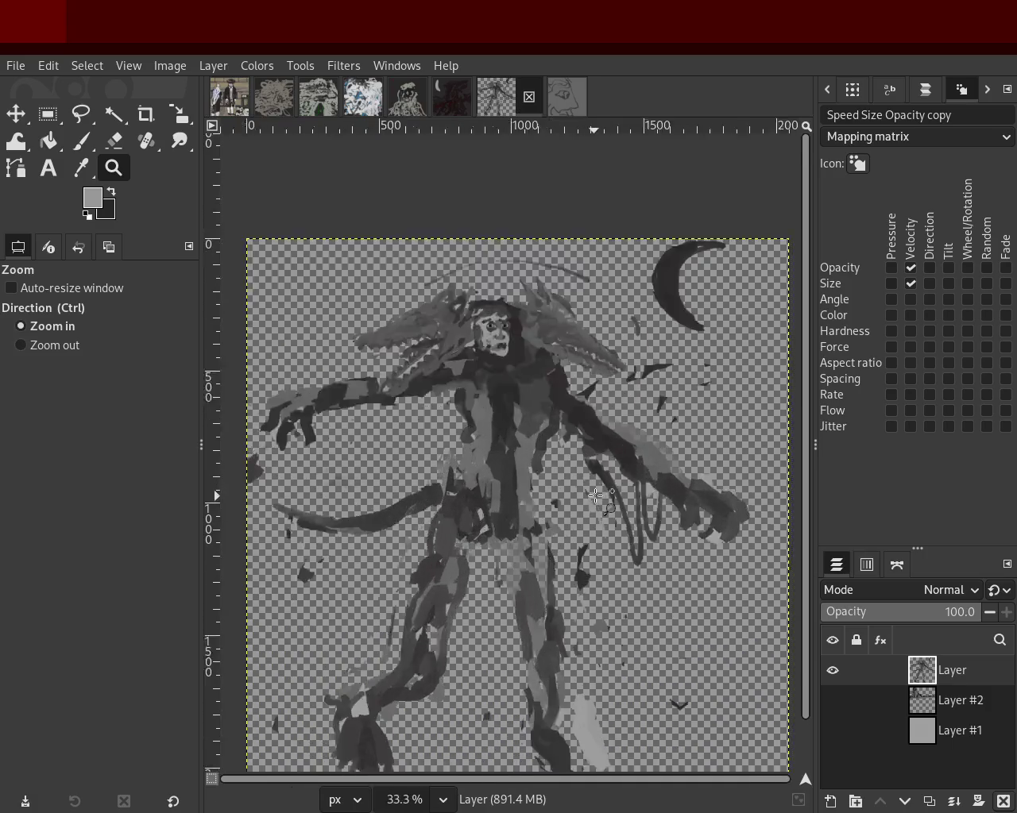
scroll(555, 447, "up", 2)
scroll(538, 398, "up", 2)
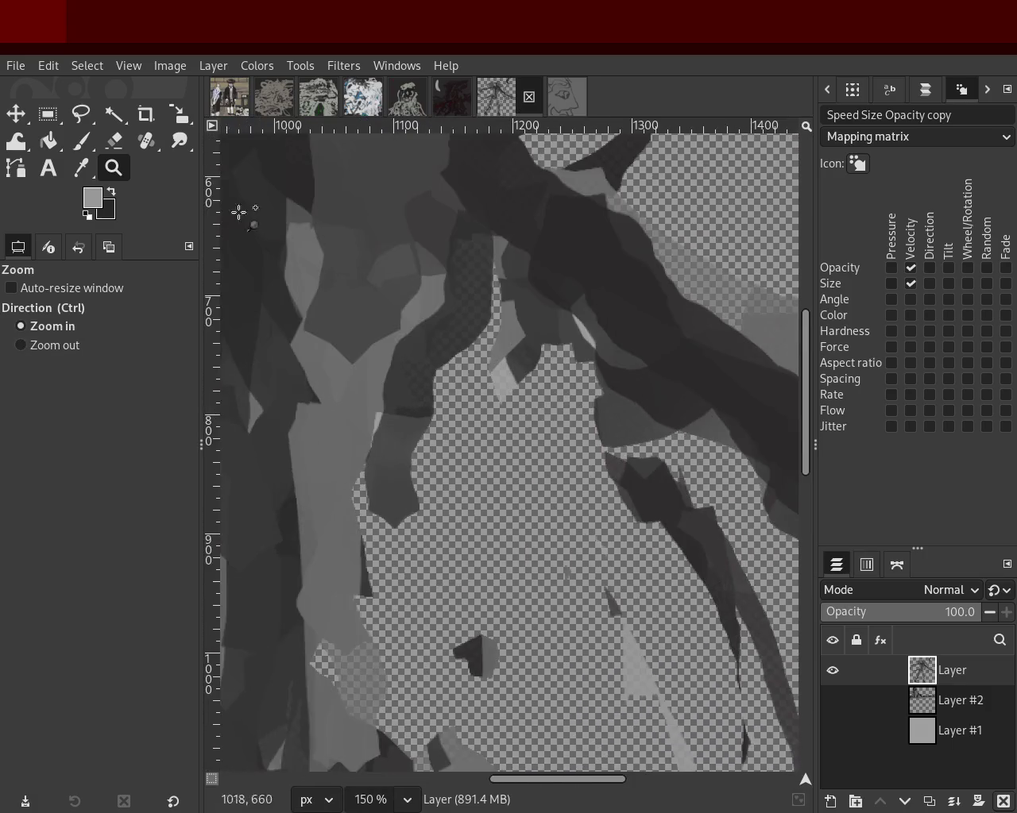
left_click(111, 144)
mouse_move(509, 318)
left_mouse_down()
mouse_move(524, 407)
mouse_move(513, 413)
left_mouse_up()
left_click_drag(476, 643, 683, 740)
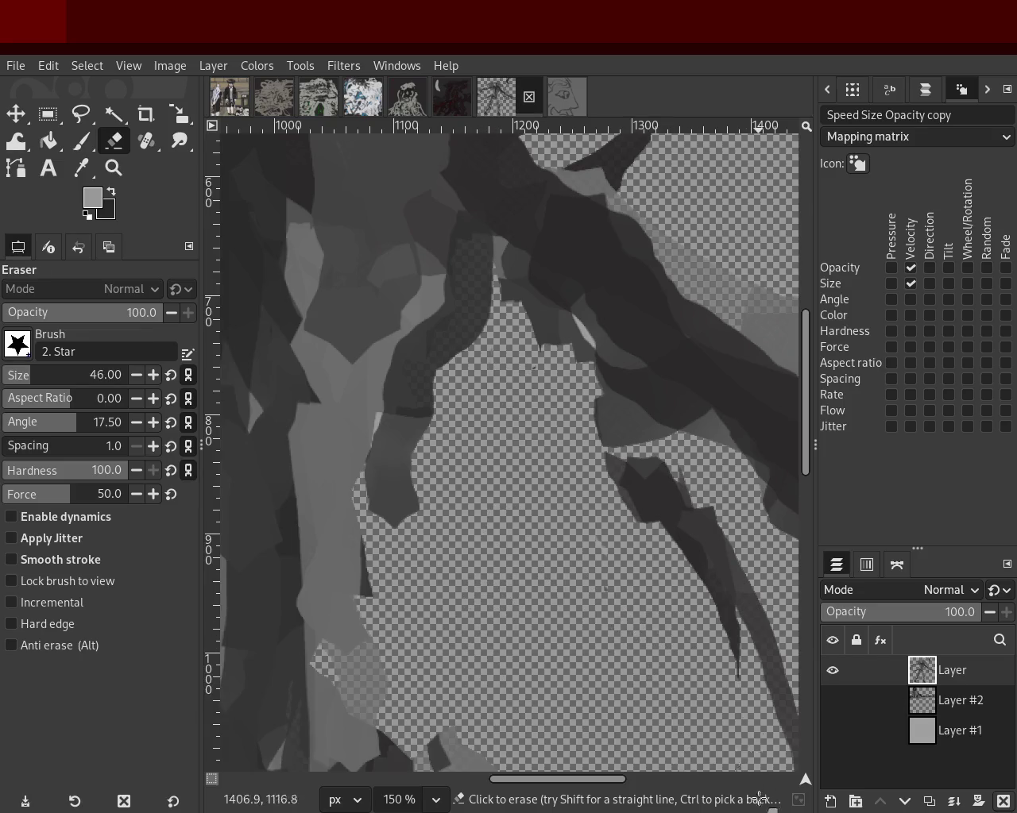
Erase stray patches along the right arm, its tip, and the dark sliver beside it.
key("z")
scroll(413, 405, "down", 2)
scroll(413, 405, "down", 3)
scroll(393, 540, "up", 1)
scroll(392, 540, "up", 2)
scroll(549, 469, "down", 3)
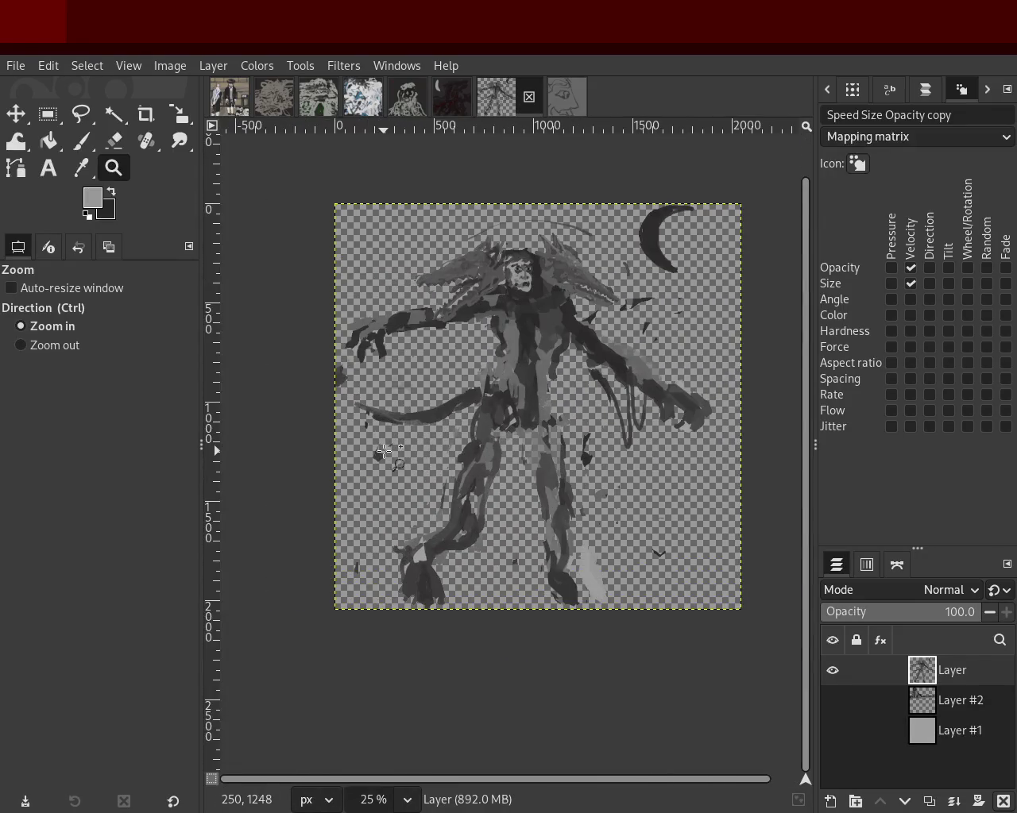
scroll(401, 397, "up", 2)
scroll(413, 356, "down", 2)
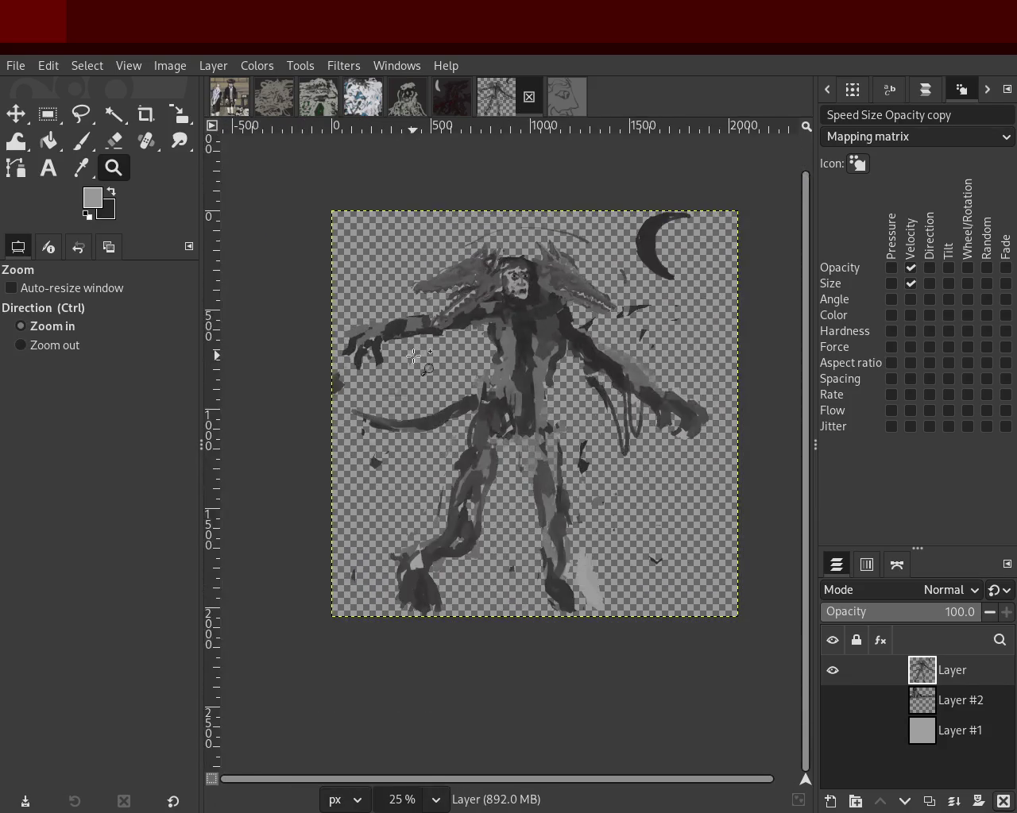
scroll(566, 355, "up", 3)
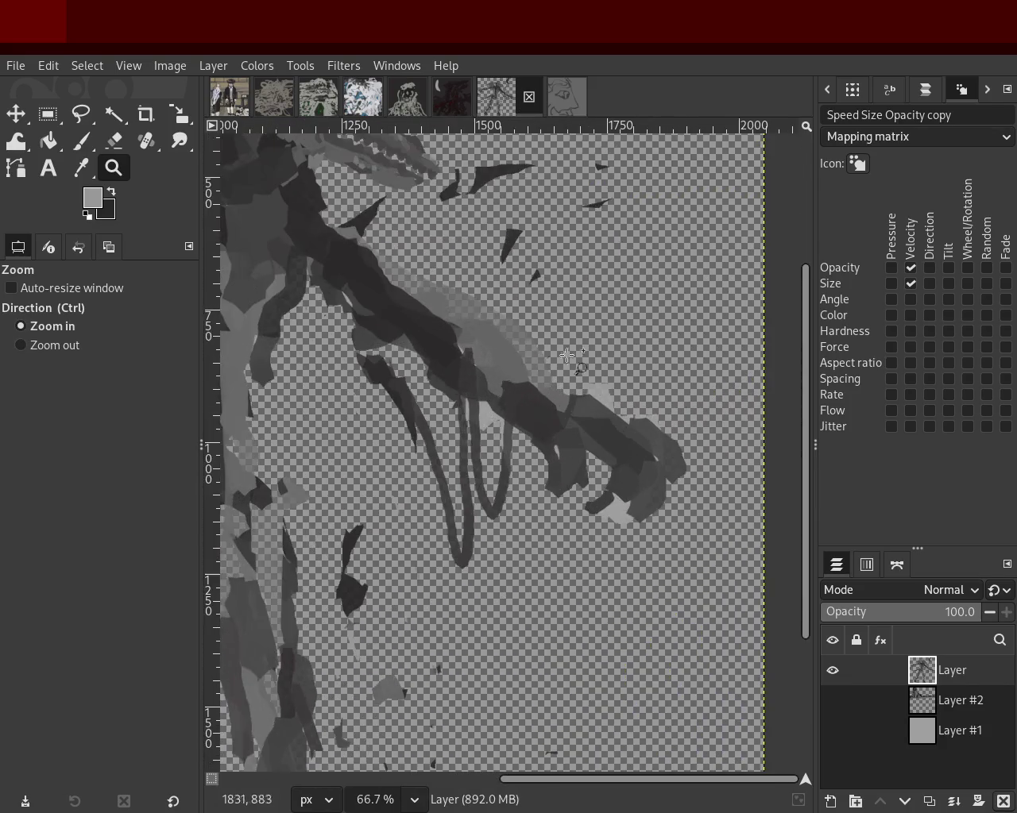
left_click(114, 145)
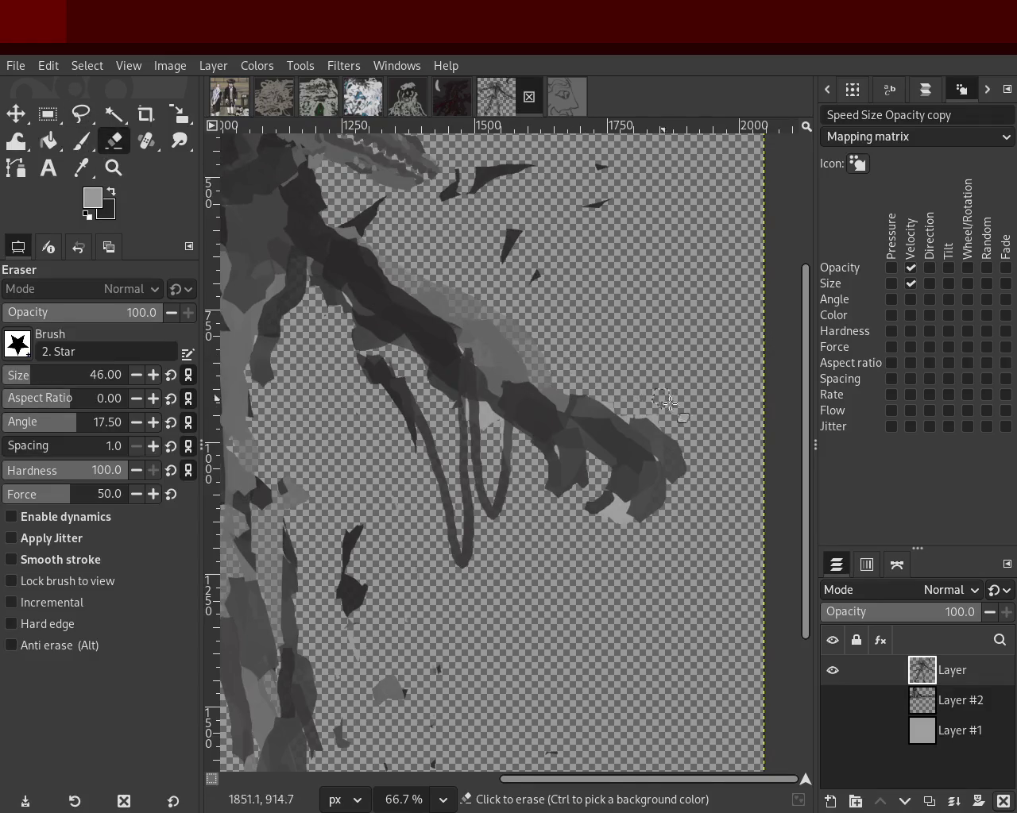
left_click_drag(666, 401, 582, 394)
key("ctrl+z")
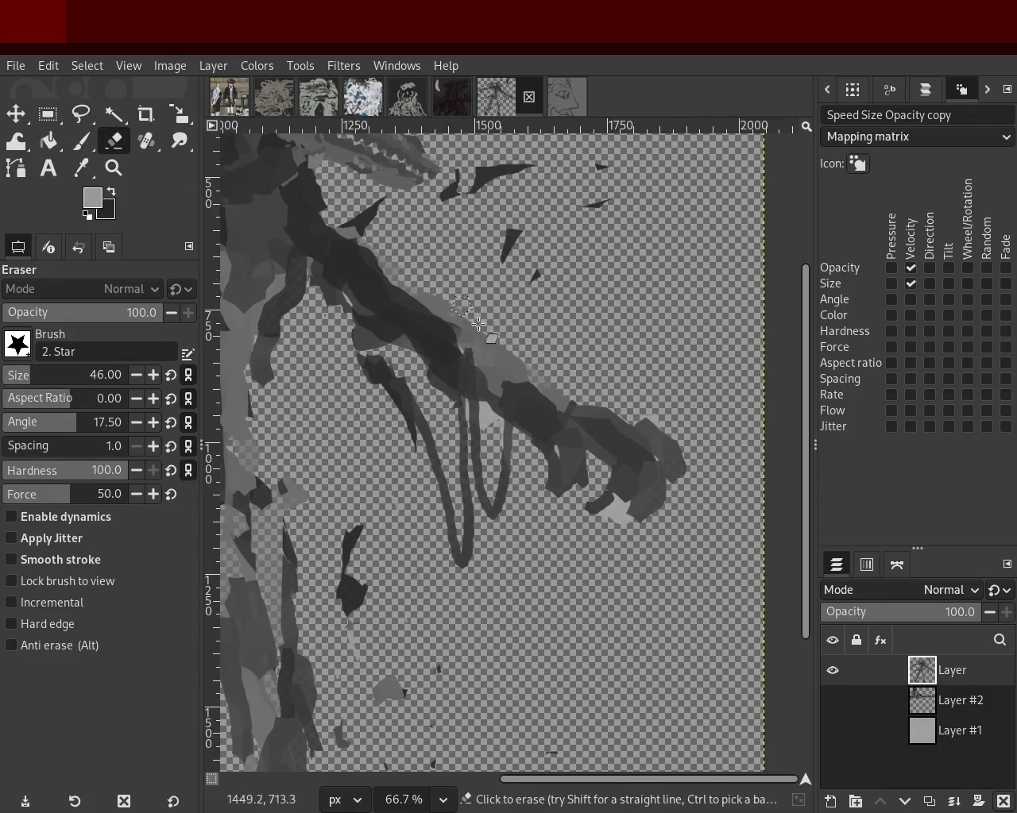
left_click_drag(478, 324, 429, 291)
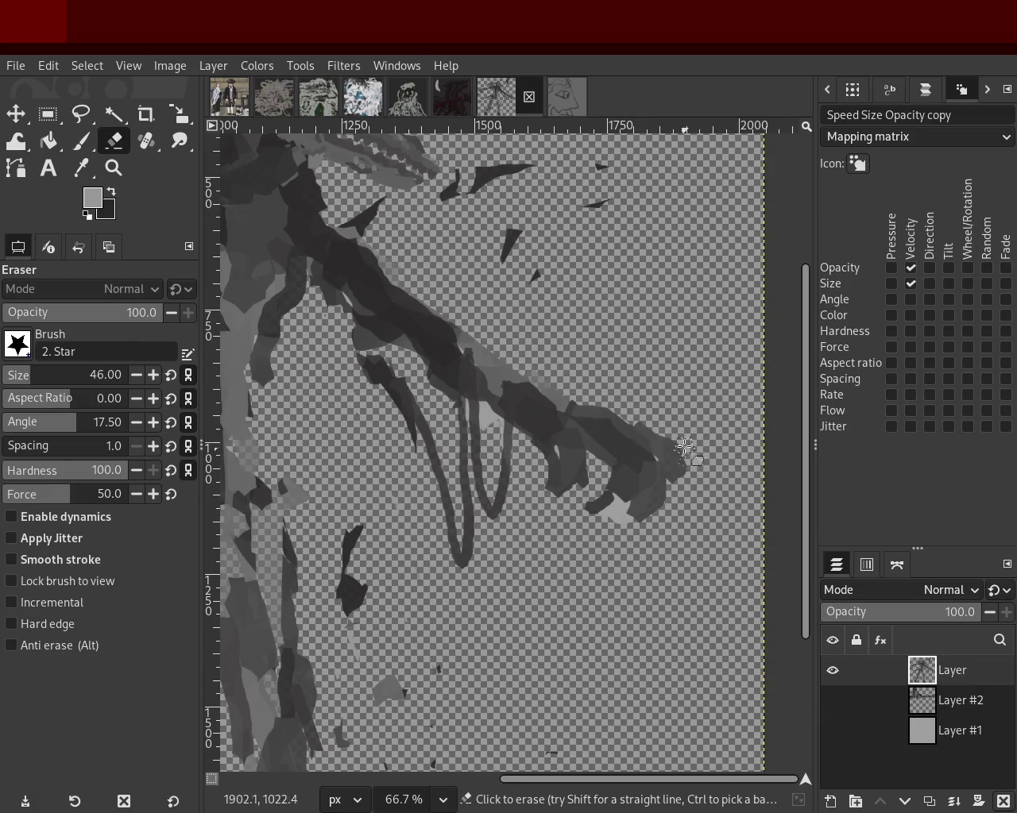
mouse_move(706, 507)
left_mouse_down()
mouse_move(642, 506)
mouse_move(659, 516)
mouse_move(614, 506)
mouse_move(633, 561)
left_mouse_up()
mouse_move(690, 506)
left_mouse_down()
mouse_move(658, 400)
mouse_move(668, 481)
left_mouse_up()
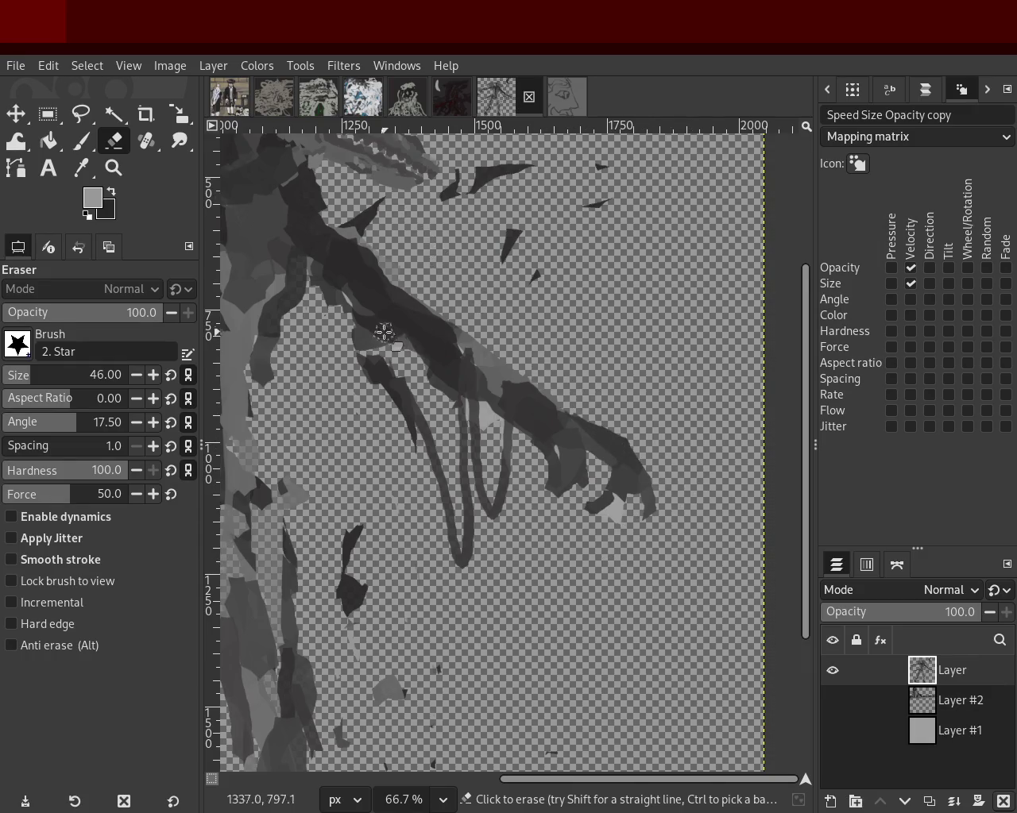
Paint a dark grey stroke over the right arm.
left_click(81, 141)
left_click(524, 400, "ctrl")
left_click_drag(567, 455, 548, 532)
left_click(113, 141)
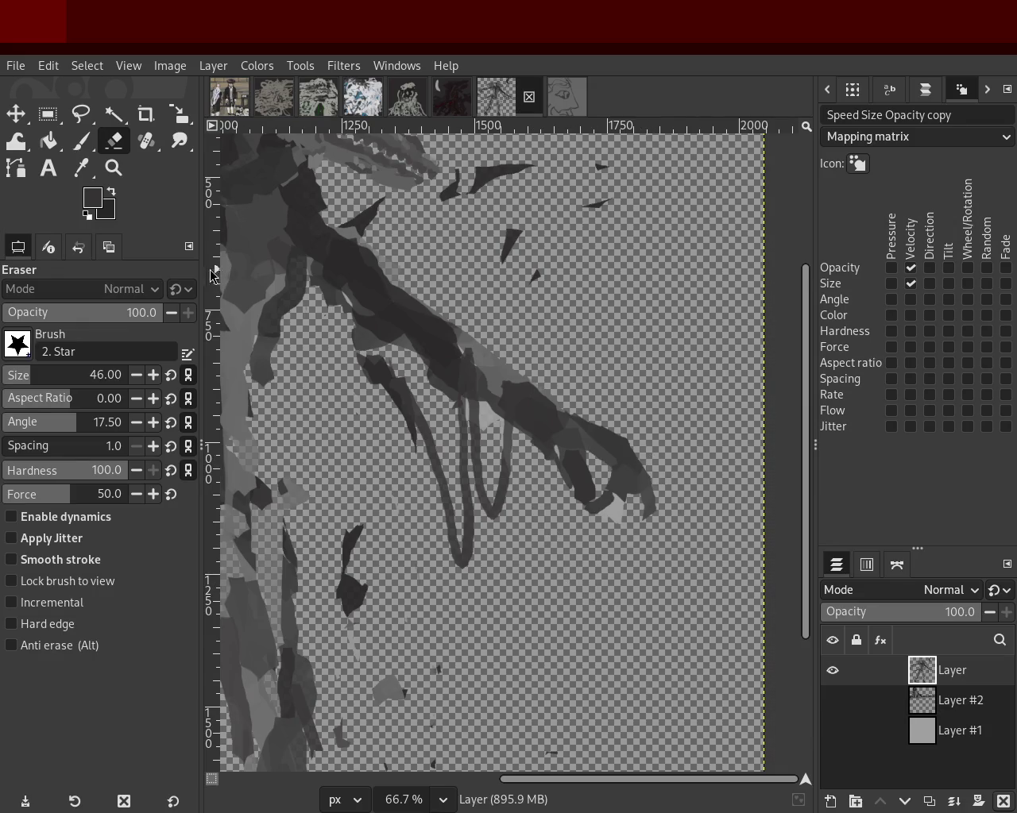
Review the whole figure, then zoom in close on the right dragon head.
left_click(114, 167)
left_click(767, 492)
left_click(608, 465)
left_click(602, 466, "ctrl")
left_click(602, 466)
left_click(459, 455, "ctrl")
left_click(459, 454)
left_click(430, 436, "ctrl")
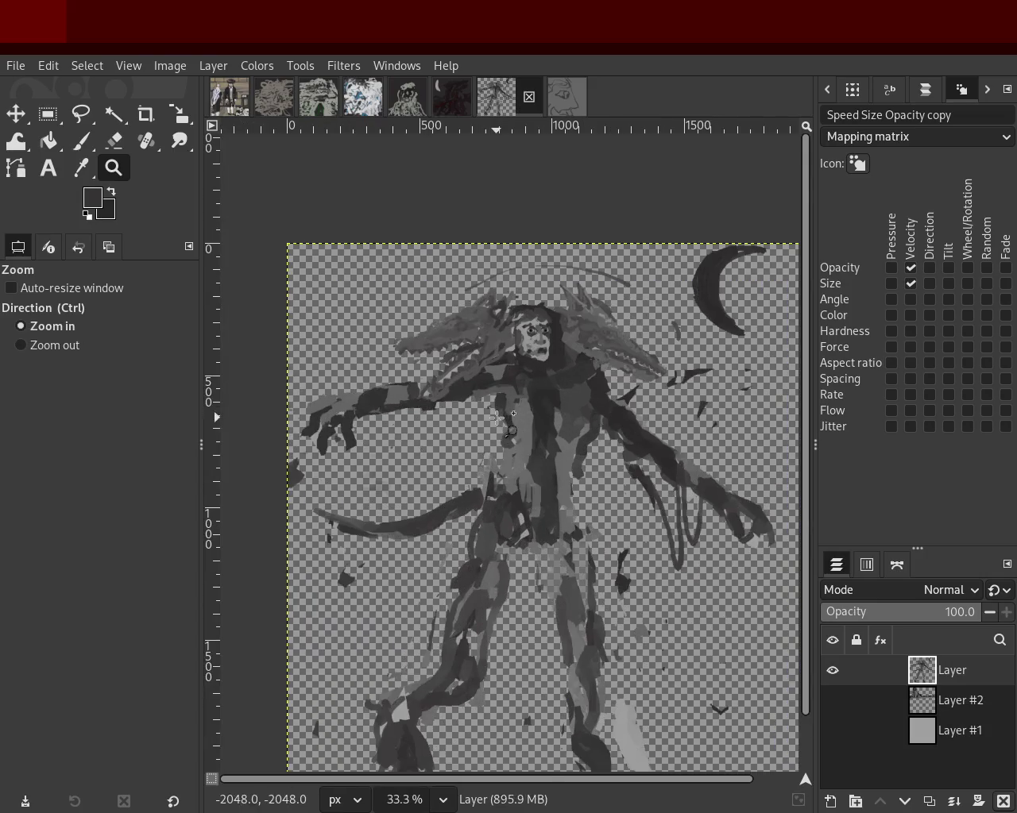
left_click(430, 436)
left_click(493, 417, "ctrl")
left_click(650, 414)
left_click(656, 406, "ctrl")
left_click(656, 406, "ctrl")
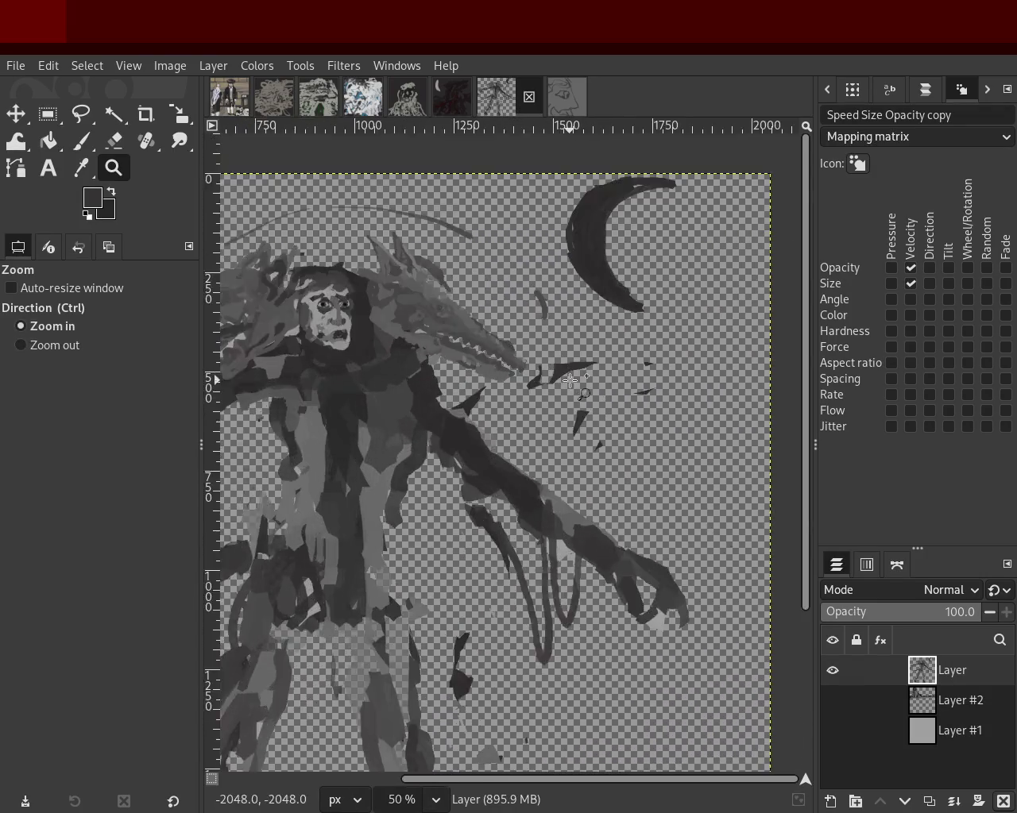
left_click(571, 385)
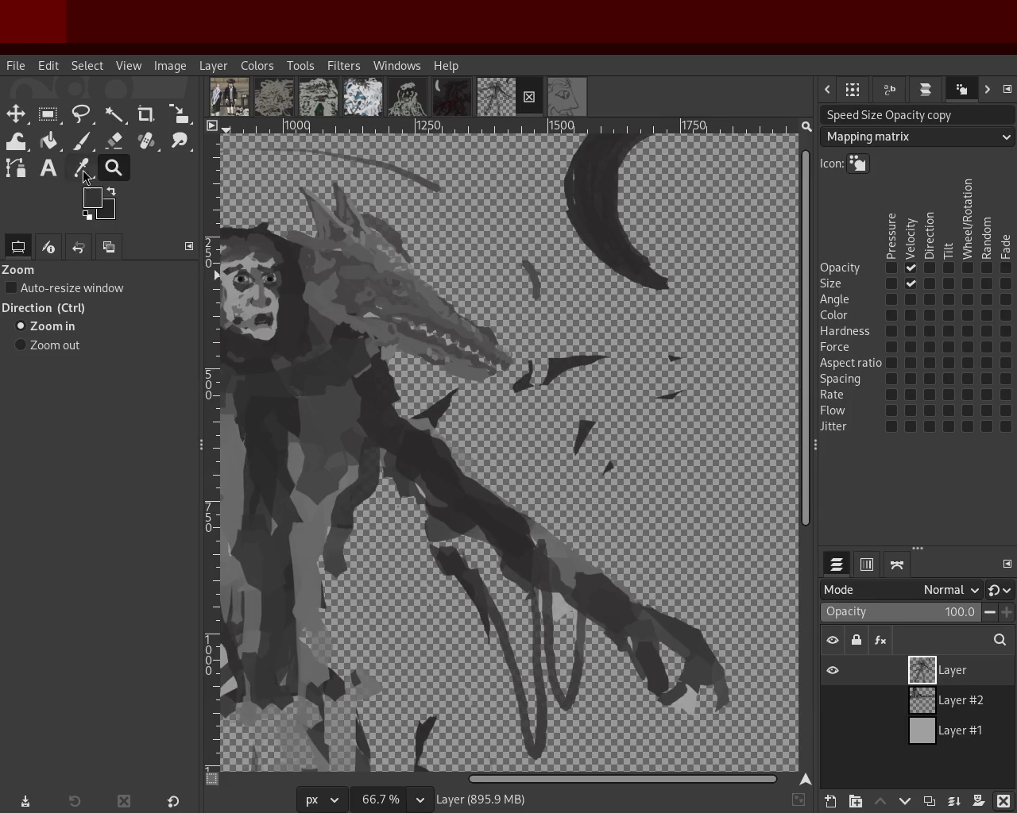
Erase the dark wedges beside the dragon's jaw and to its right, then sample light grey.
left_click(114, 140)
left_click_drag(428, 406, 415, 420)
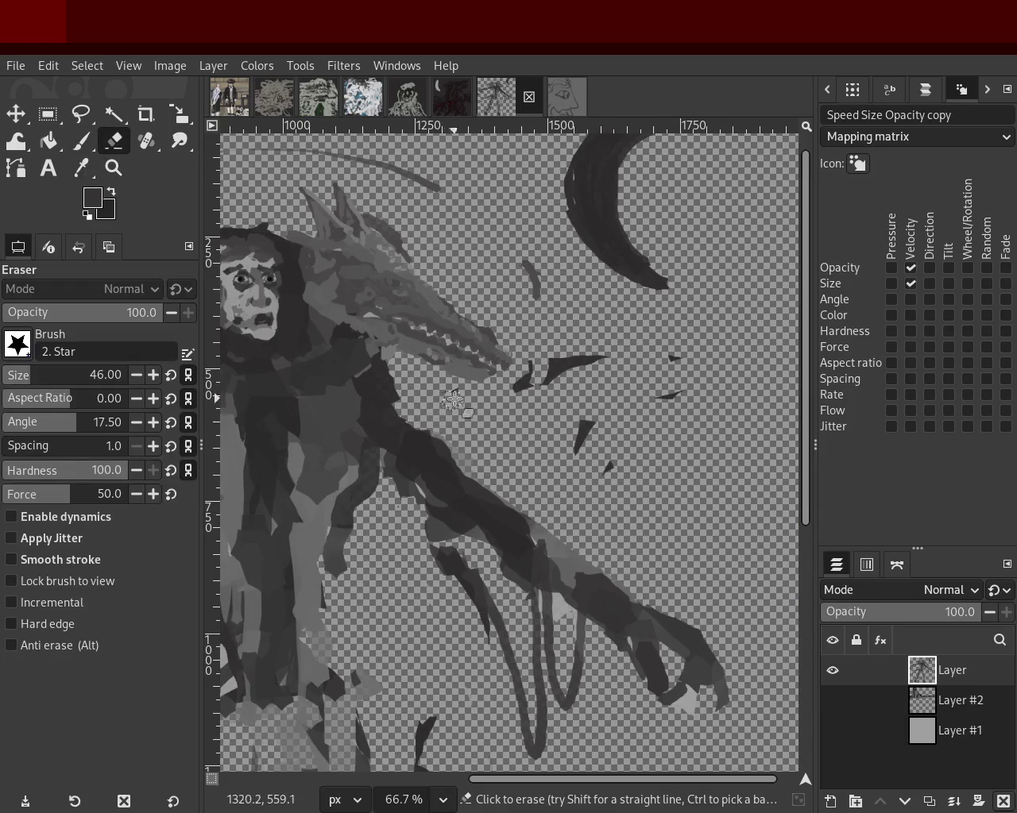
left_click_drag(507, 405, 584, 356)
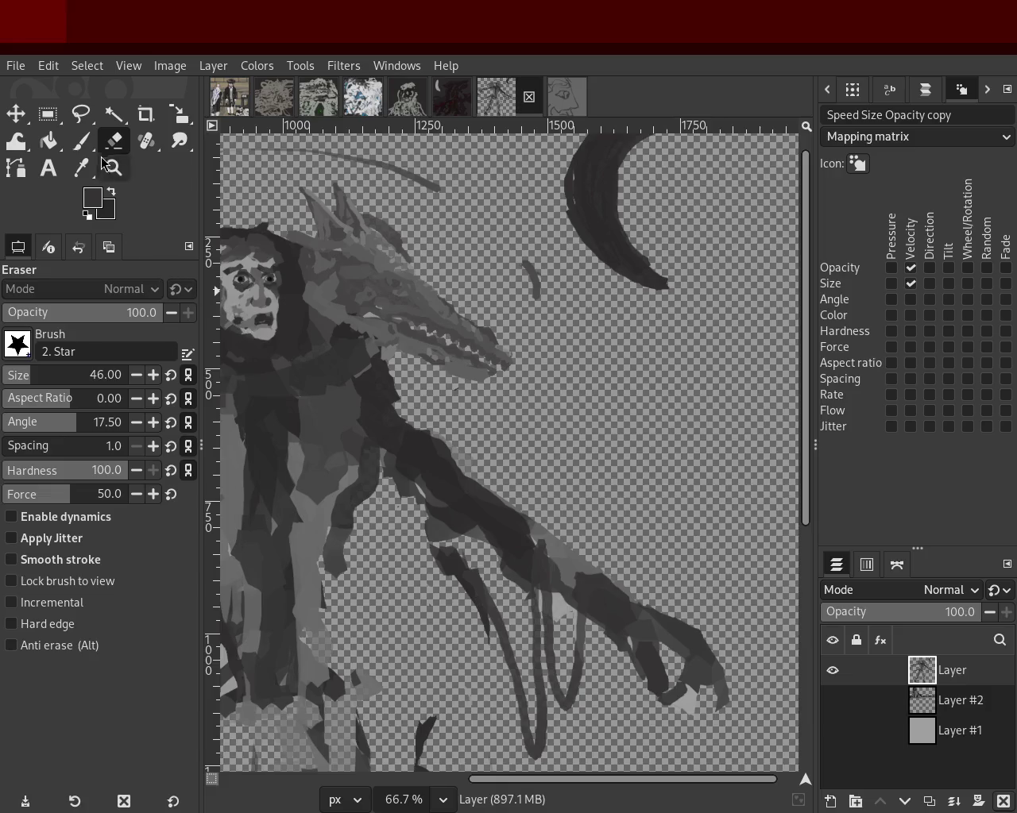
left_click(651, 433, "ctrl")
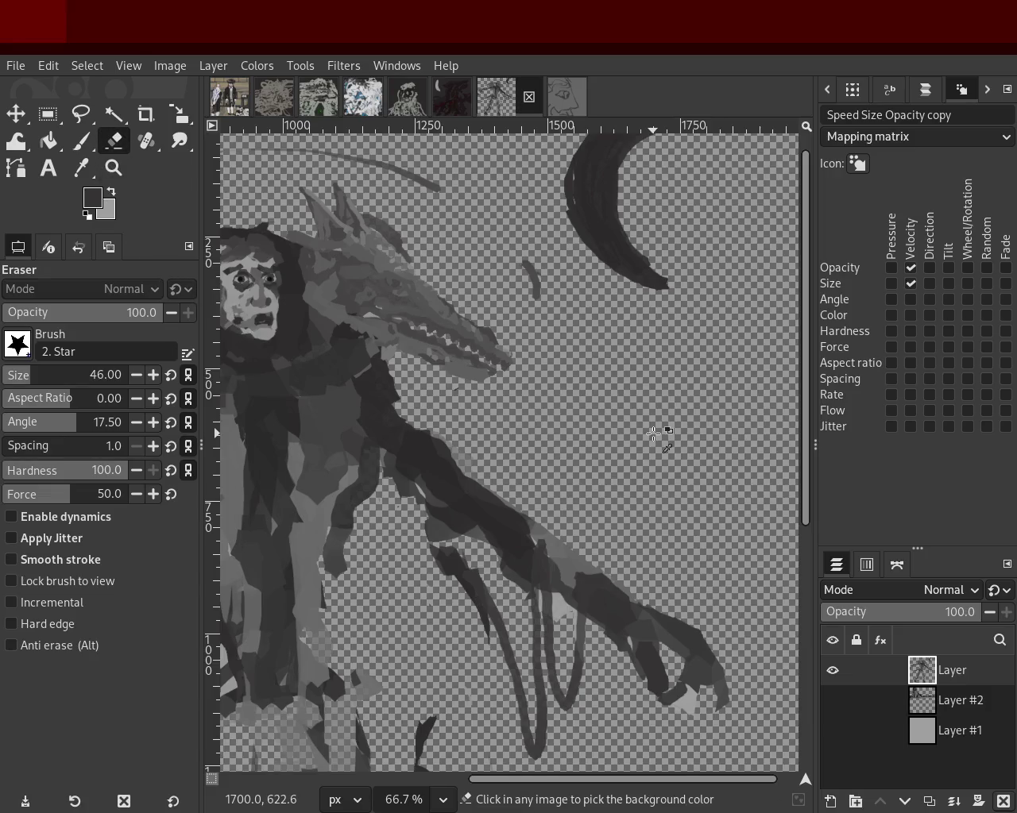
left_click(113, 167)
scroll(481, 359, "down", 3)
Zoom far into a small area of the monster painting to inspect its pixels.
scroll(342, 409, "down", 1)
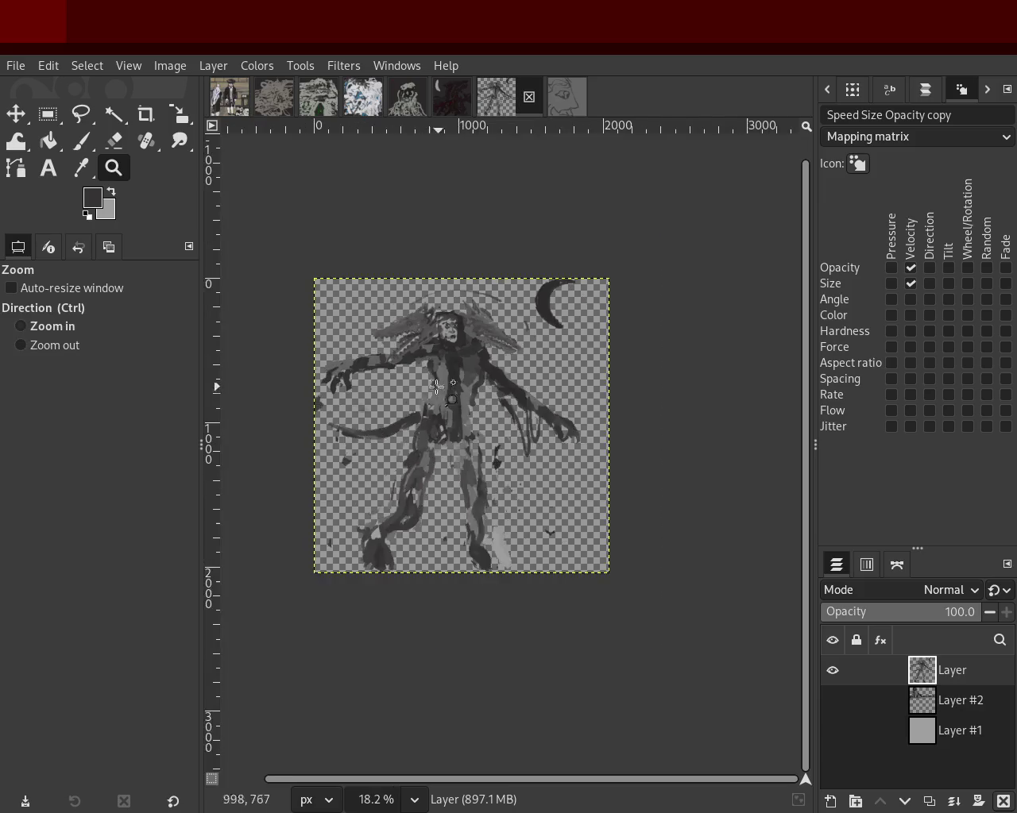
scroll(342, 408, "up", 2)
scroll(555, 580, "down", 1)
scroll(555, 580, "up", 1)
scroll(555, 580, "up", 2)
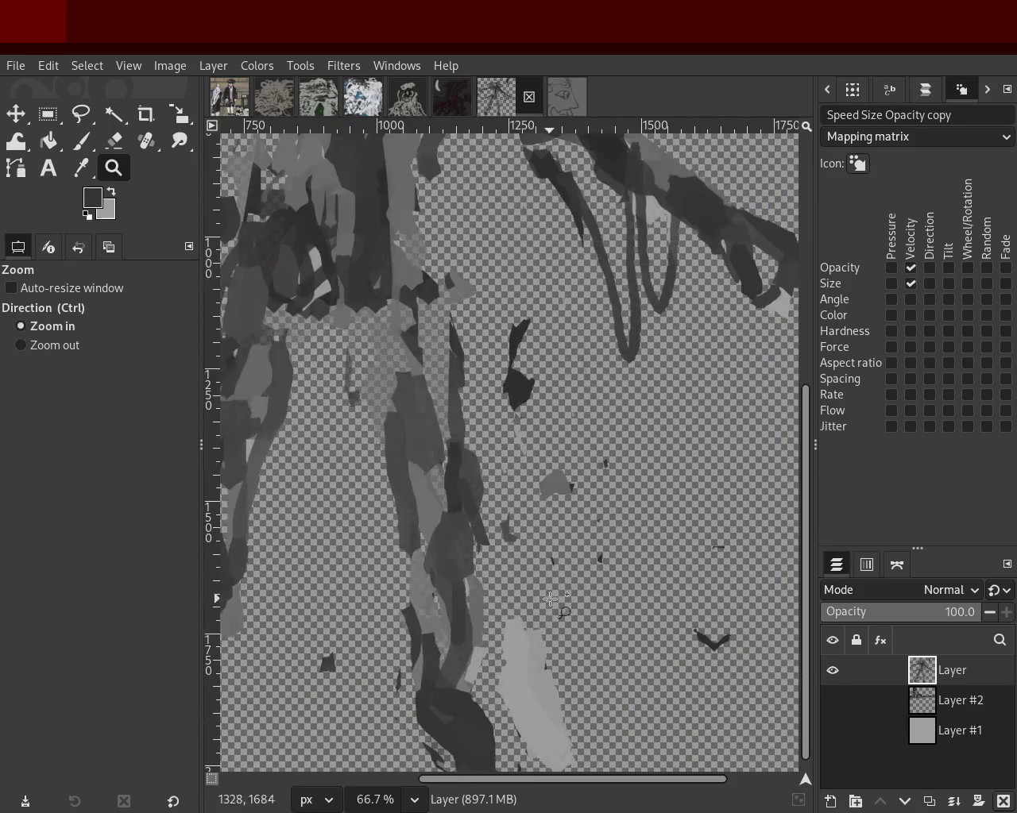
left_click_drag(497, 336, 518, 314)
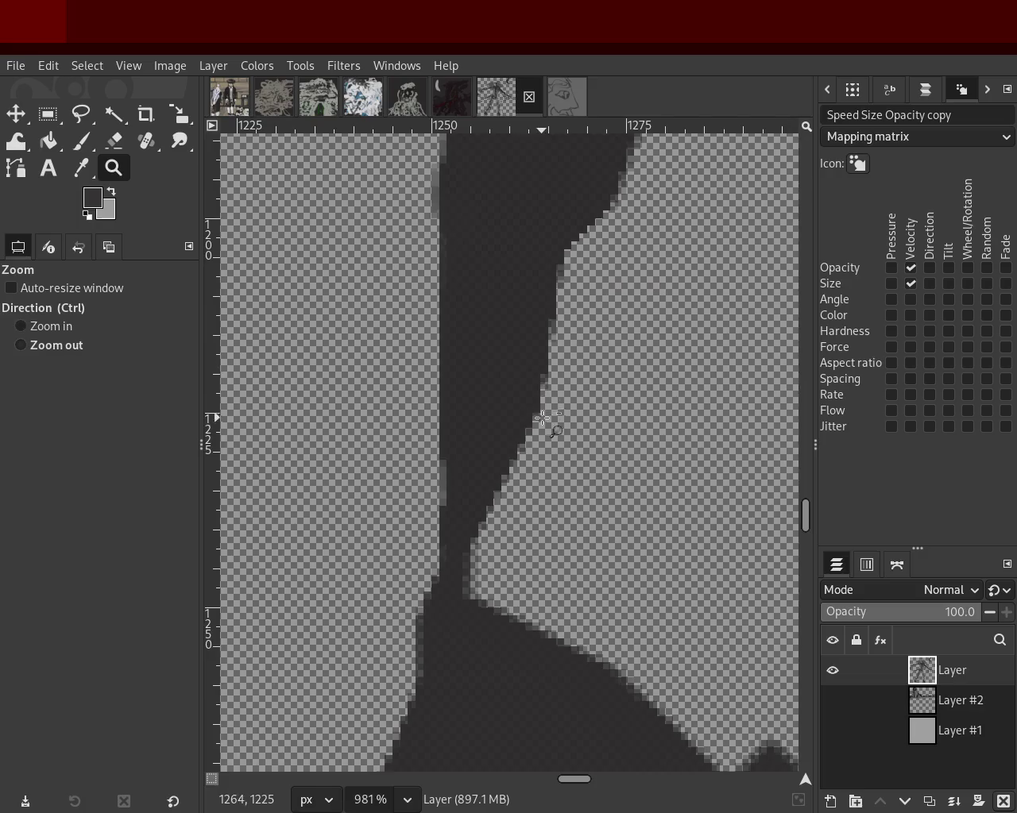
scroll(551, 427, "down", 3)
scroll(551, 426, "down", 3)
scroll(543, 417, "down", 4)
scroll(543, 417, "down", 1)
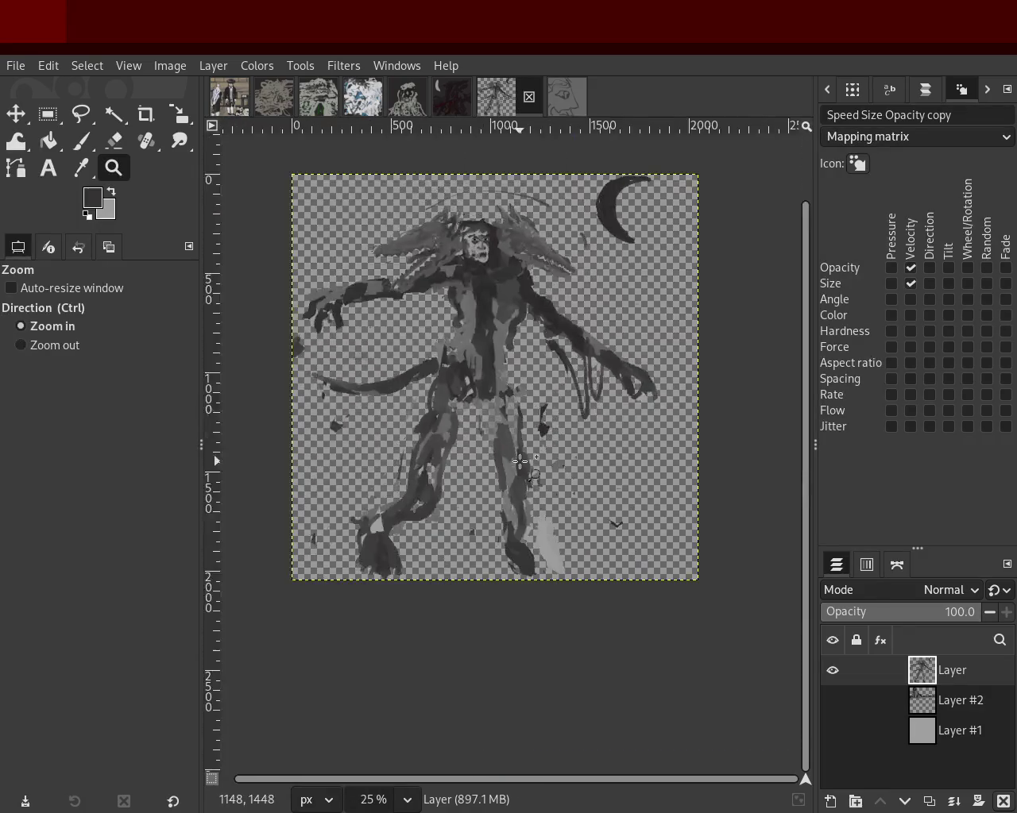
scroll(345, 275, "down", 1)
Zoom in on the figure's upper left, briefly picking the eraser before returning to Zoom.
left_click(345, 275)
left_click(349, 286, "ctrl")
left_click(398, 287)
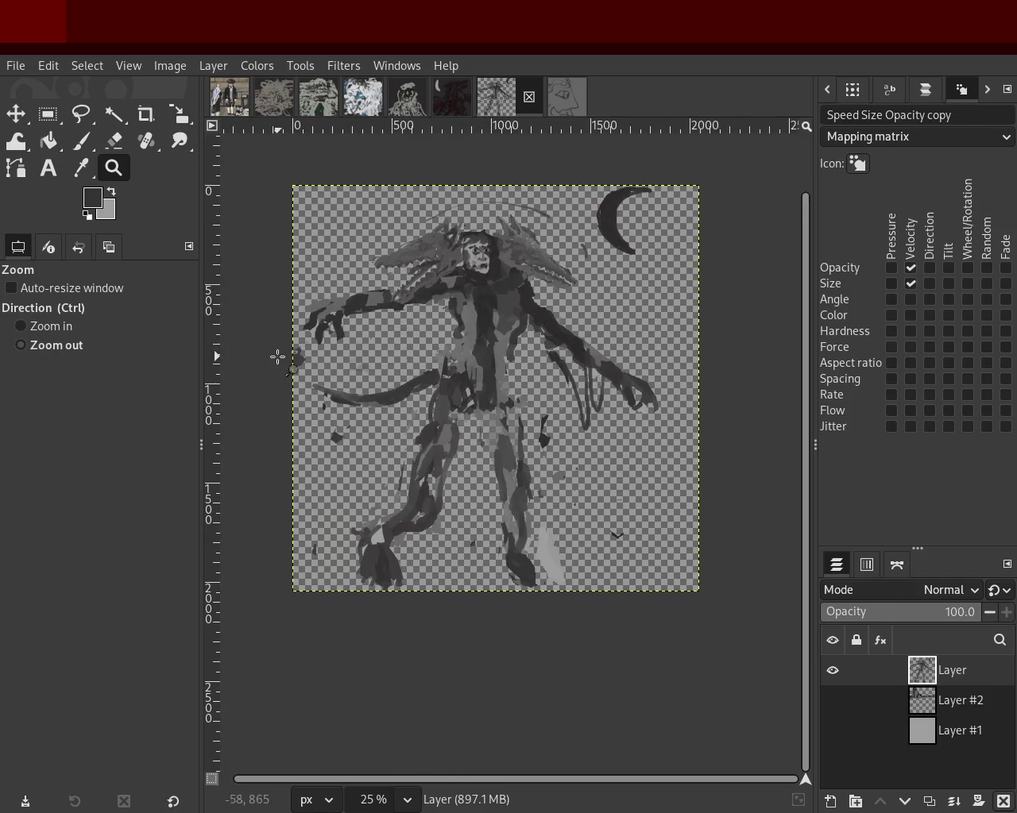
left_click(280, 357, "ctrl")
scroll(270, 355, "up", 3)
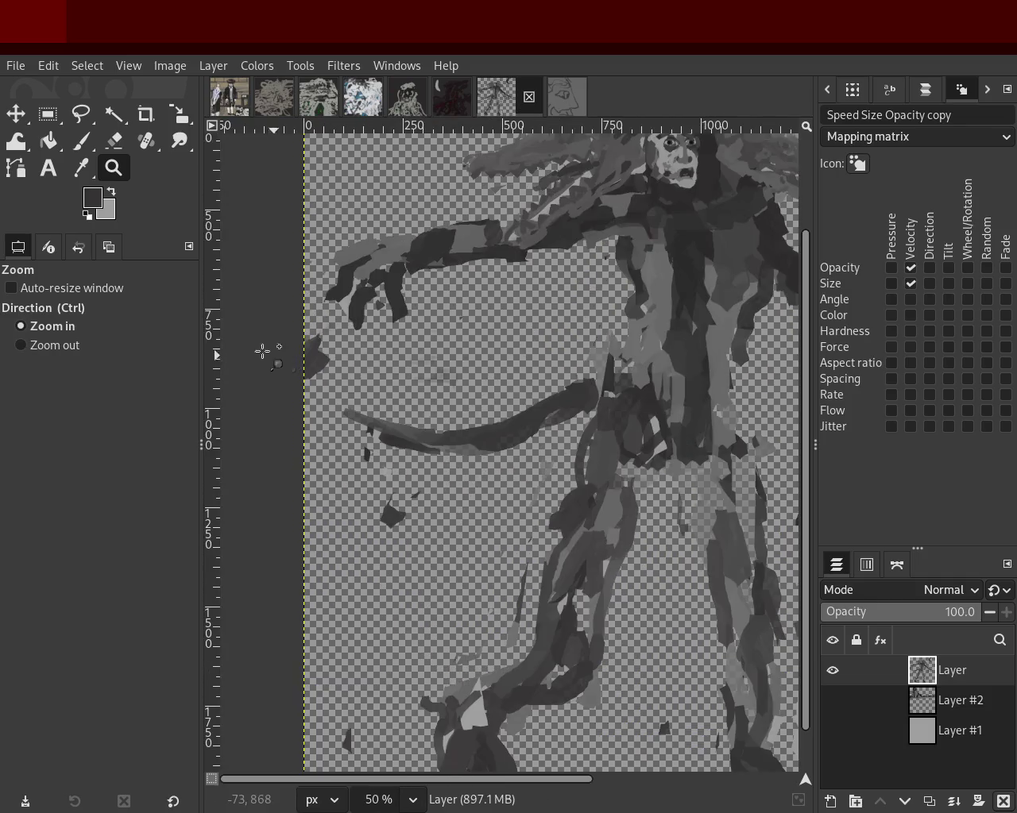
left_click(114, 140)
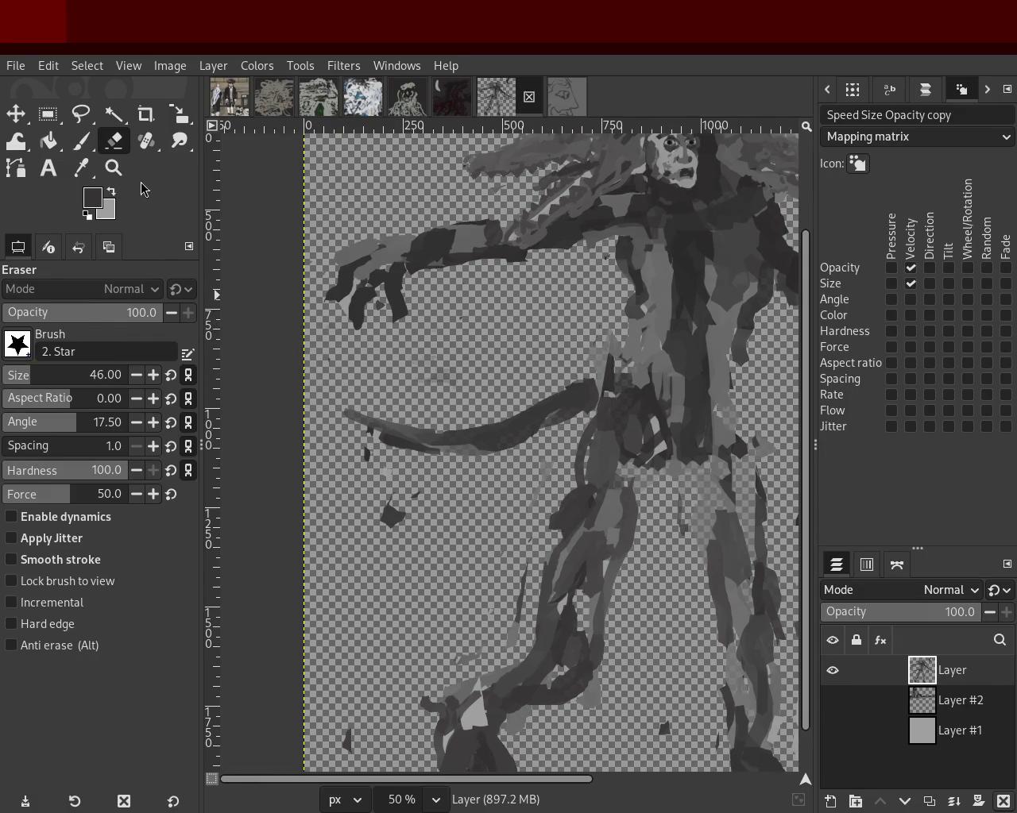
left_click(113, 167)
scroll(402, 347, "down", 2)
scroll(402, 347, "up", 1)
Zoom in on the monster's upper body, then view the whole figure again.
left_click(402, 347, "ctrl")
left_click(602, 235)
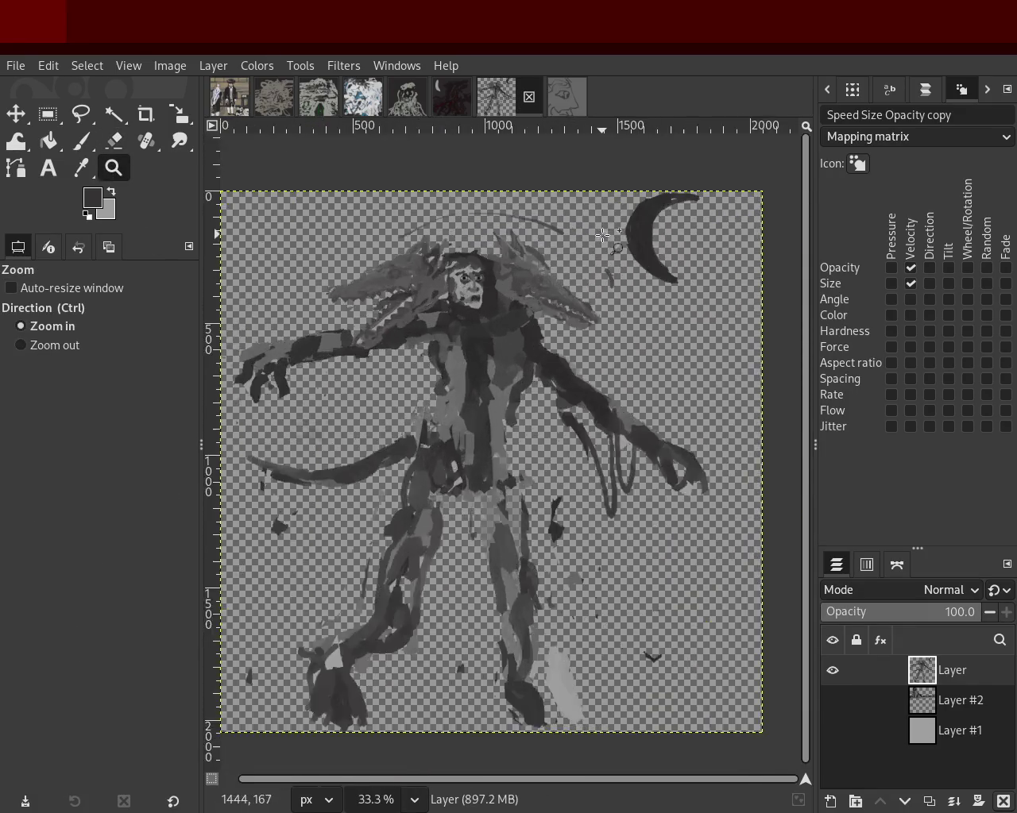
left_click(604, 238)
left_click(514, 287, "ctrl")
left_click(576, 373)
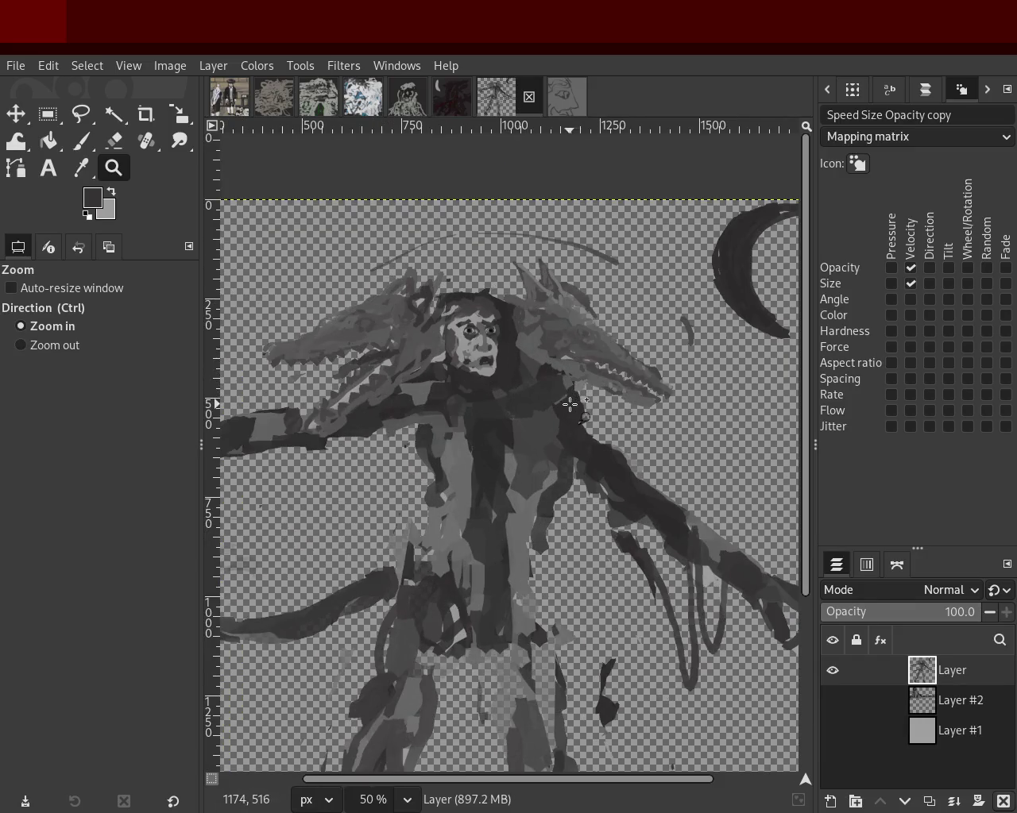
left_click(115, 144)
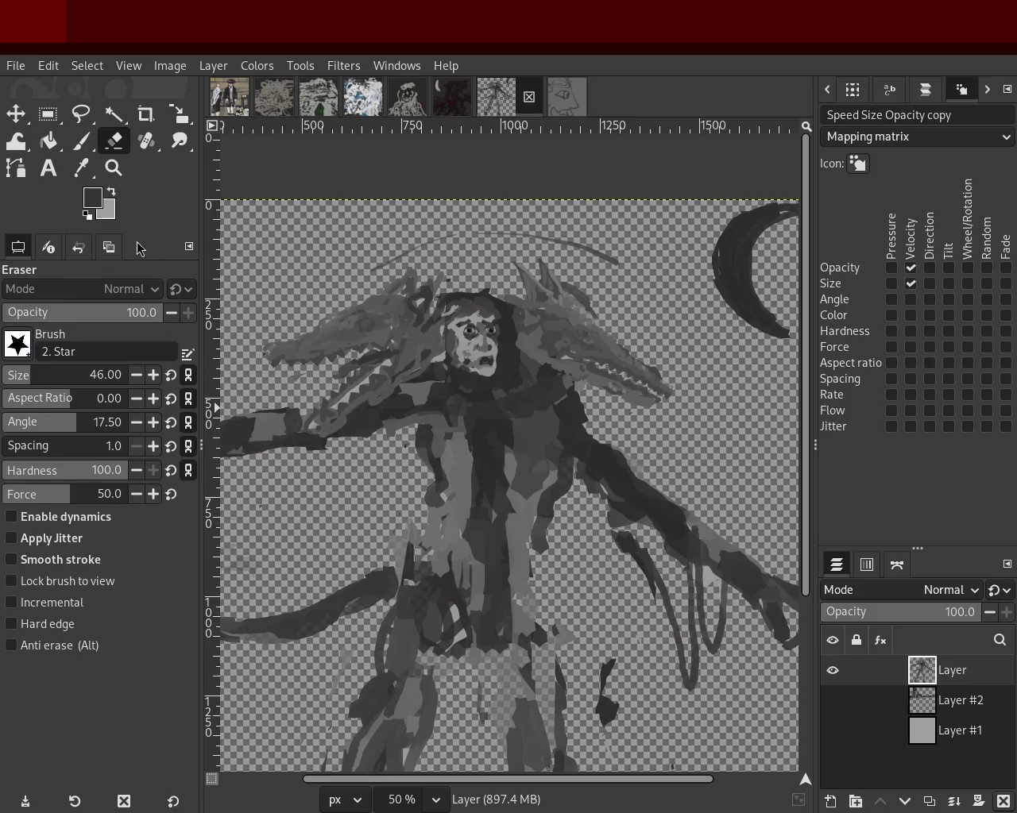
left_click(113, 168)
left_click(448, 340, "ctrl")
Zoom into a close-up of the monster's face, then step back out.
left_click(447, 339)
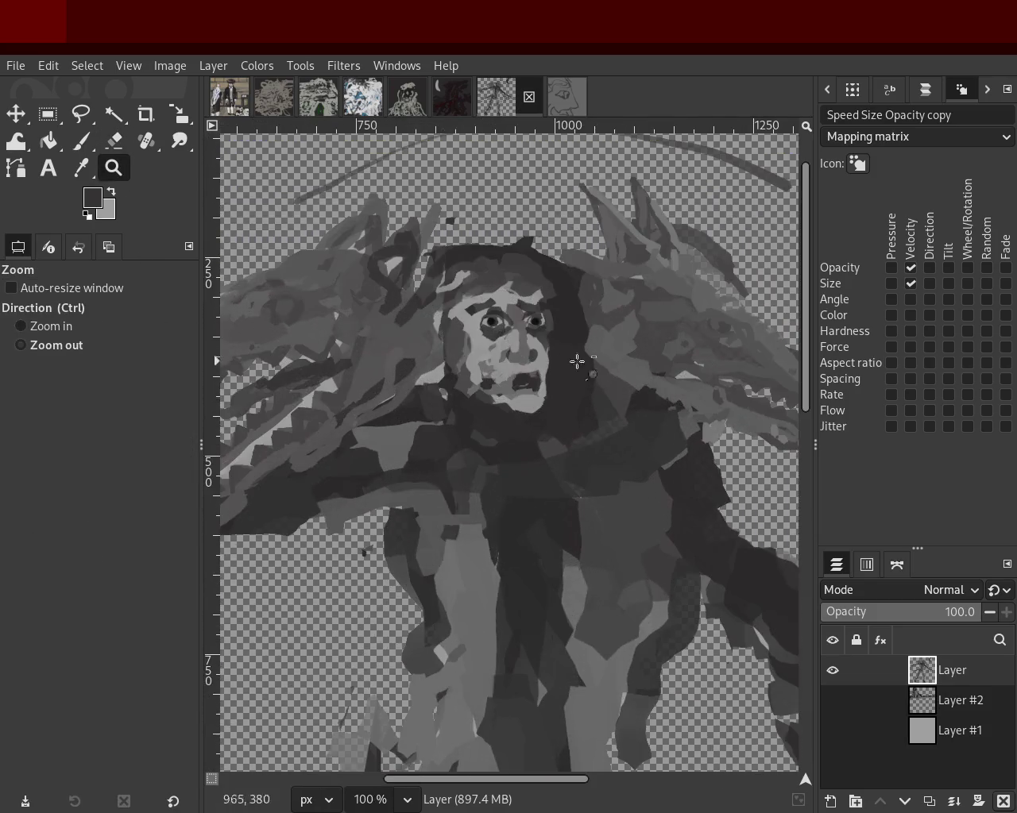
left_click(578, 359, "ctrl")
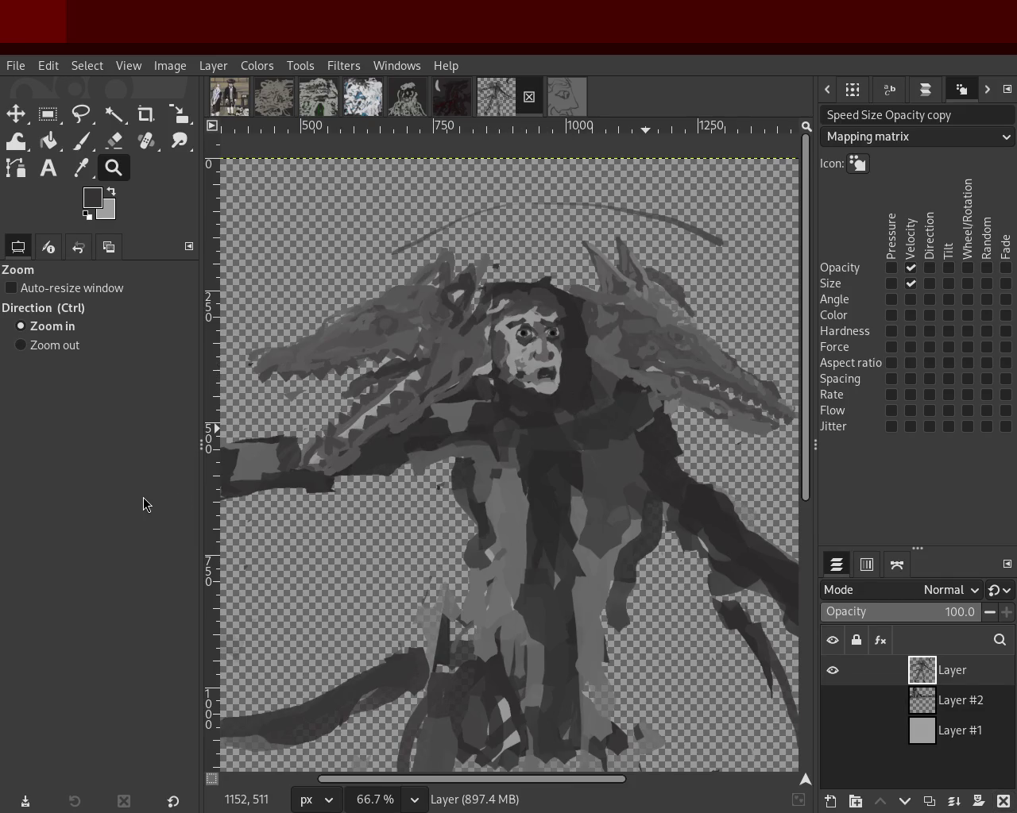
left_click(484, 500, "ctrl")
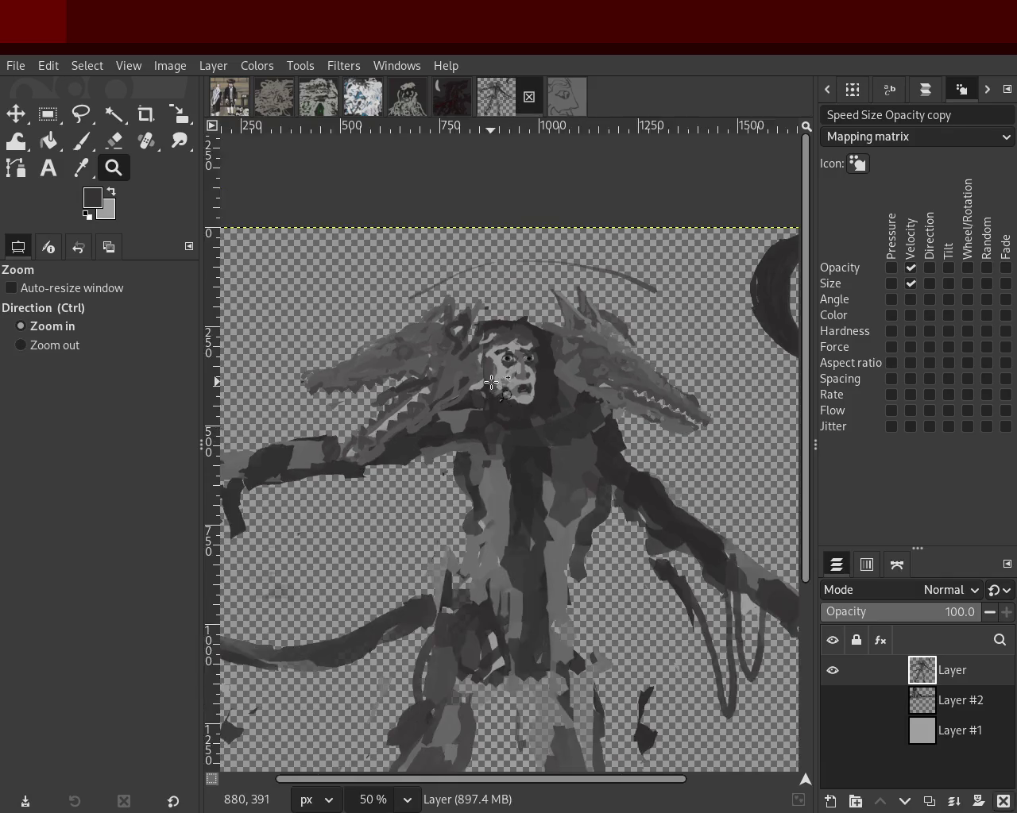
left_click(503, 367)
triple_click(519, 422)
left_click(460, 344)
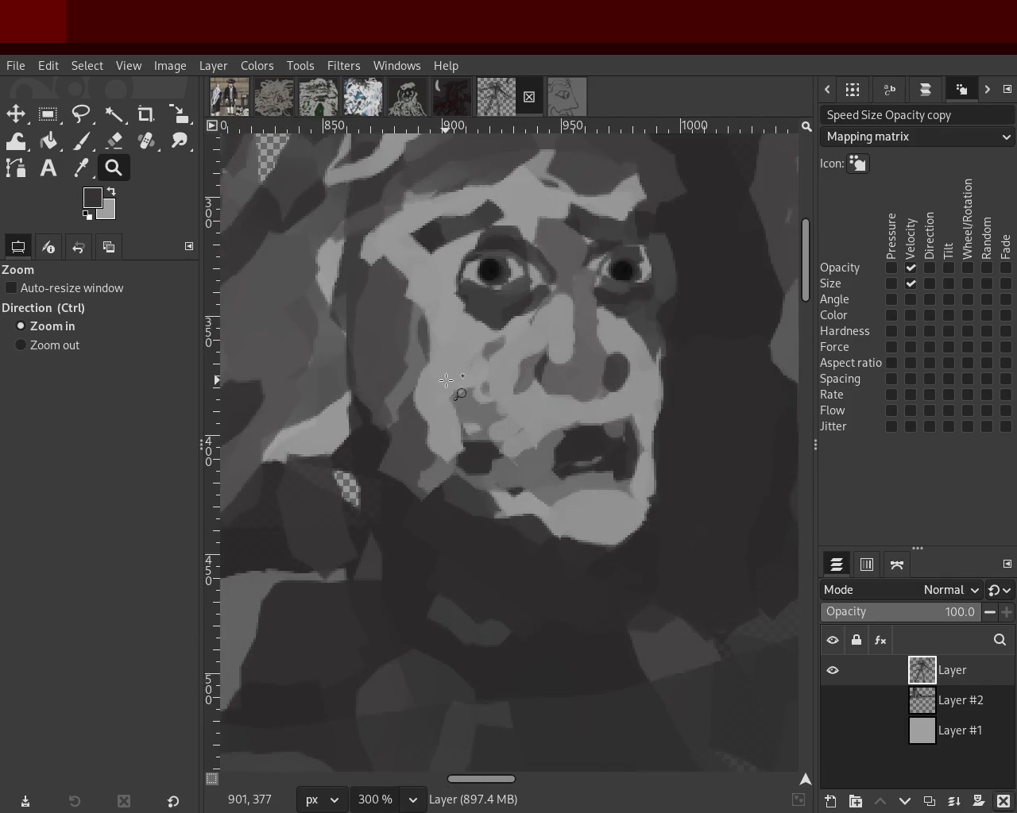
left_click(447, 381, "ctrl")
left_click(447, 381, "ctrl")
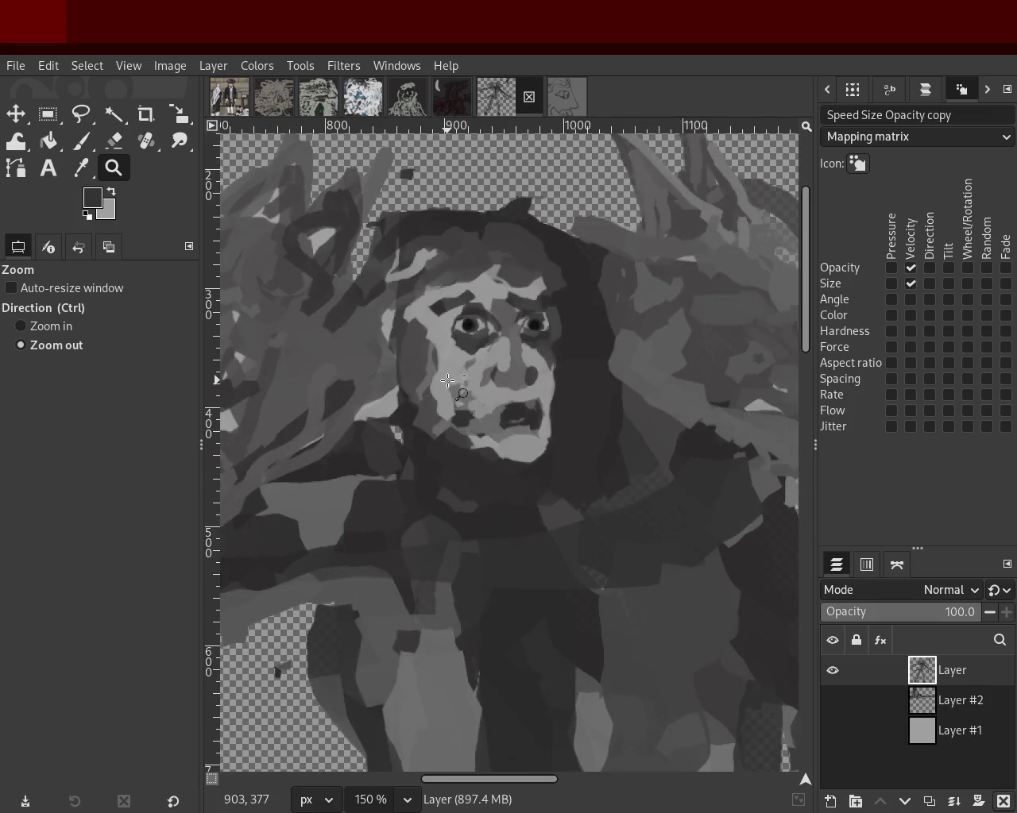
Zoom out to the whole image, then back in on the face and upper body.
left_click(447, 381, "ctrl")
left_click(448, 381, "ctrl")
left_click(448, 382, "ctrl")
left_click(463, 386, "ctrl")
left_click(463, 386, "ctrl")
double_click(463, 386)
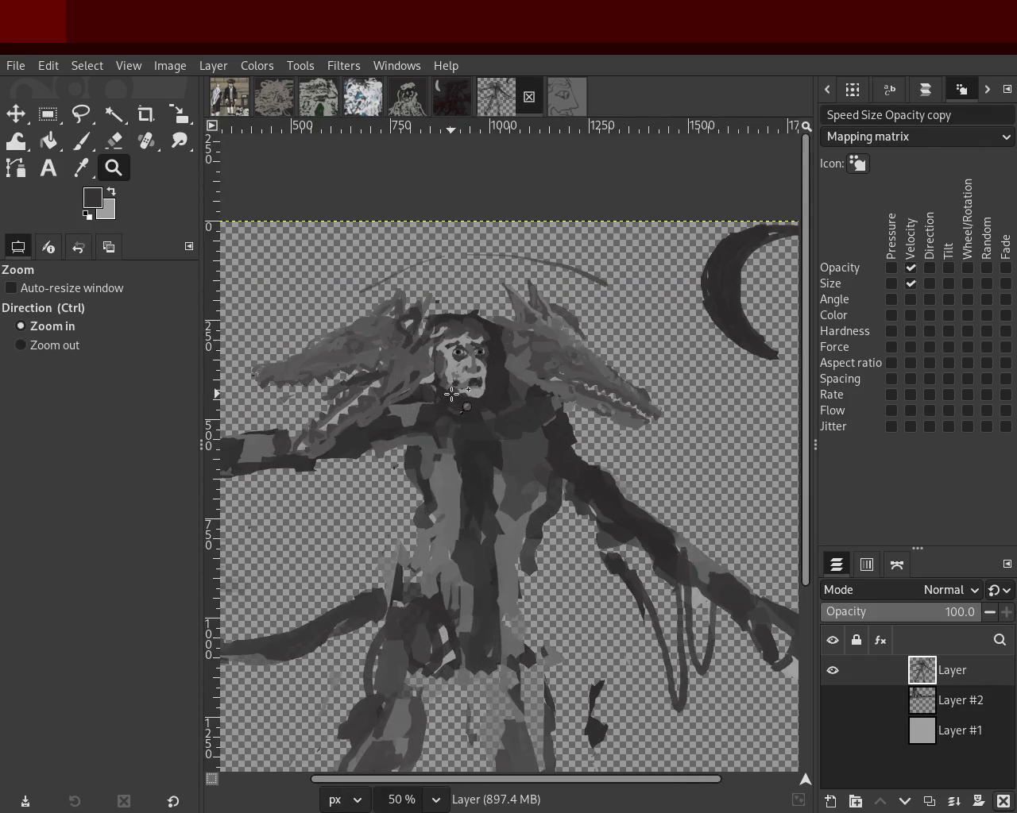
left_click(463, 386, "ctrl")
double_click(522, 325)
Zoom out to the whole figure and moon, then switch to the two-men painting.
double_click(522, 325, "ctrl")
left_click(522, 396)
left_click(508, 403, "ctrl")
left_click(498, 422)
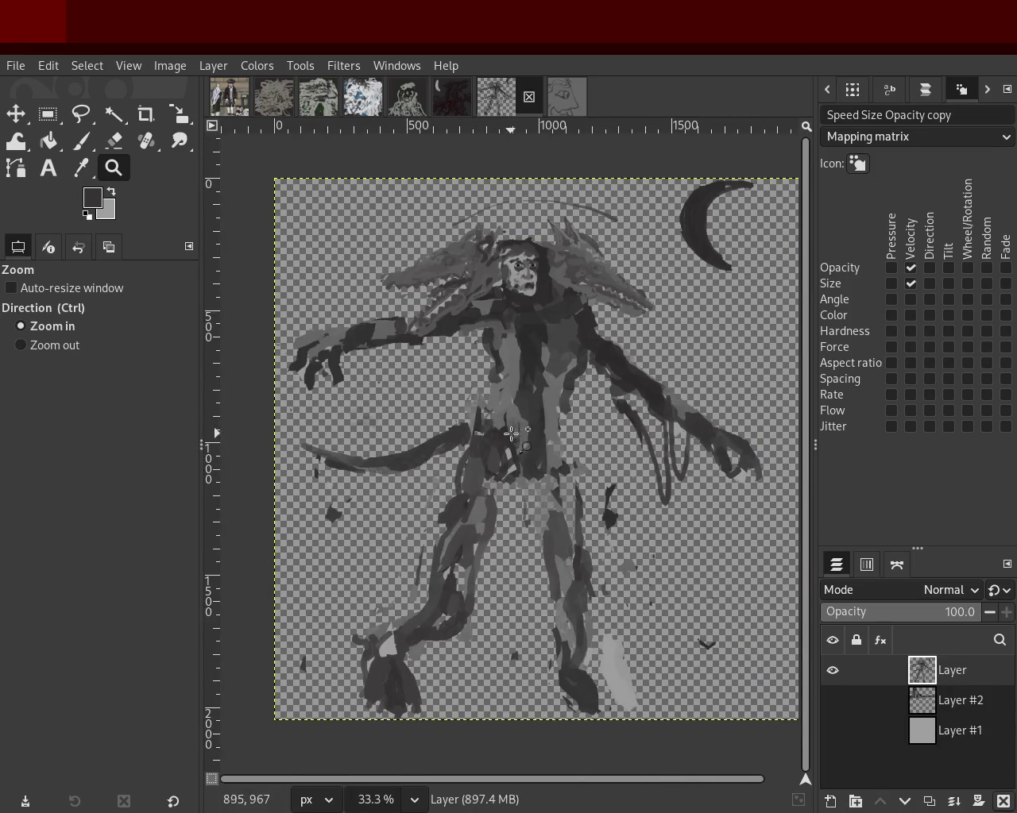
left_click(493, 434, "ctrl")
left_click(502, 389)
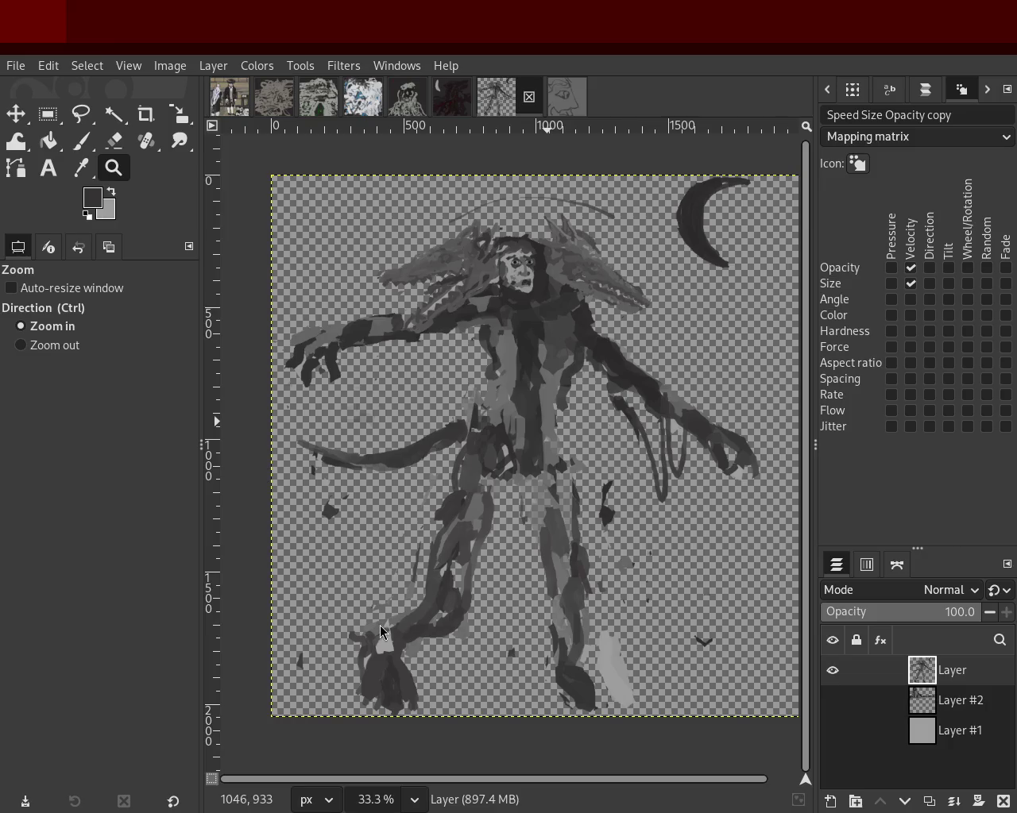
left_click(235, 102)
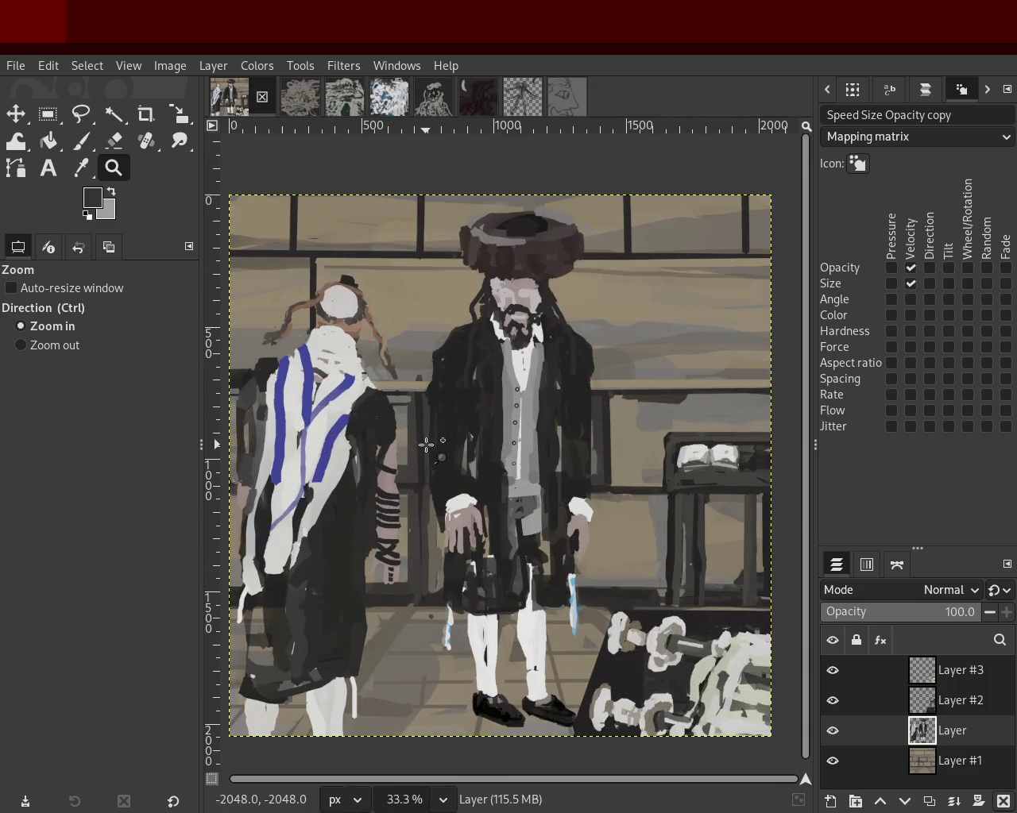
Zoom in on the man's face, then back out to the whole two-men painting.
left_click(461, 336, "ctrl")
double_click(509, 333)
left_click(509, 334)
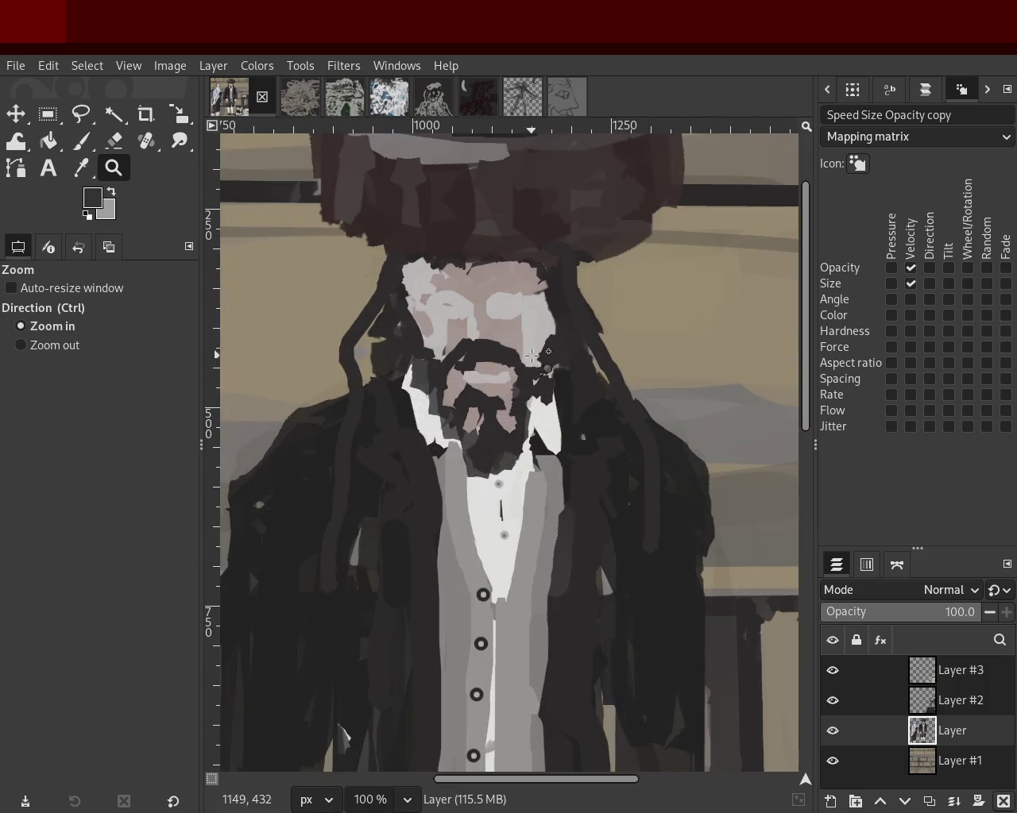
left_click(601, 391, "ctrl")
left_click(571, 458, "ctrl")
left_click(572, 458, "ctrl")
left_click(572, 458, "ctrl")
left_click(572, 458)
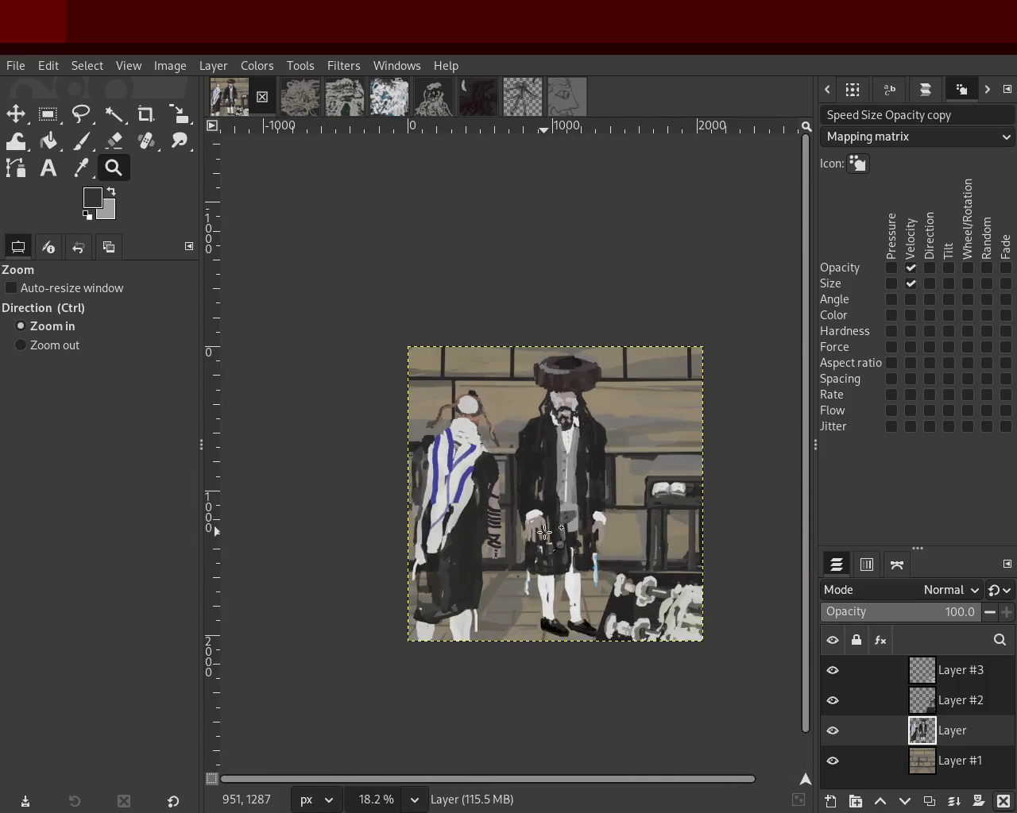
left_click(520, 521, "ctrl")
left_click(556, 540)
left_click(516, 532, "ctrl")
left_click(493, 522, "ctrl")
left_click(508, 524)
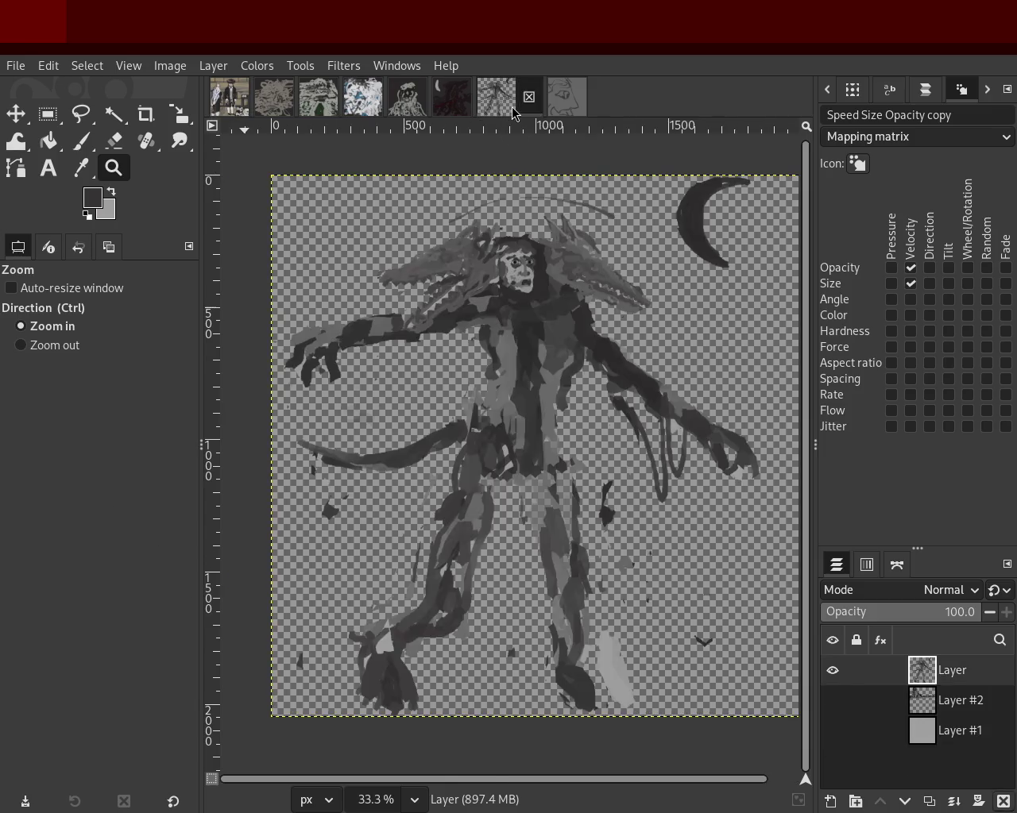
Flip between the two-men and monster paintings, ending on the grey monster painting.
left_click(521, 97)
left_click(229, 96)
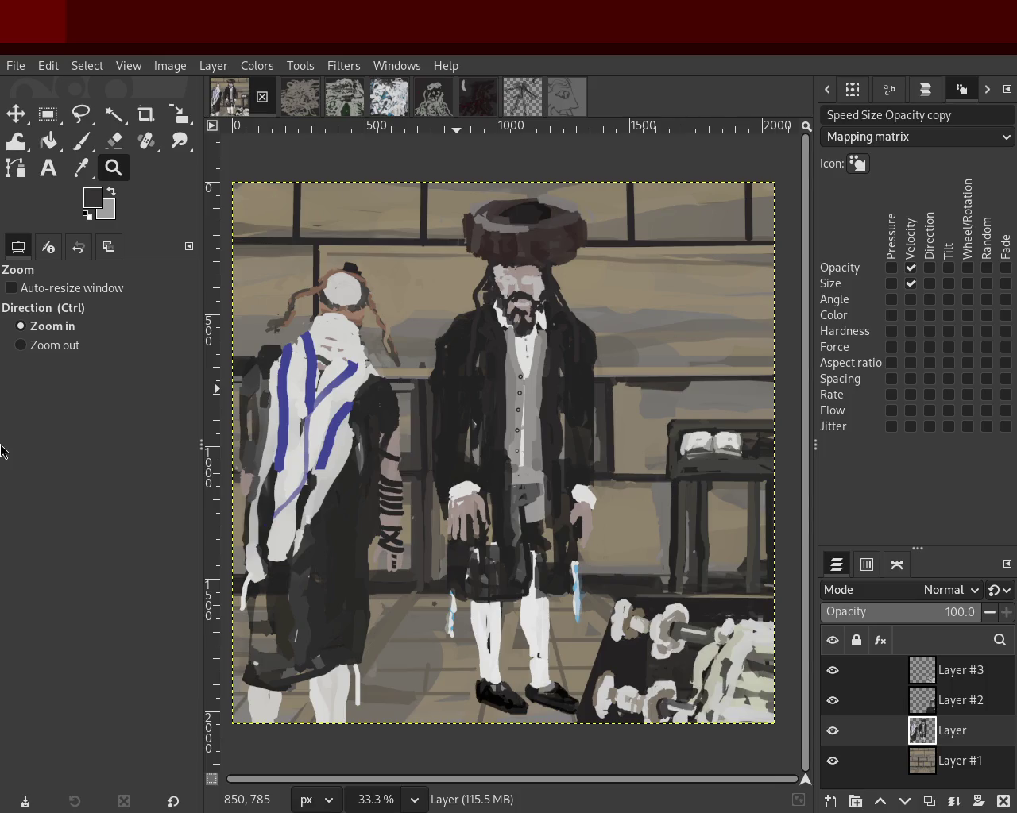
scroll(453, 465, "down", 1)
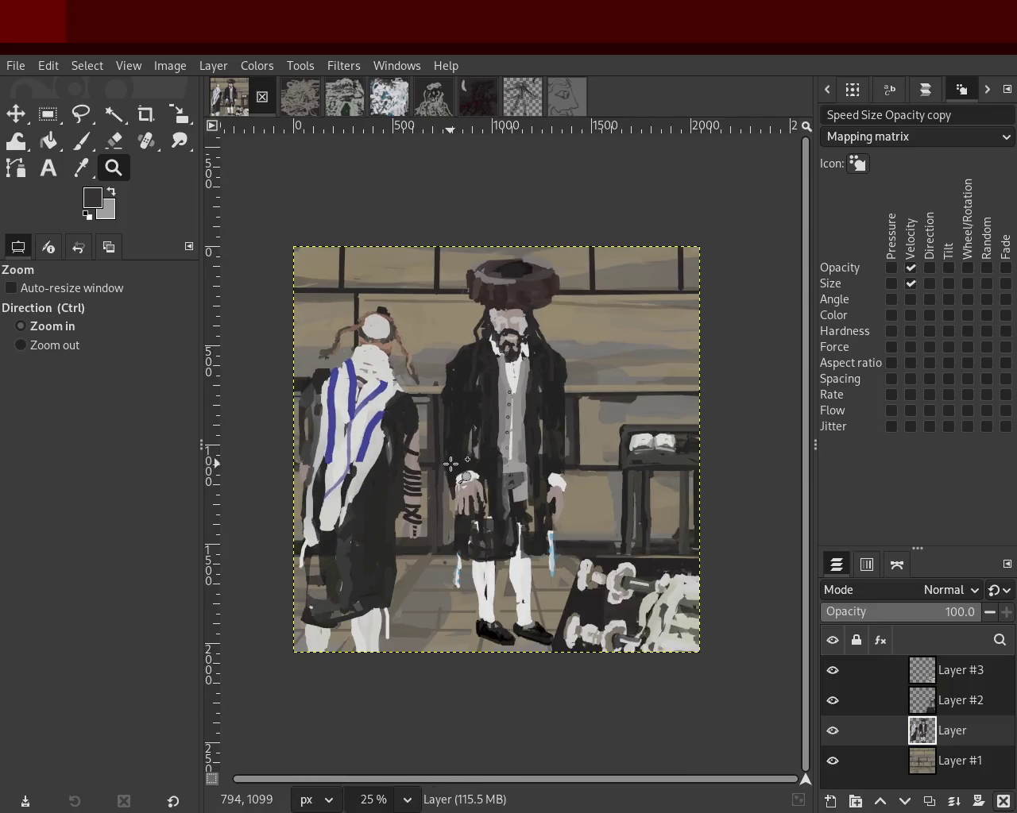
scroll(454, 465, "up", 3)
scroll(450, 463, "down", 1)
scroll(421, 528, "up", 1)
scroll(421, 528, "down", 1)
scroll(421, 528, "up", 1)
scroll(437, 524, "down", 1)
scroll(438, 524, "up", 1)
scroll(424, 483, "down", 2)
scroll(427, 411, "up", 1)
scroll(477, 389, "down", 1)
scroll(548, 371, "up", 1)
scroll(476, 389, "down", 1)
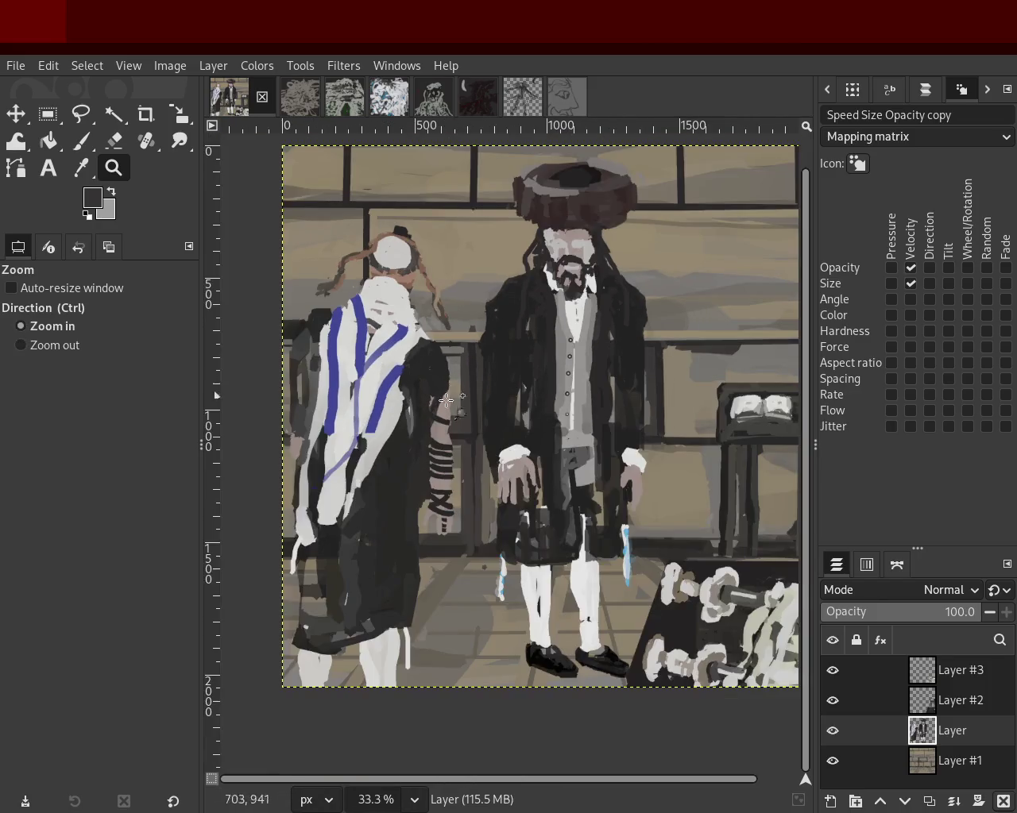
scroll(475, 431, "down", 1)
scroll(475, 428, "up", 1)
scroll(506, 436, "down", 1)
scroll(506, 436, "up", 1)
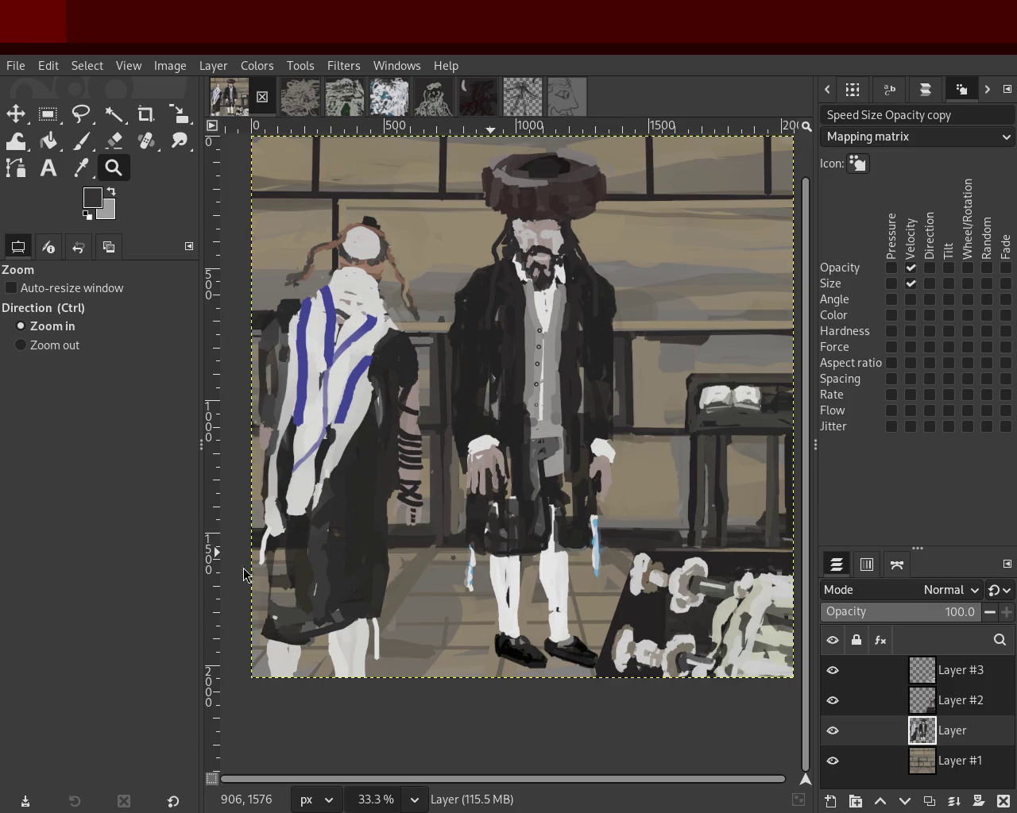
left_click(523, 96)
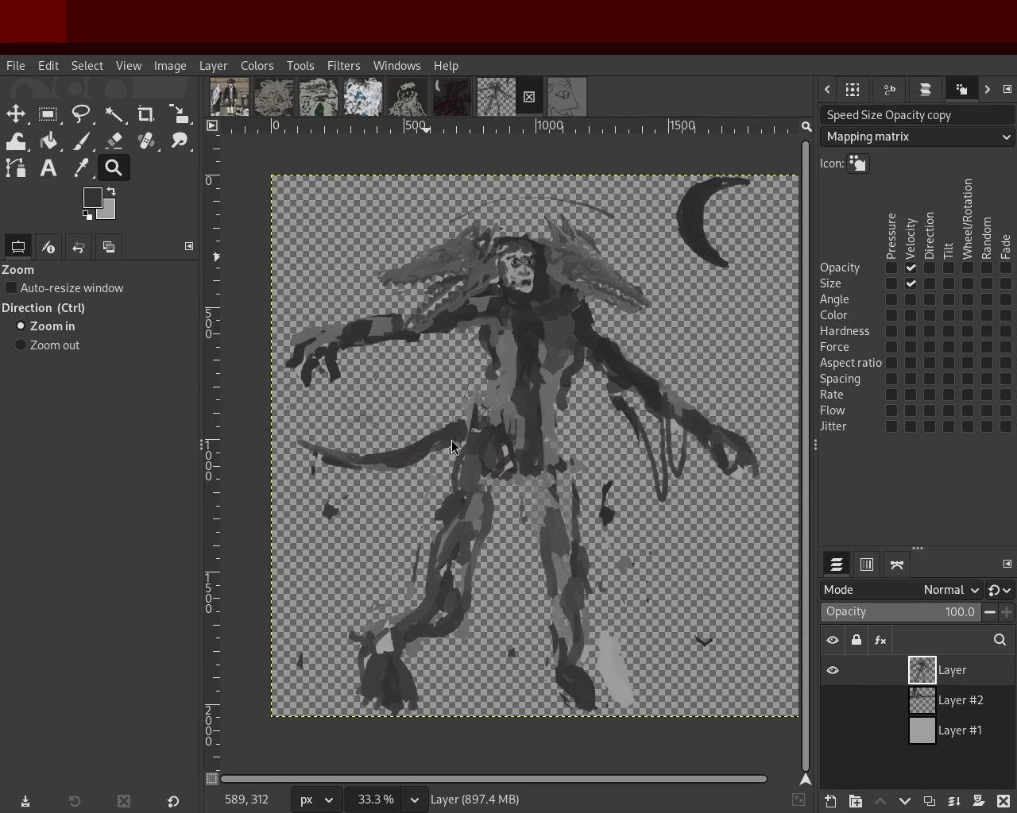
Close the grey scribble, grey-and-green scribble and blue-and-white images.
left_click(272, 102)
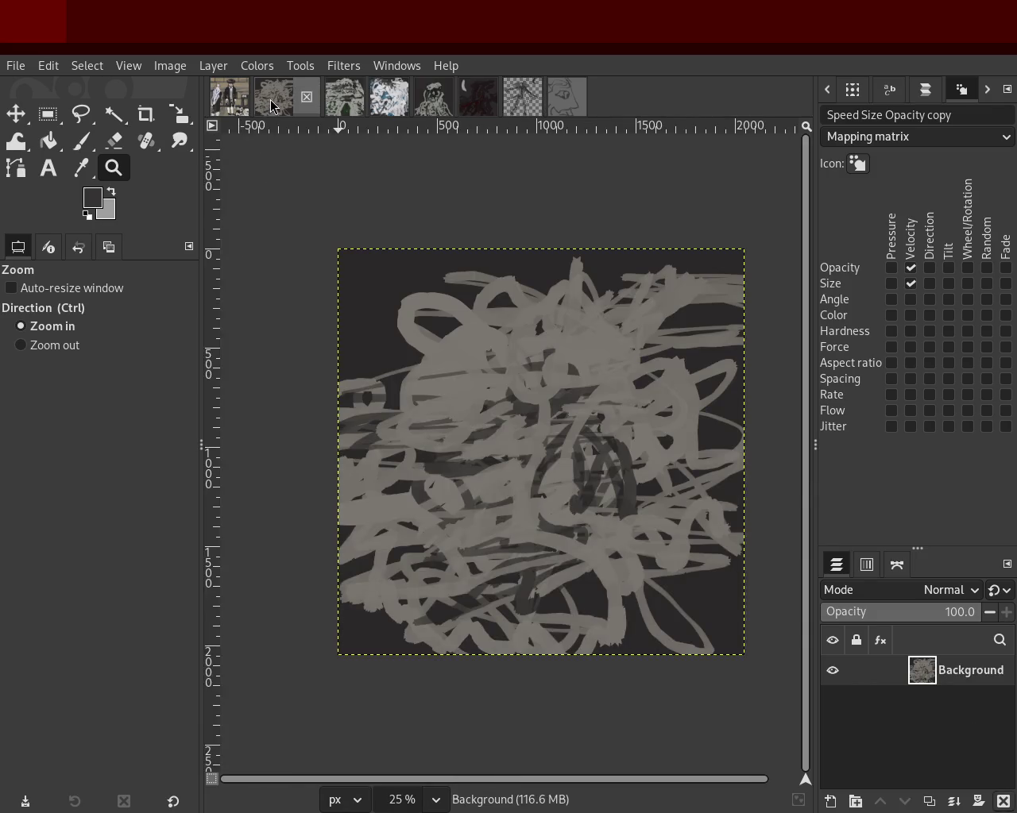
left_click(351, 102)
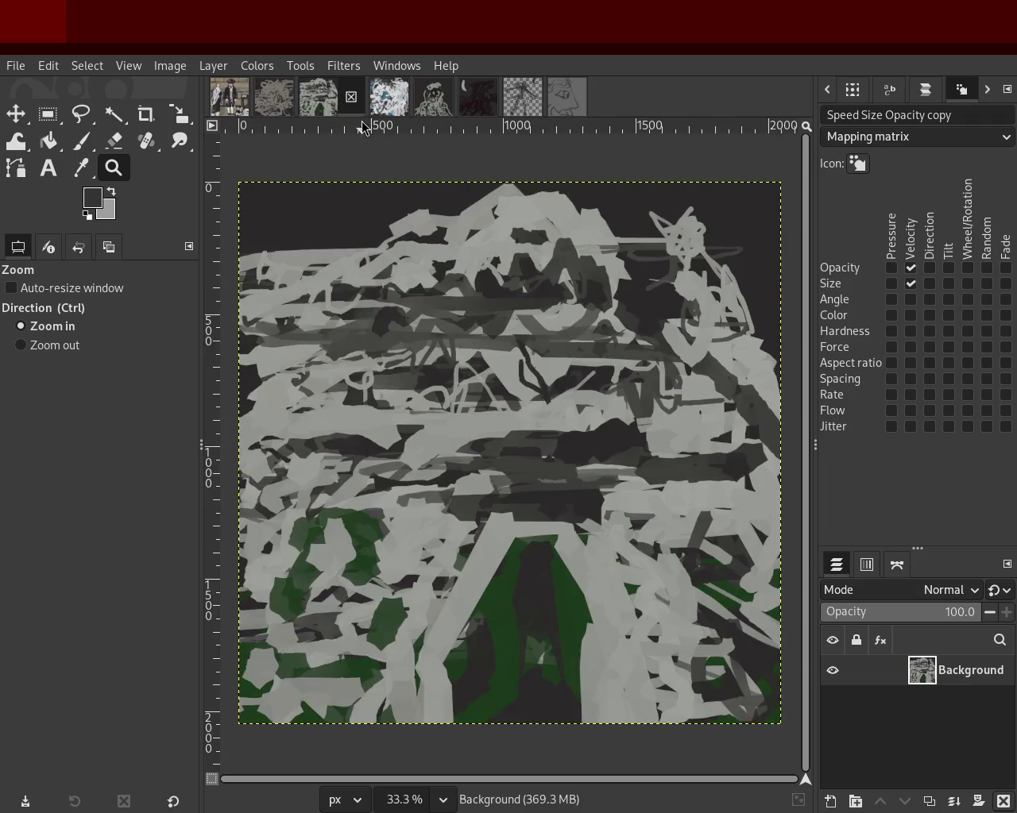
left_click(389, 116)
left_click(274, 102)
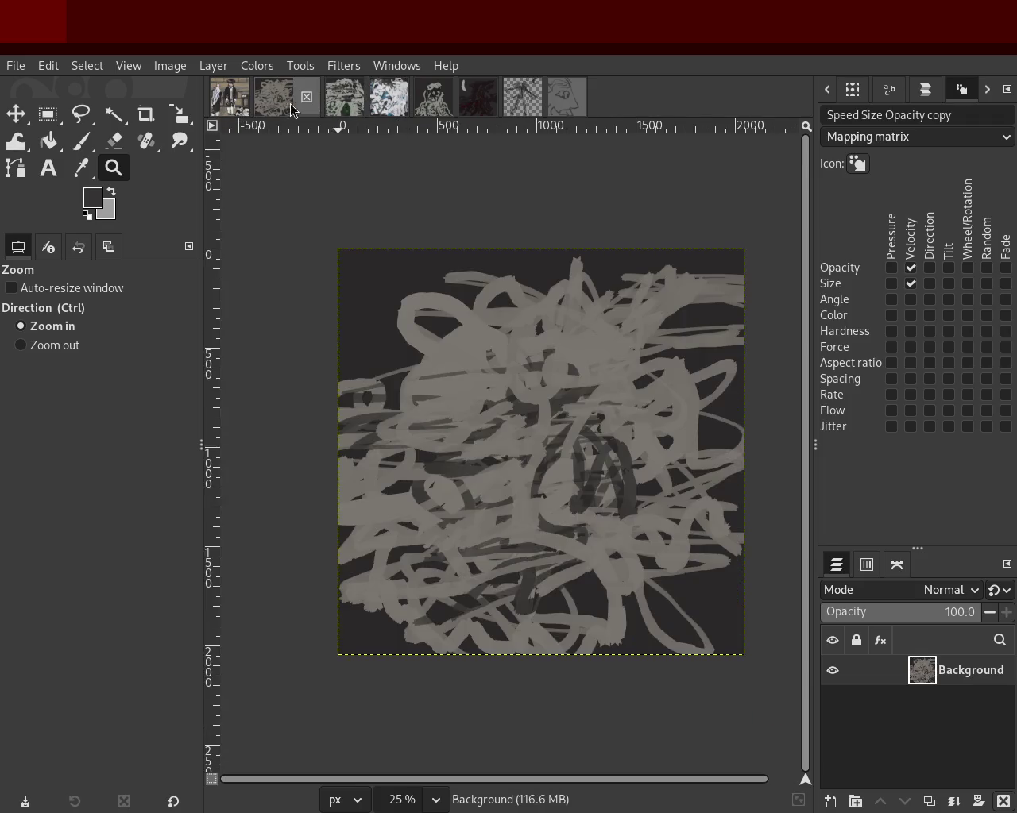
left_click(308, 99)
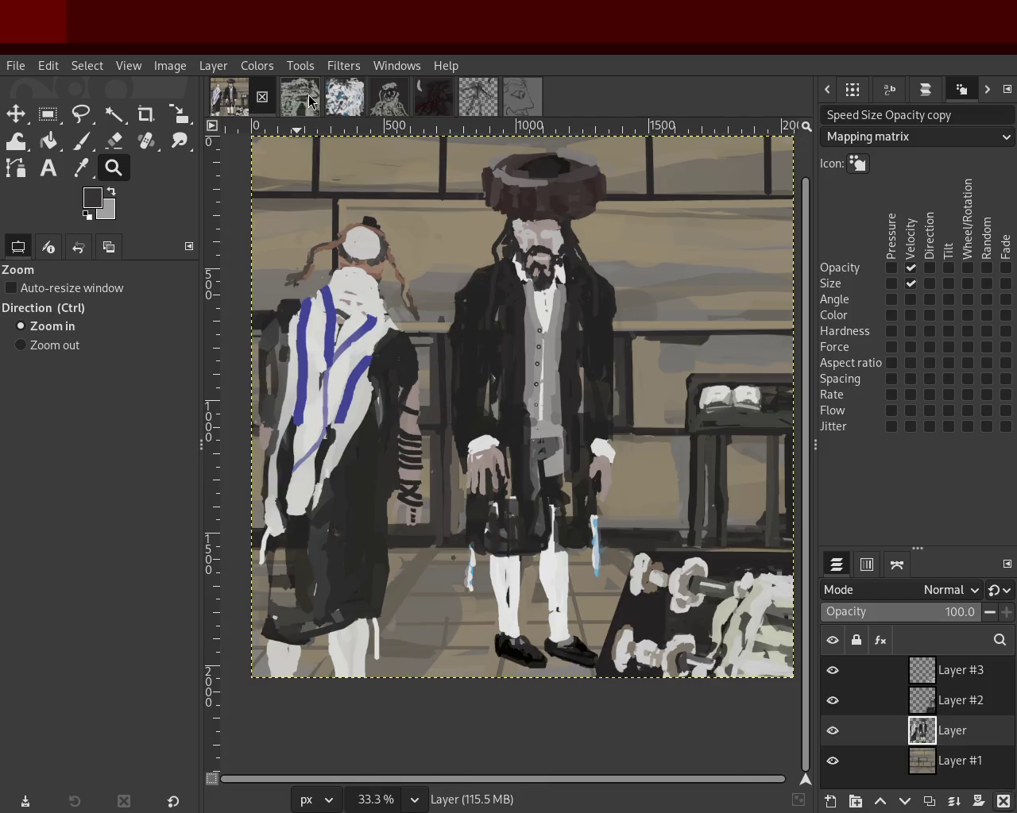
left_click(310, 101)
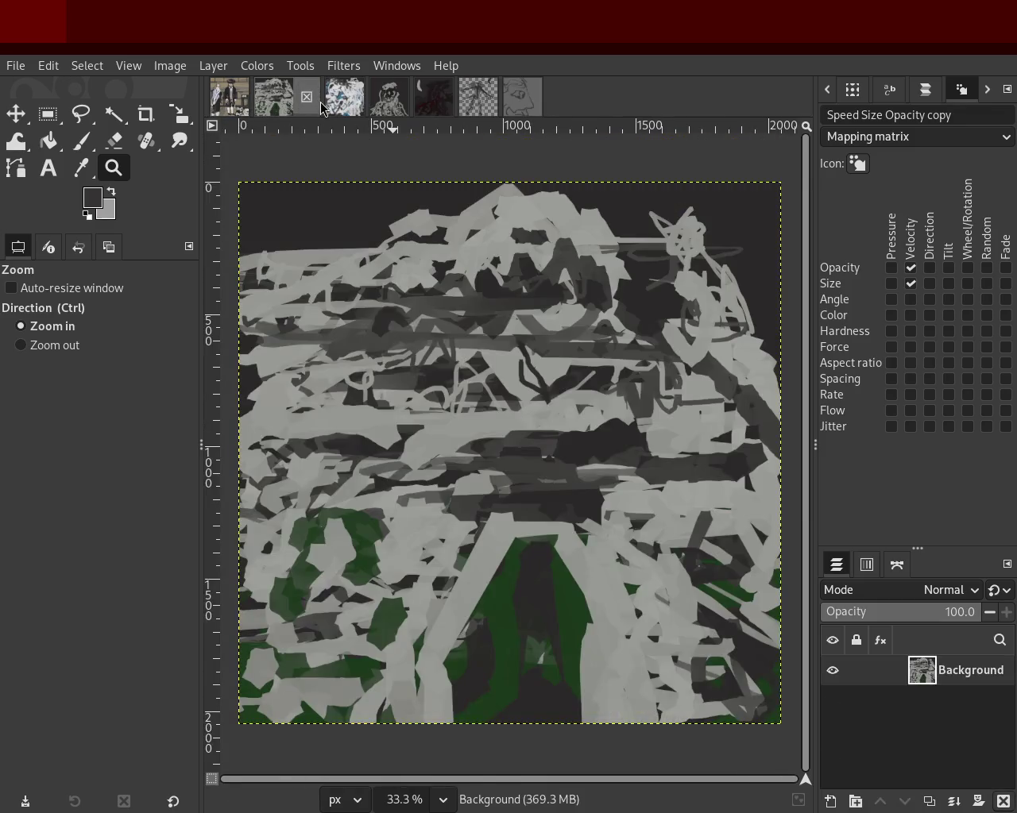
left_click(309, 98)
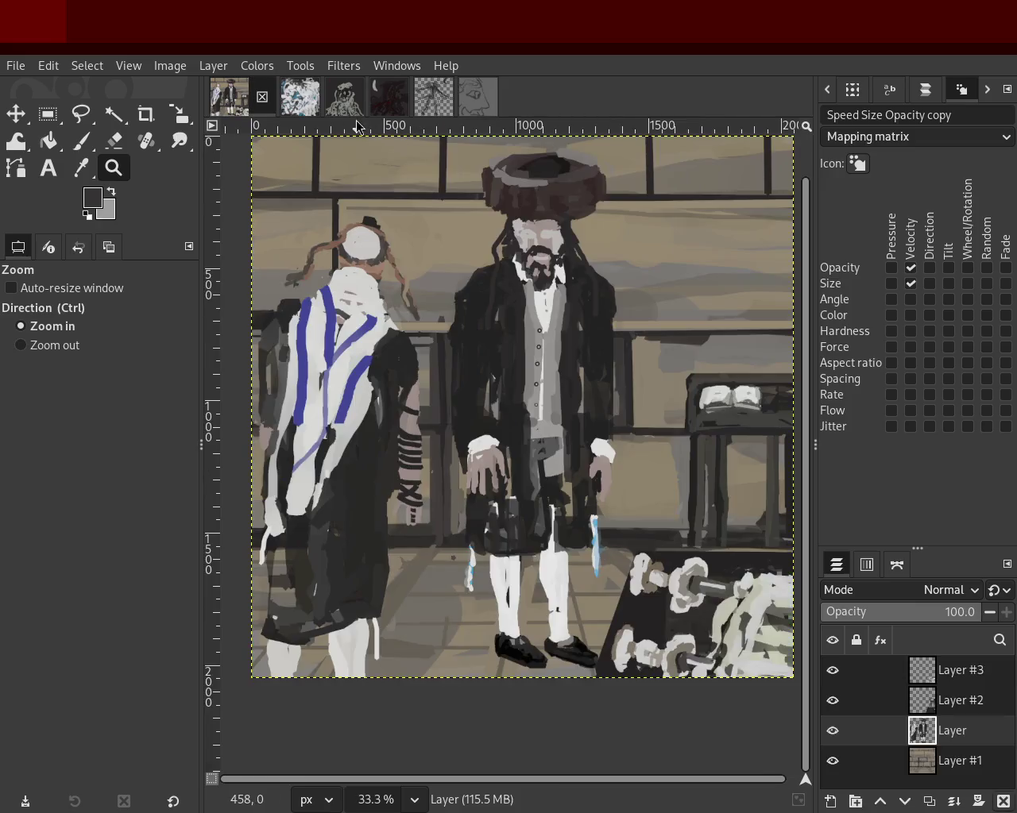
left_click(309, 99)
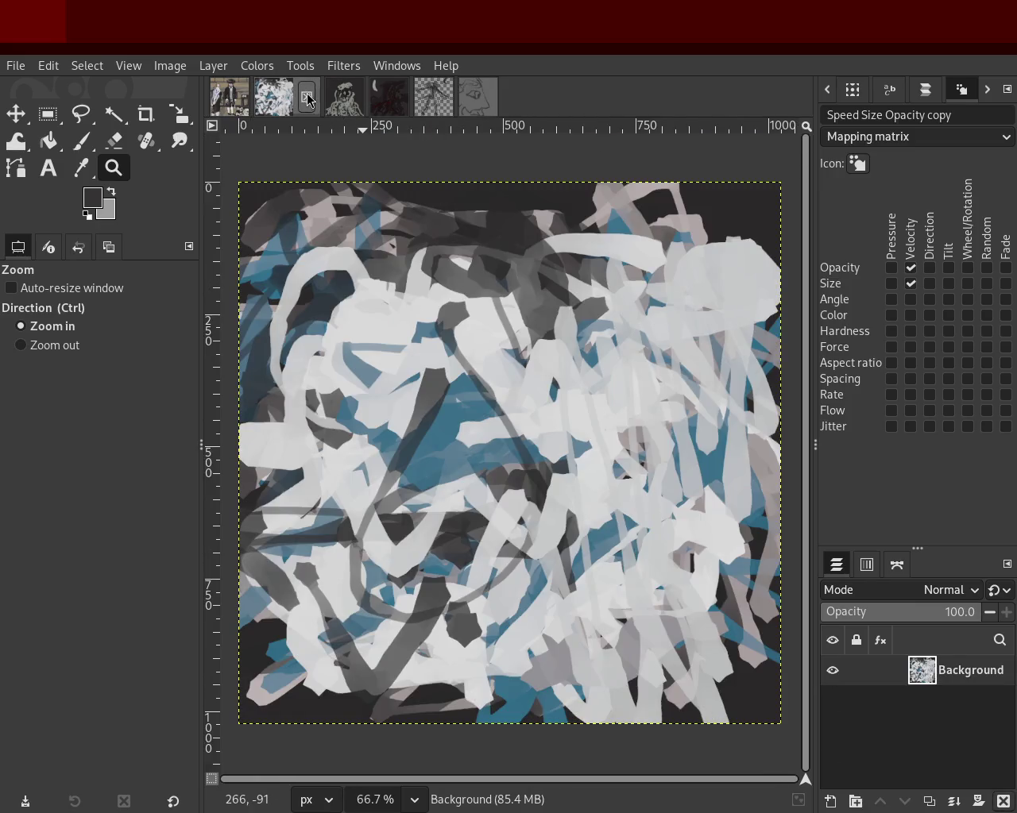
left_click(307, 97)
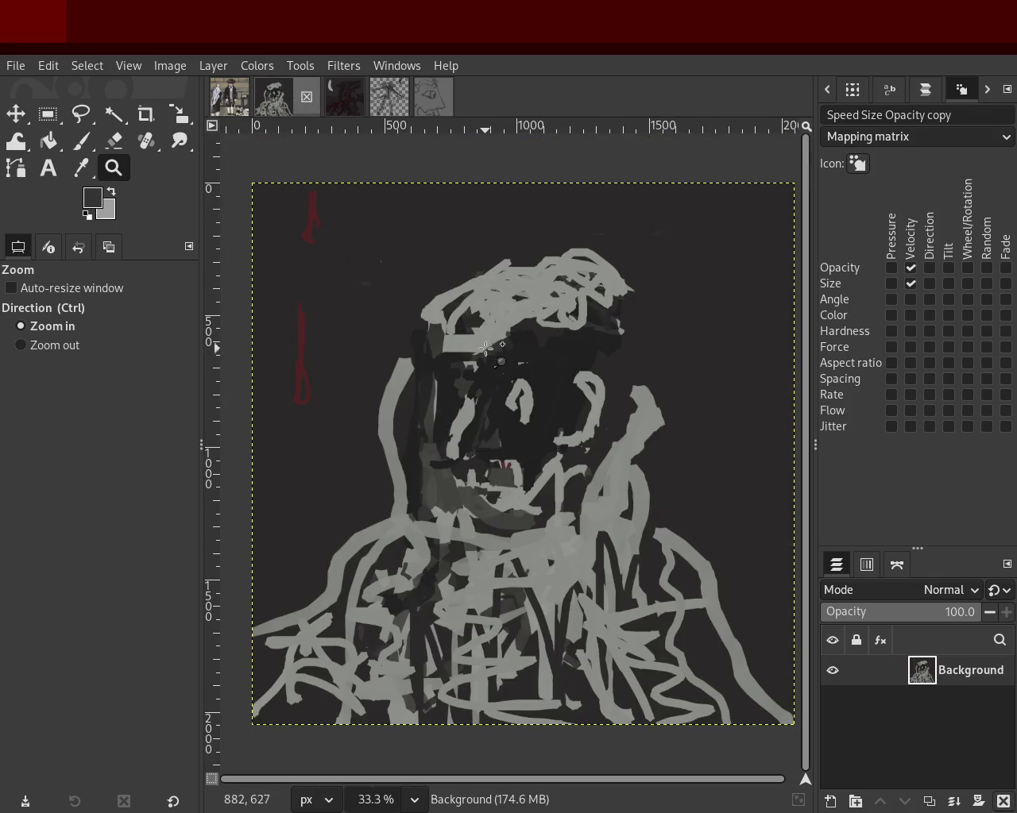
Save the portrait, dark red, monster and face-sketch images as 58, 55, 57 and 56.xcf.
key("ctrl")
key("ctrl+s")
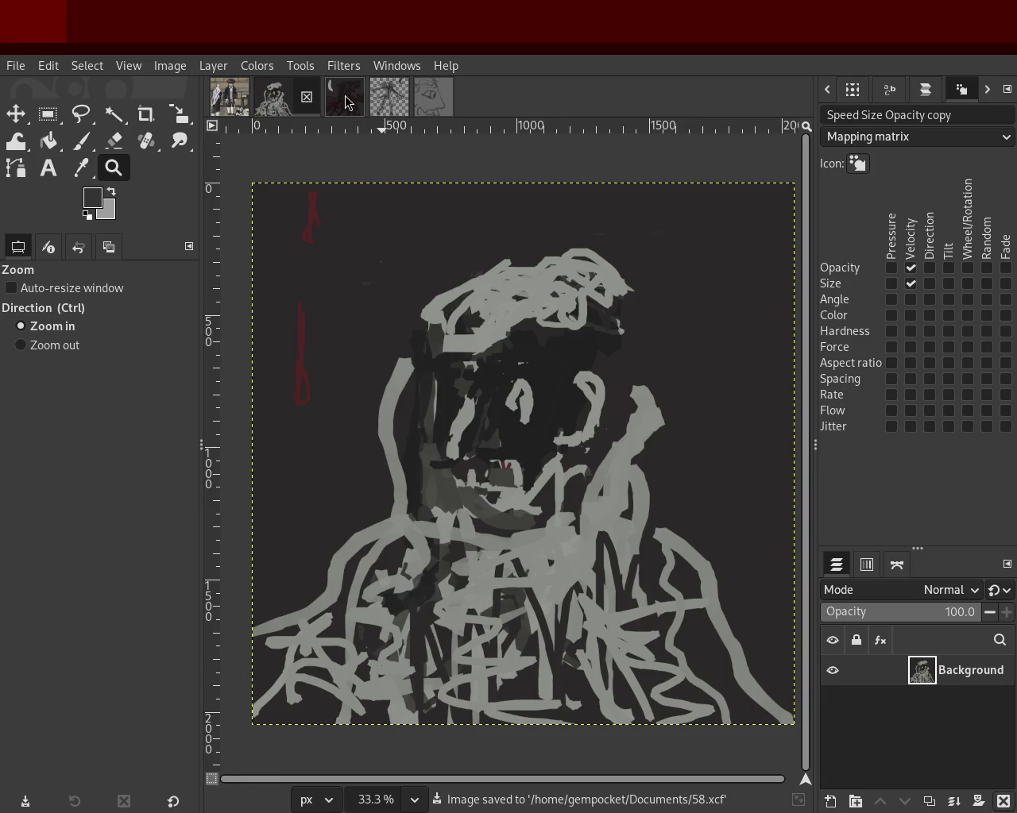
left_click(361, 99)
key("ctrl+s")
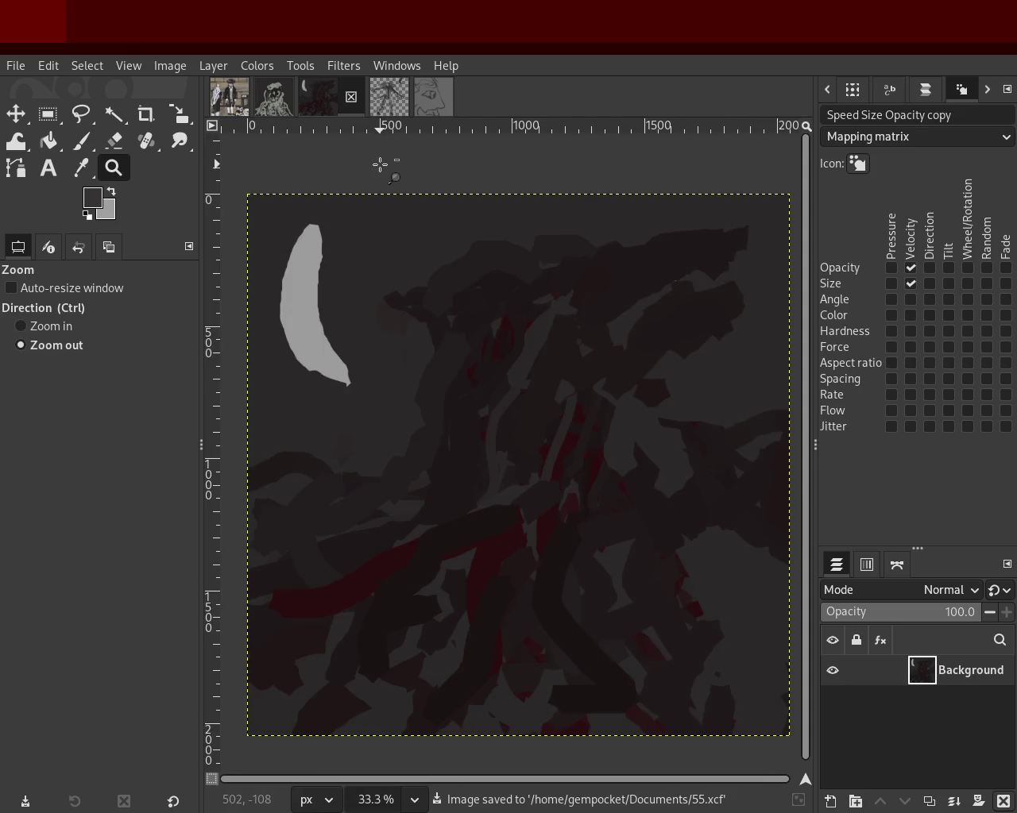
left_click(378, 104)
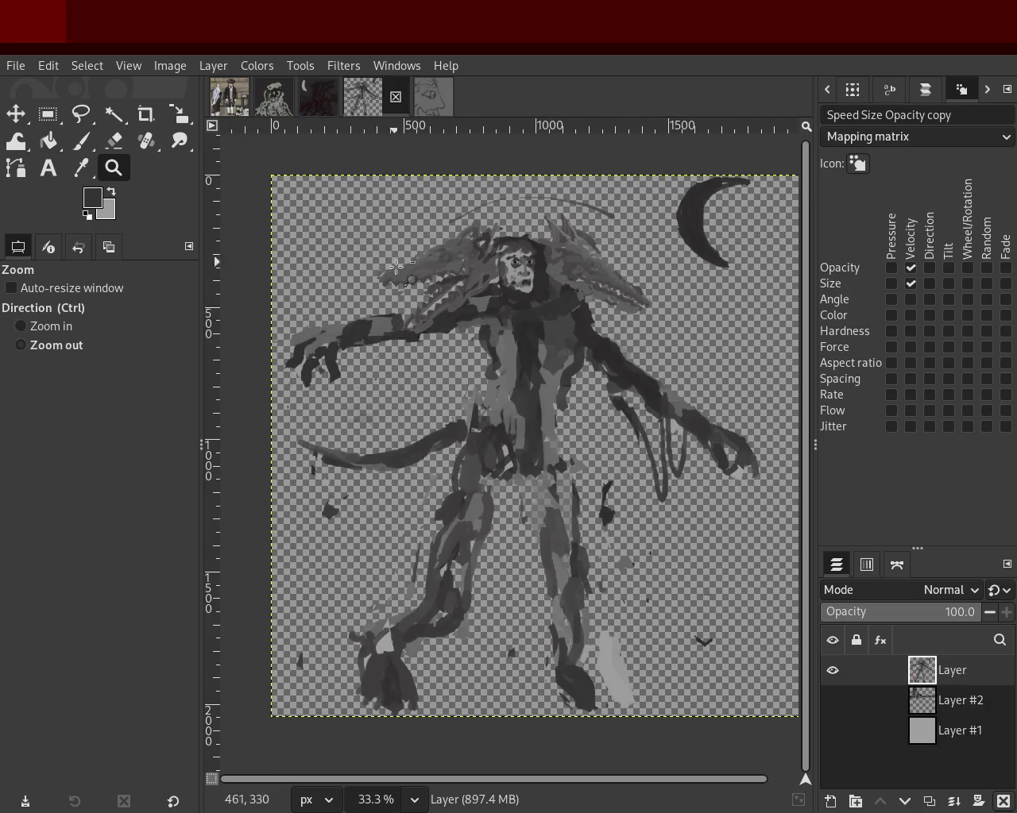
key("ctrl+s")
left_click(430, 106)
key("ctrl+s")
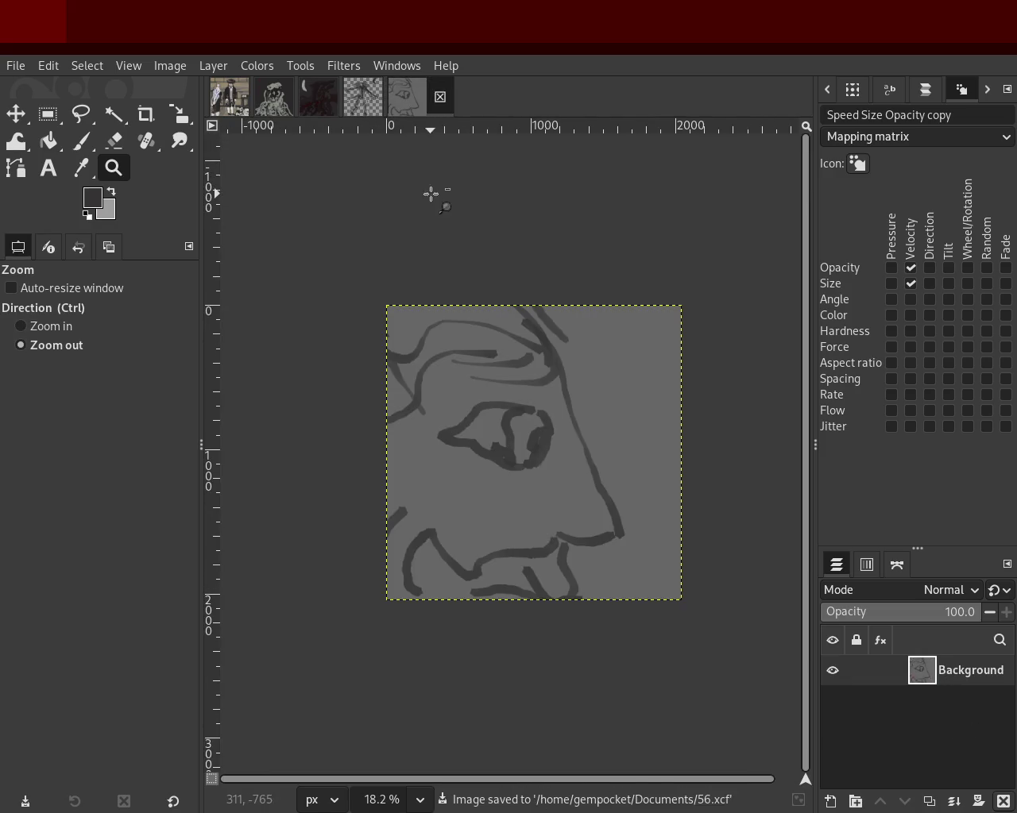
left_click(229, 96)
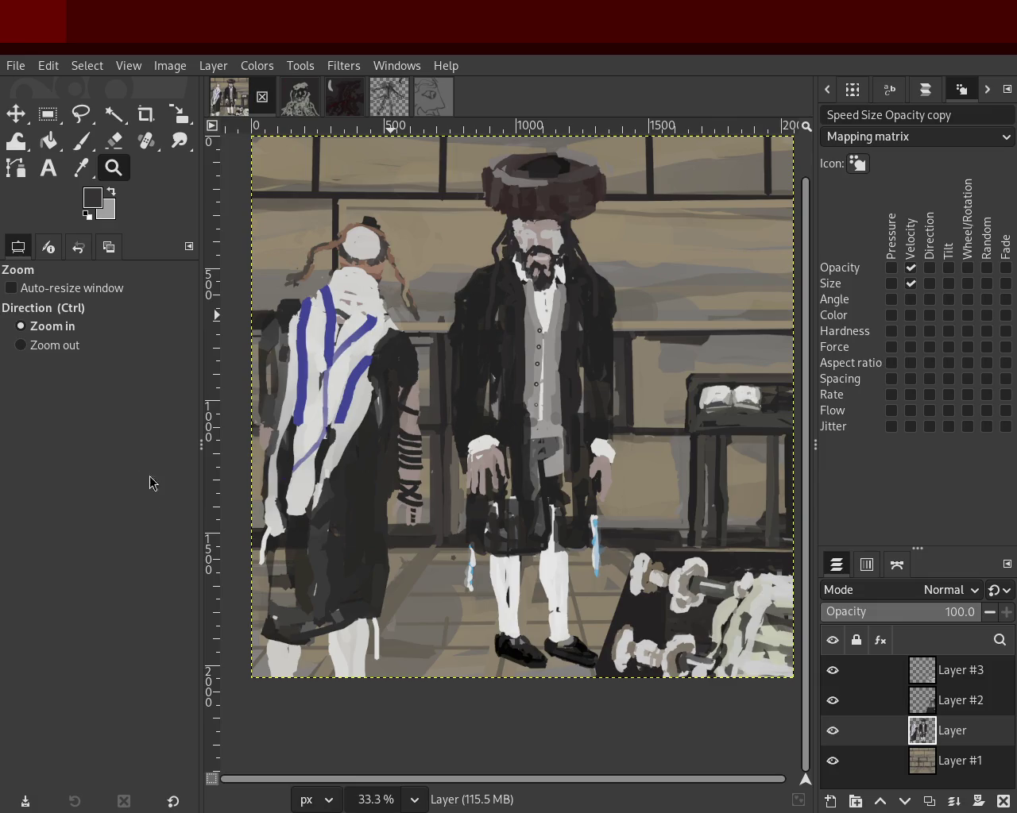
Zoom out to view the whole two-men painting.
left_click(356, 470, "ctrl")
left_click(356, 470, "ctrl")
scroll(412, 439, "up", 2)
scroll(419, 474, "down", 2)
scroll(477, 484, "up", 2)
scroll(536, 520, "down", 1)
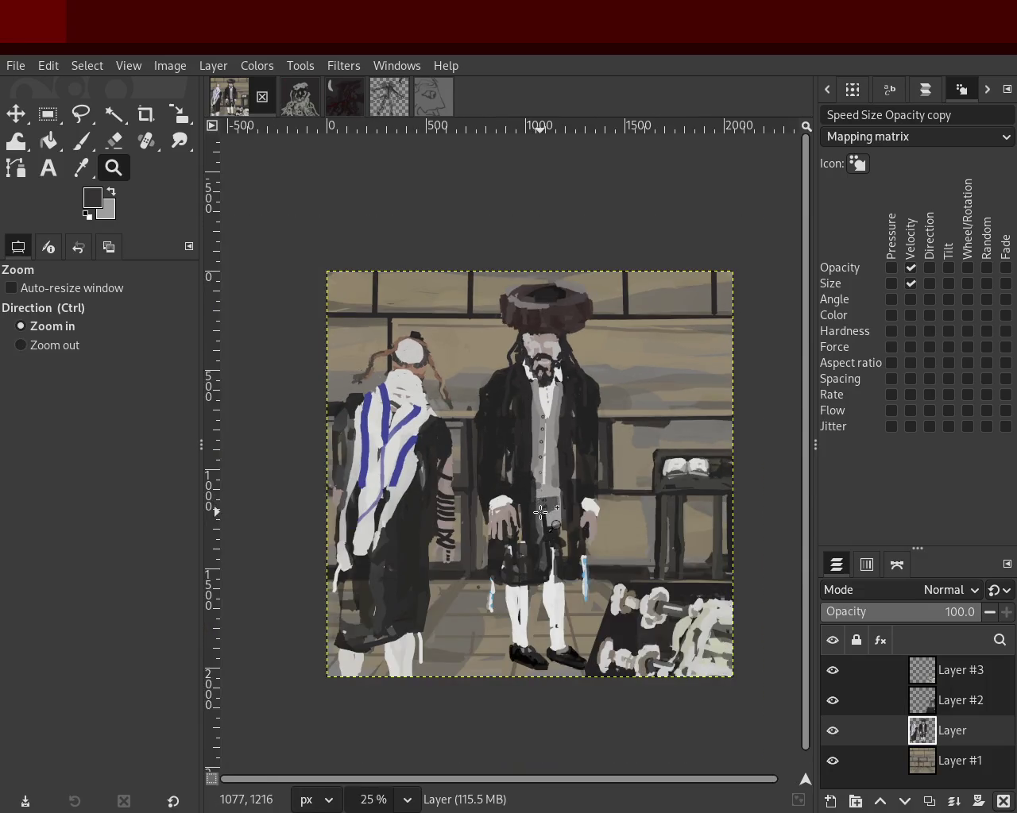
scroll(608, 403, "up", 1)
scroll(604, 445, "down", 1)
scroll(604, 461, "up", 1)
scroll(596, 486, "down", 1)
scroll(596, 486, "up", 1)
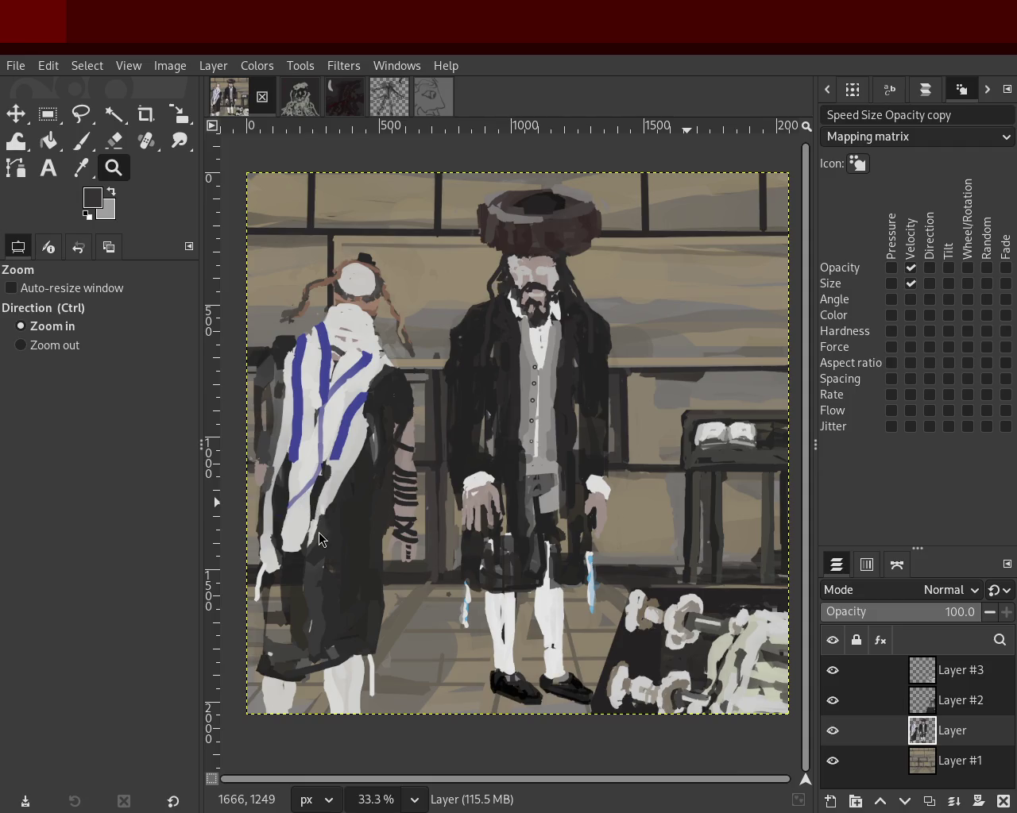
Flip through the portrait and dark red images to the grey monster painting.
left_click(306, 100)
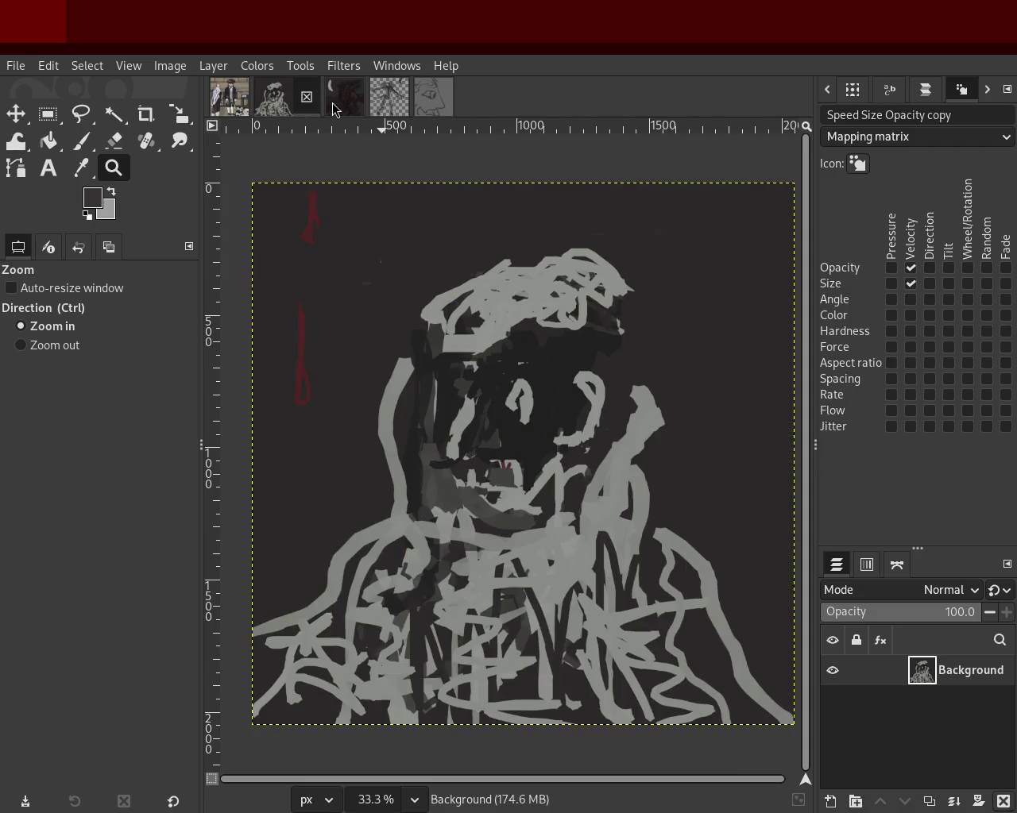
left_click(346, 109)
left_click(385, 100)
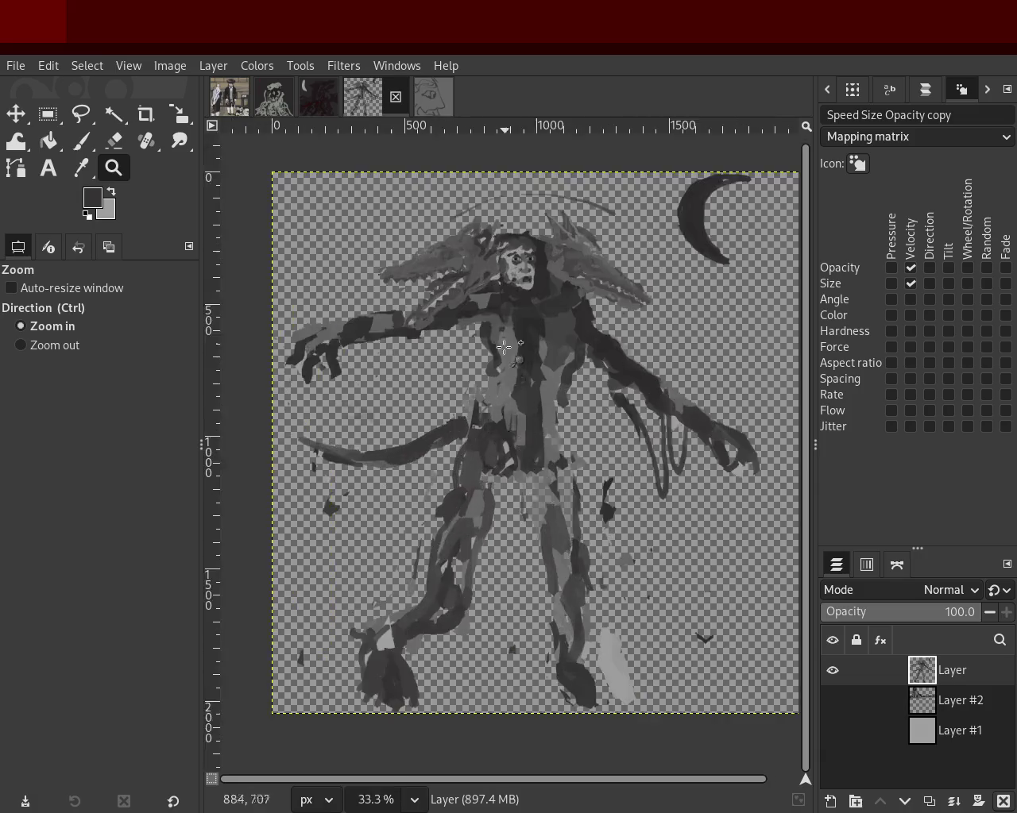
Zoom in on the monster's face and right dragon head, then out to both heads.
double_click(506, 371)
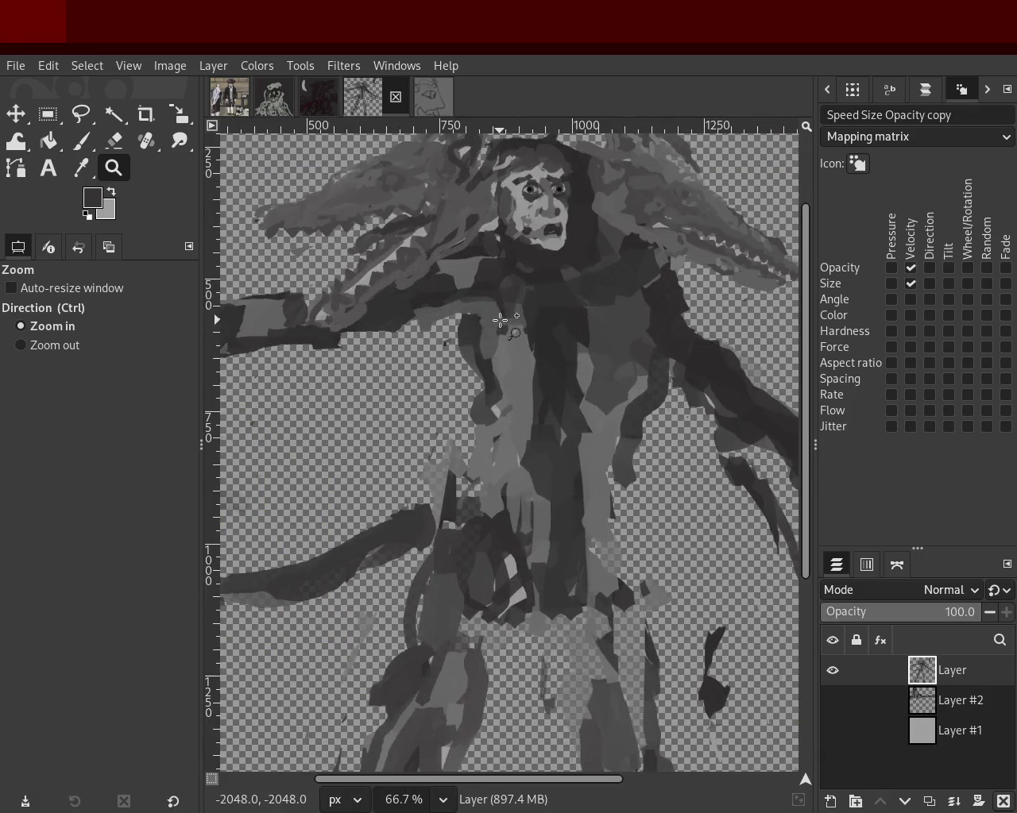
left_click(473, 355, "ctrl")
left_click(492, 321, "ctrl")
double_click(516, 325)
left_click(540, 334)
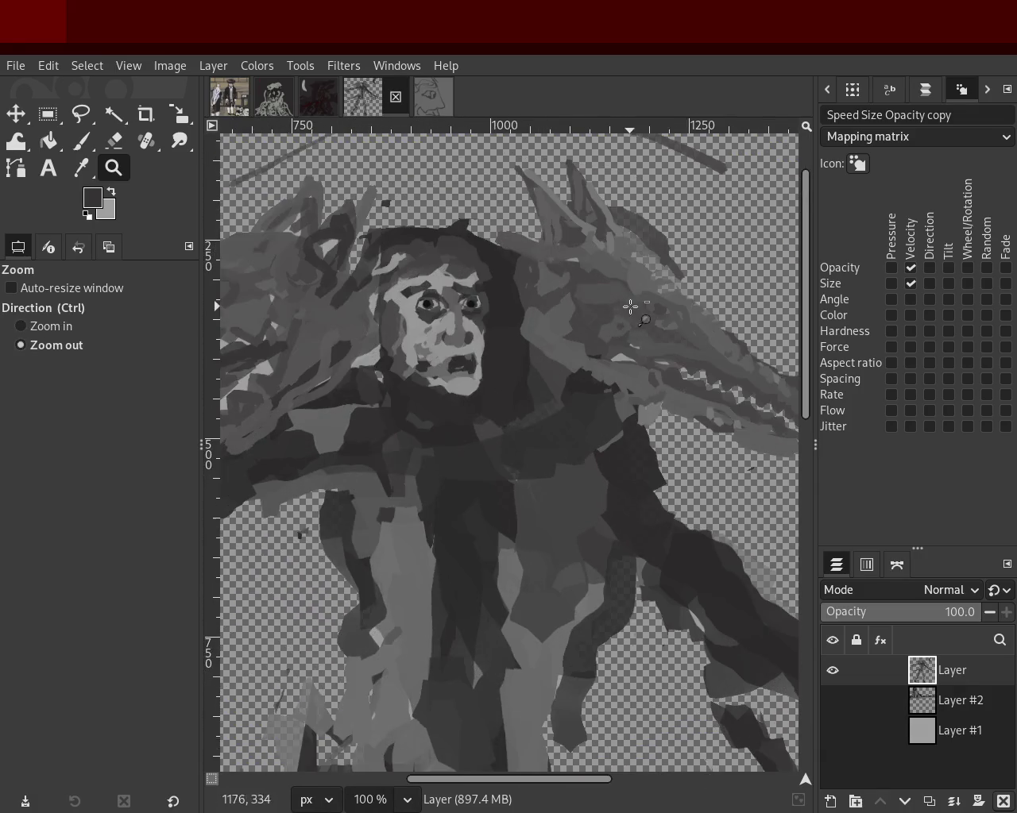
left_click(549, 337, "ctrl")
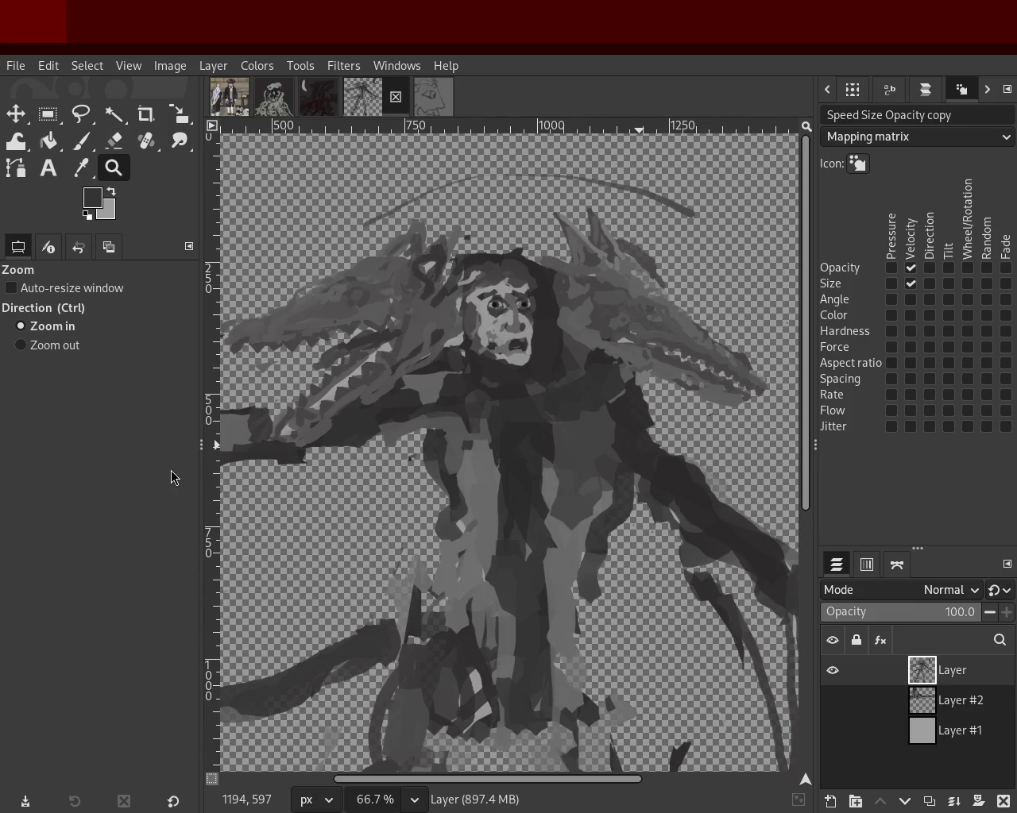
Zoom the view in closely on the figure's head and face.
left_click(420, 330, "ctrl")
left_click(428, 343)
left_click(485, 286)
left_click(465, 272)
left_click(454, 266, "ctrl")
left_click(454, 265)
left_click(469, 270)
double_click(471, 272)
left_click(481, 409)
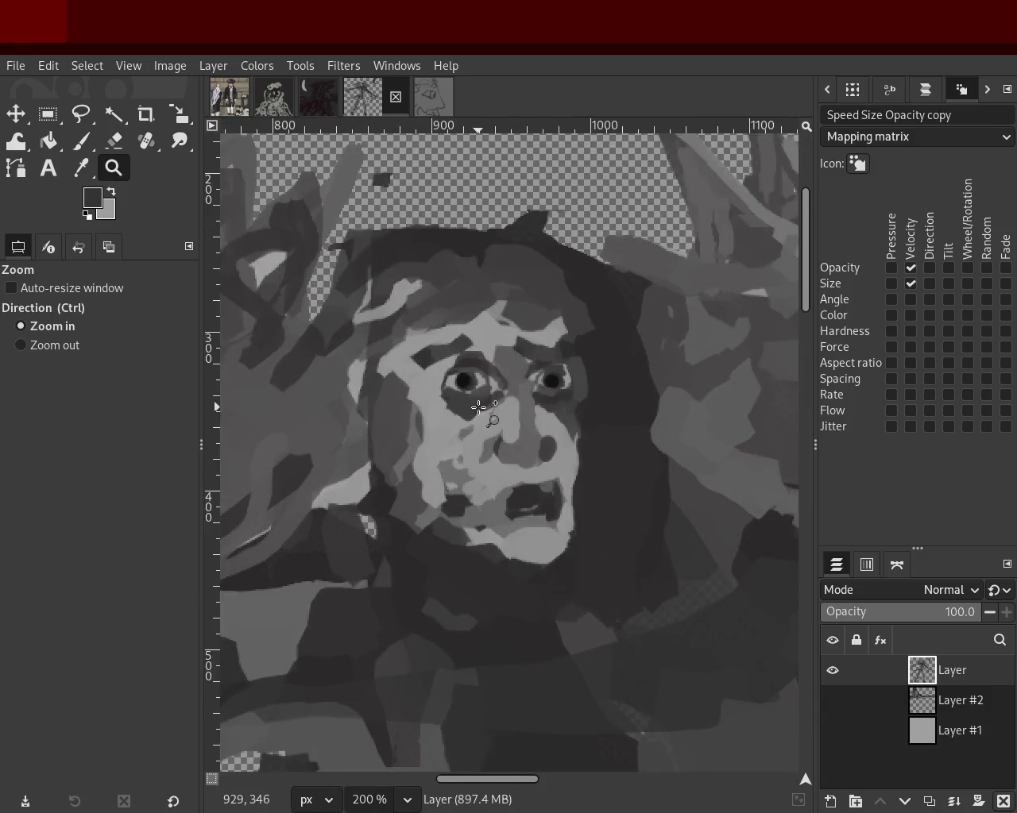
left_click(482, 413)
Briefly pick the Paintbrush, then zoom back out to show the whole image.
left_click(82, 143)
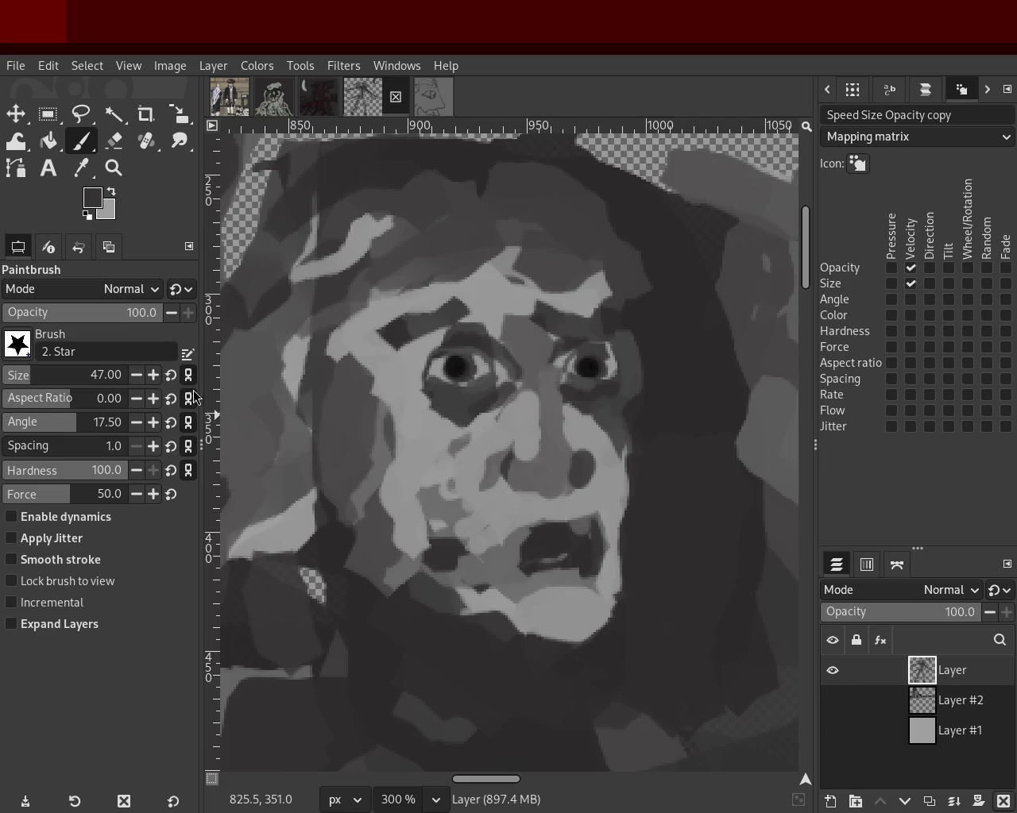
left_click(113, 169)
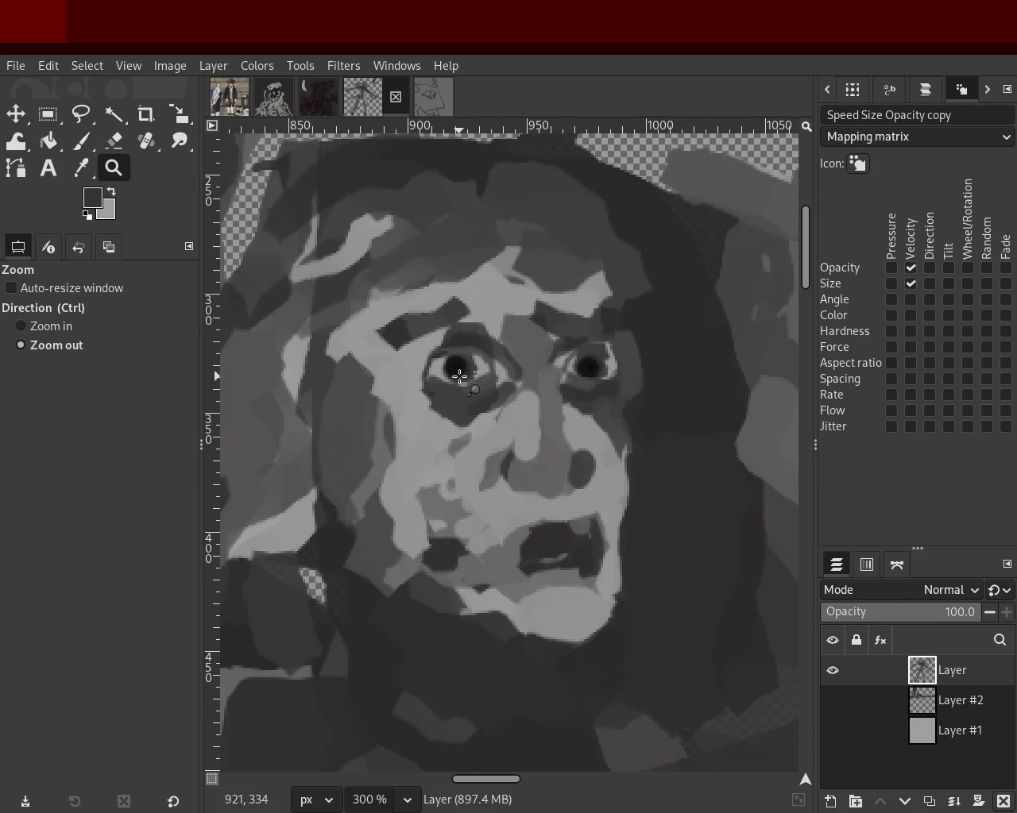
scroll(460, 376, "down", 4)
scroll(476, 381, "down", 1)
scroll(556, 397, "down", 1)
scroll(576, 410, "up", 1)
scroll(576, 409, "down", 1)
left_click(533, 543)
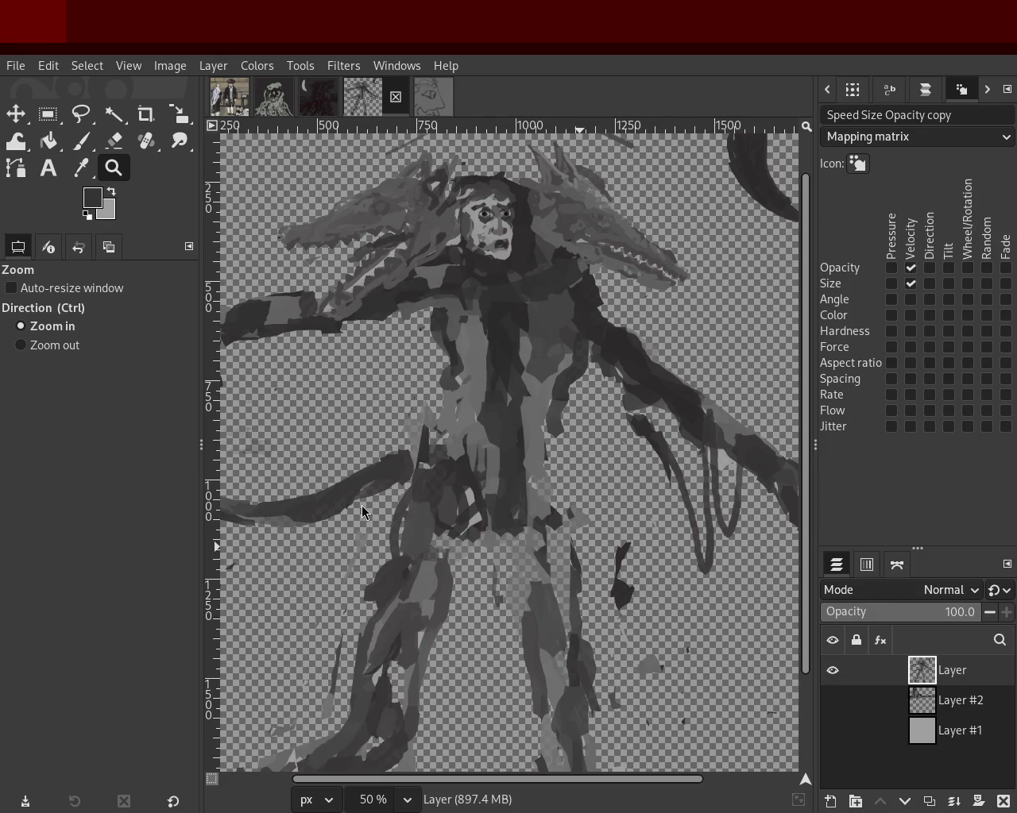
left_click(476, 501, "ctrl")
left_click(604, 509, "ctrl")
left_click(604, 509, "ctrl")
left_click(374, 313)
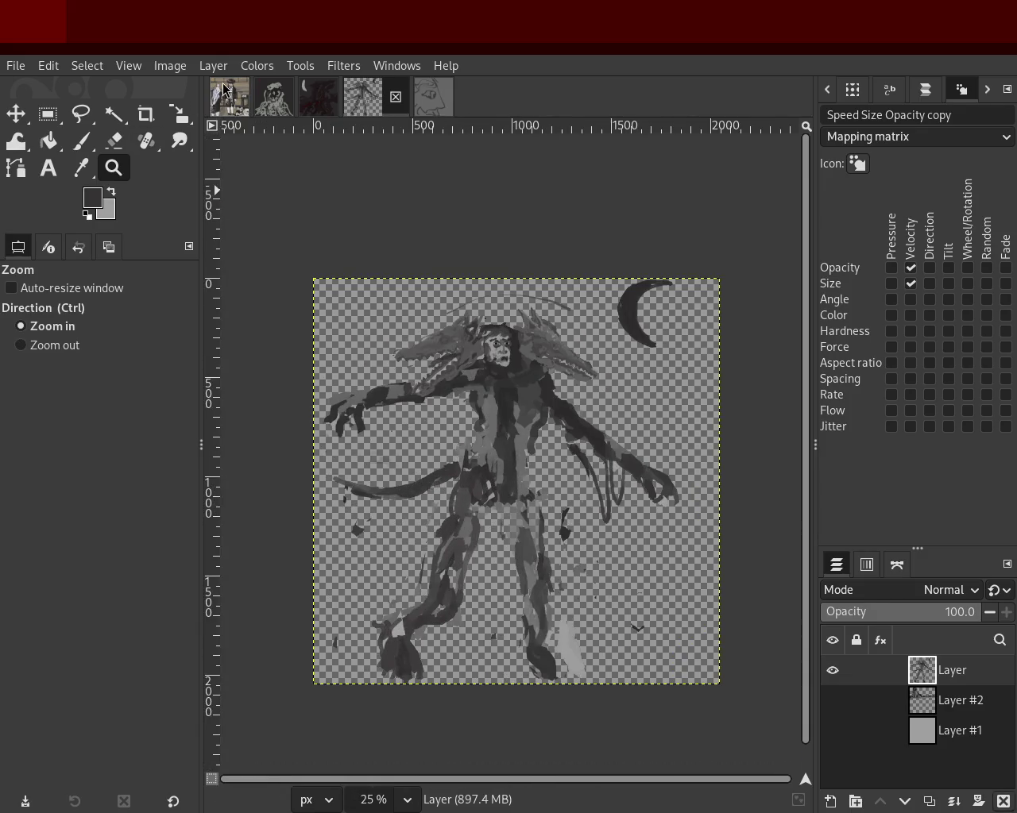
Bring up the painting of the two figures and zoom in slightly.
left_click(223, 90)
left_click(503, 321, "ctrl")
left_click(519, 322)
left_click(577, 382, "ctrl")
left_click(578, 383)
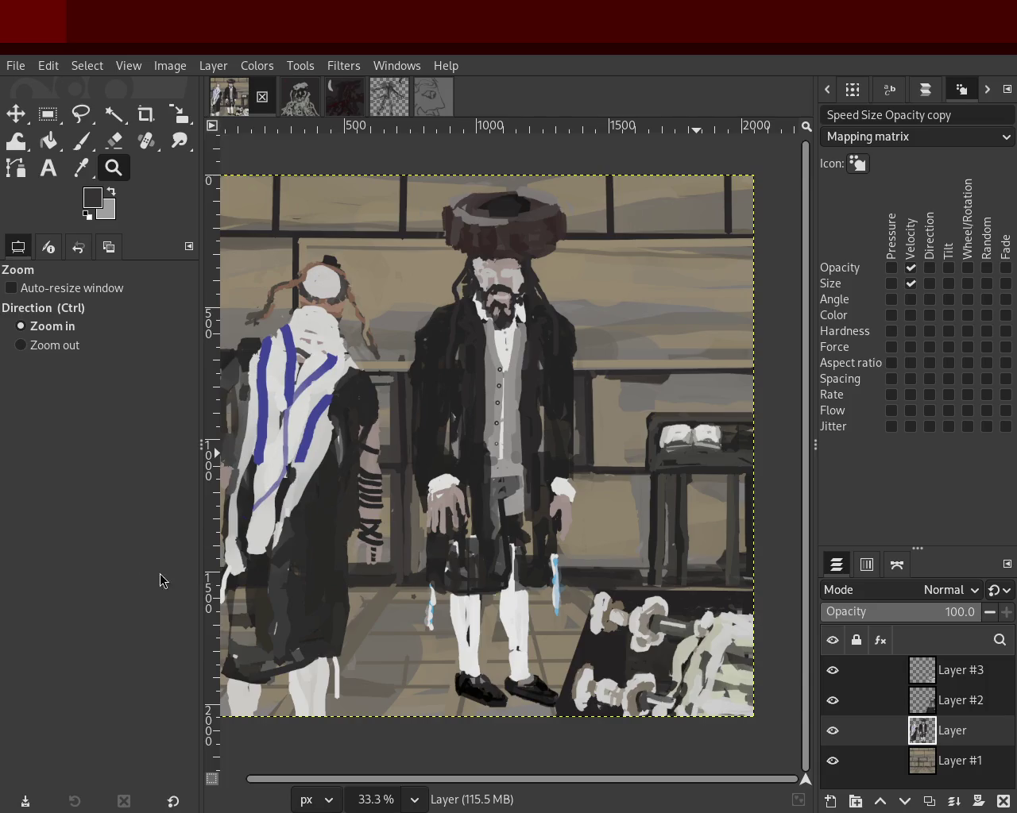
Look through the grey sketch, moon painting and face sketch, ending on the transparent creature image.
left_click(272, 96)
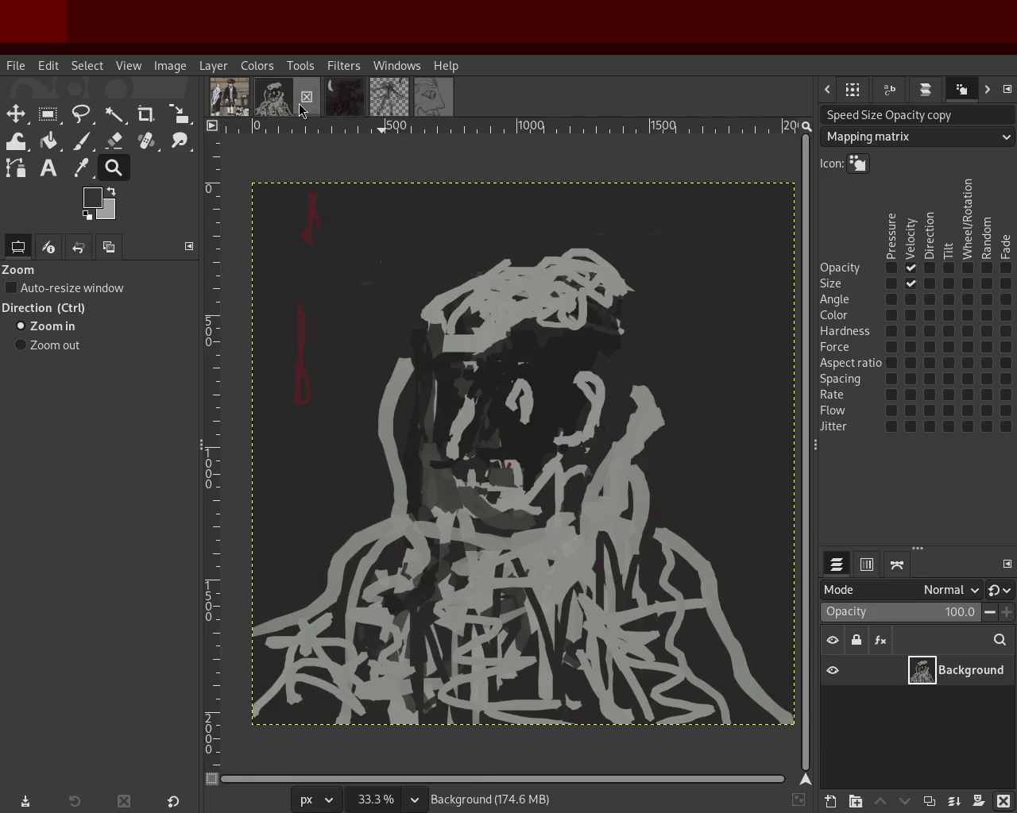
left_click(350, 108)
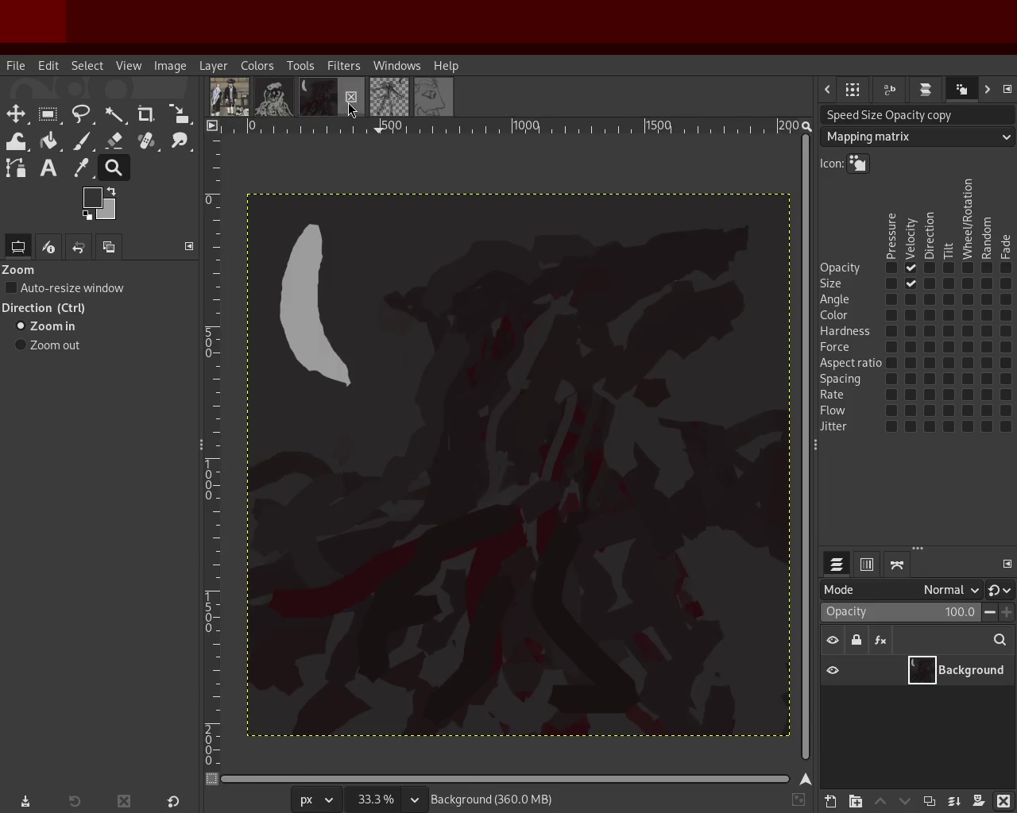
left_click(389, 101)
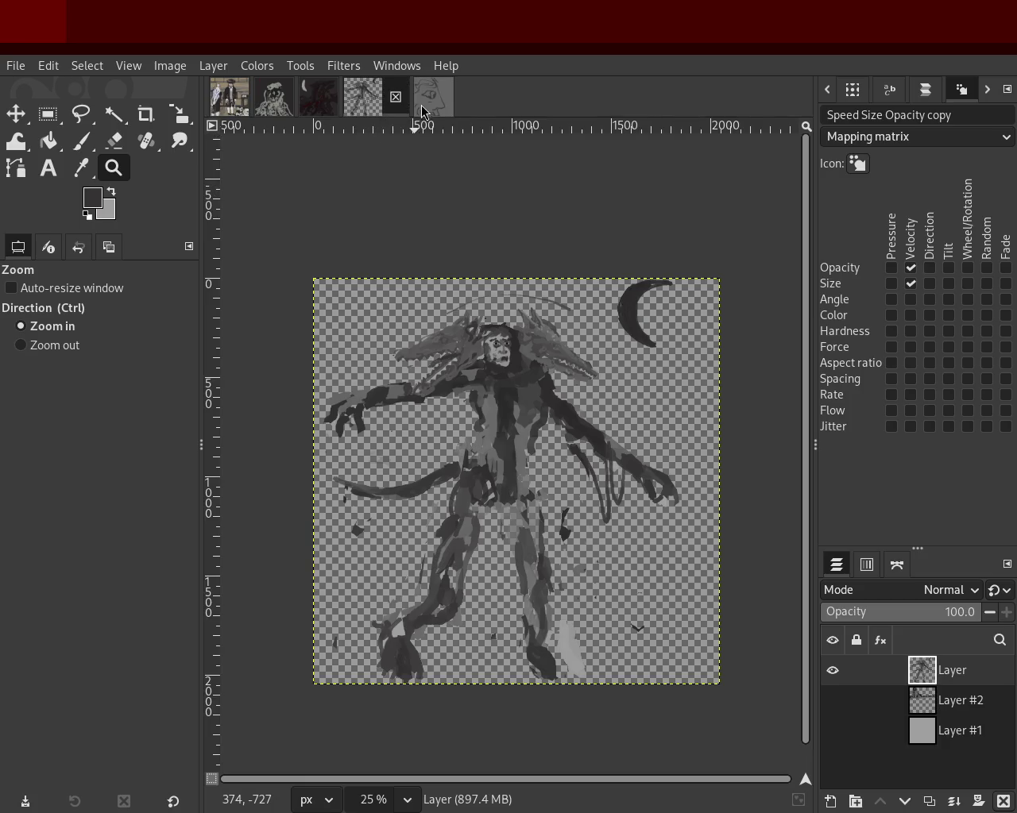
left_click(422, 111)
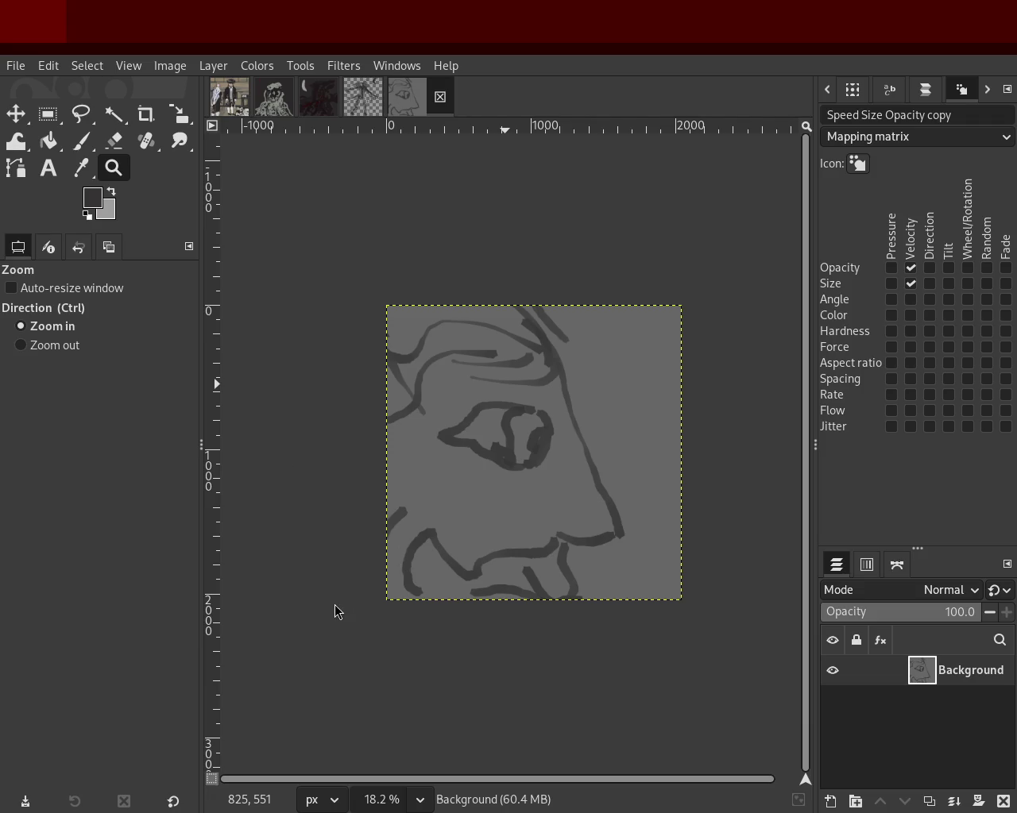
left_click(229, 102)
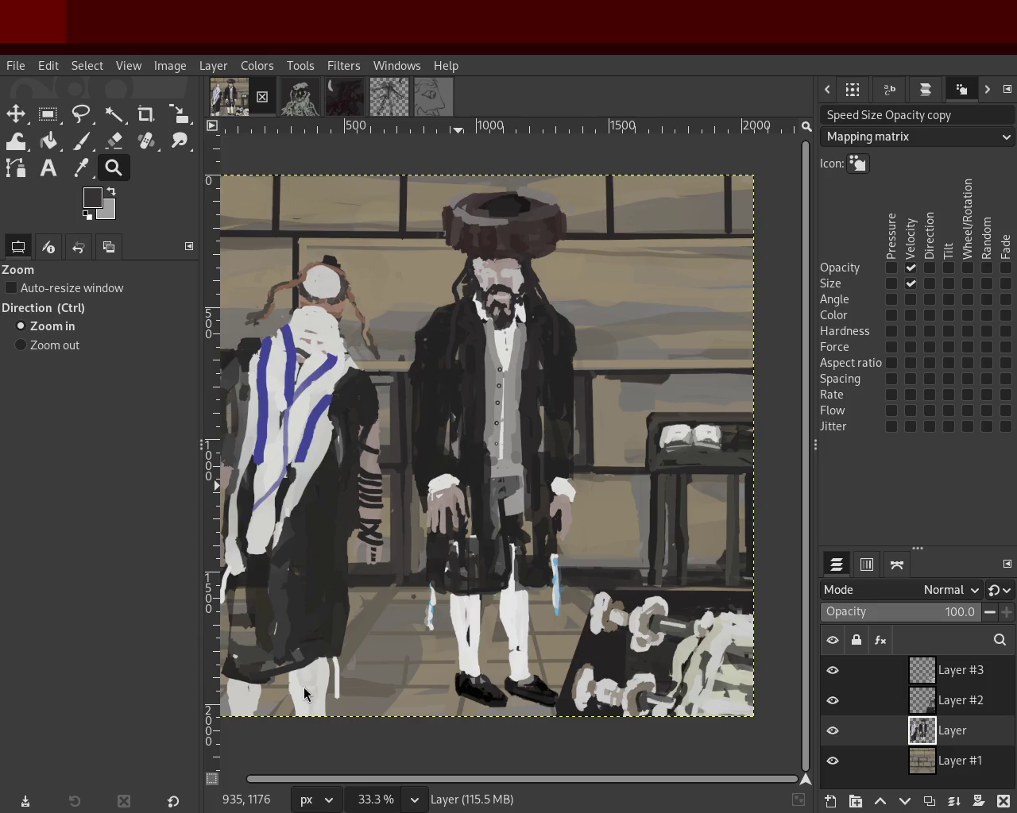
left_click(292, 107)
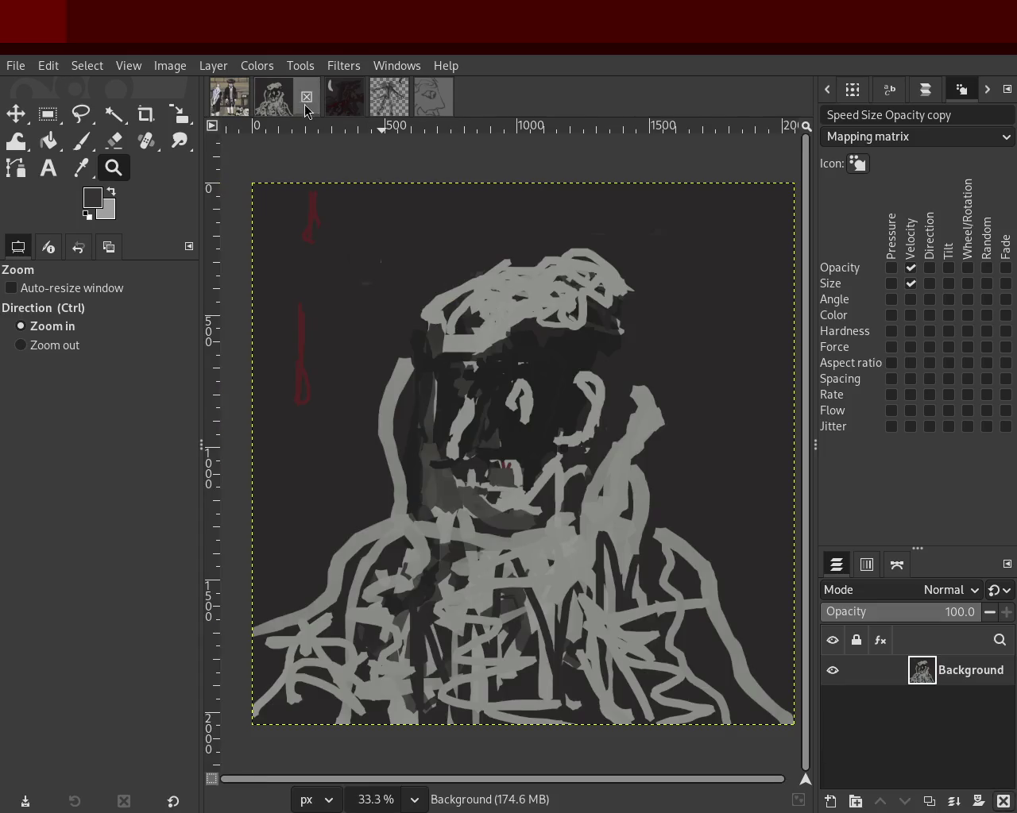
left_click(343, 105)
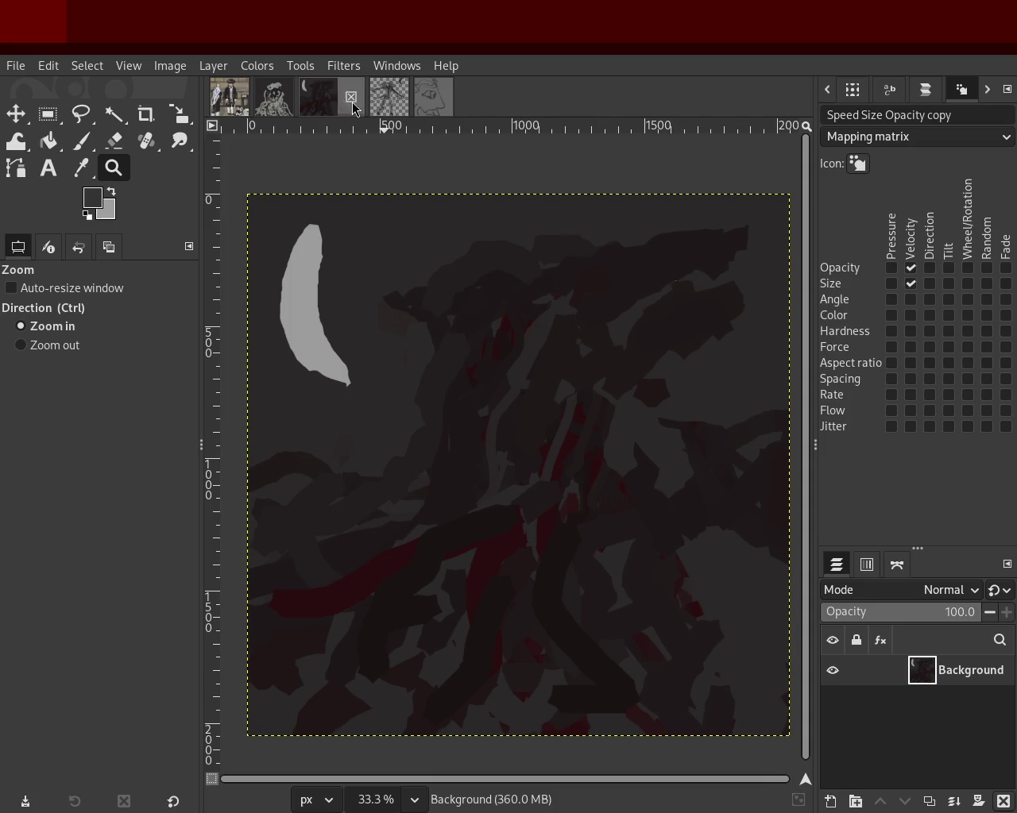
left_click(389, 104)
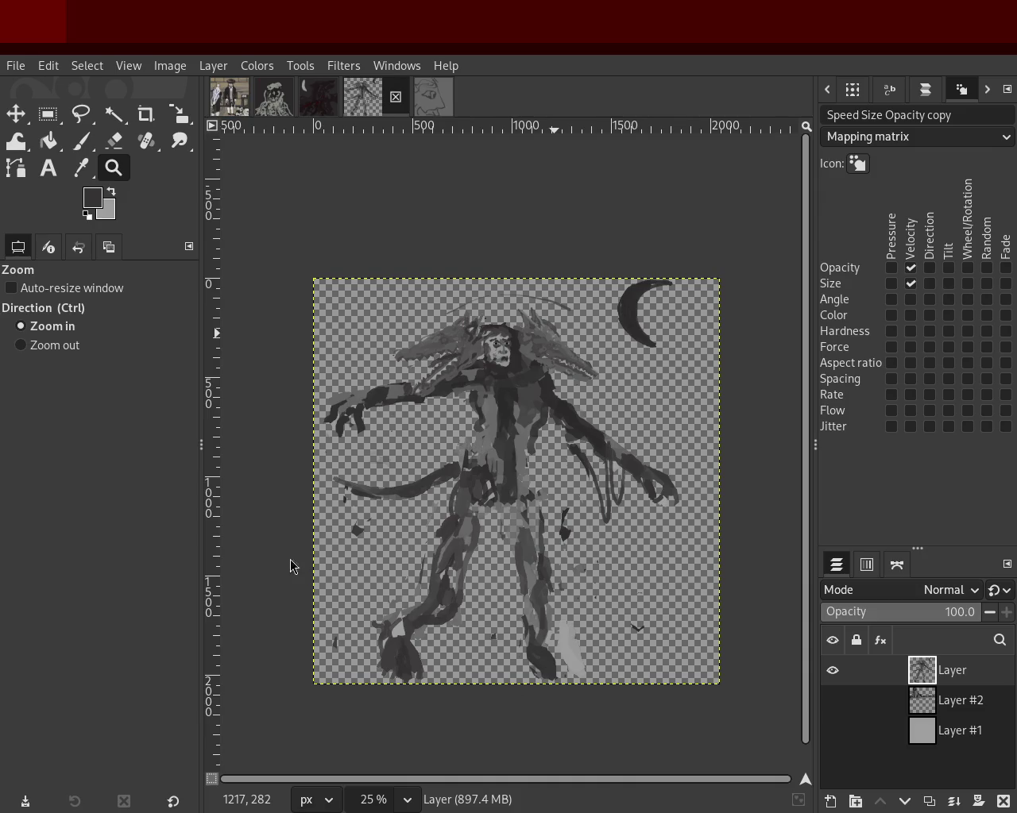
Zoom the creature image in toward its head and face.
left_click(394, 420, "ctrl")
left_click(405, 429)
left_click(406, 429)
left_click(381, 373)
left_click(372, 356, "ctrl")
left_click(371, 356, "ctrl")
left_click(372, 356)
left_click(354, 307)
left_click(354, 307)
left_click(354, 306)
left_click(354, 306)
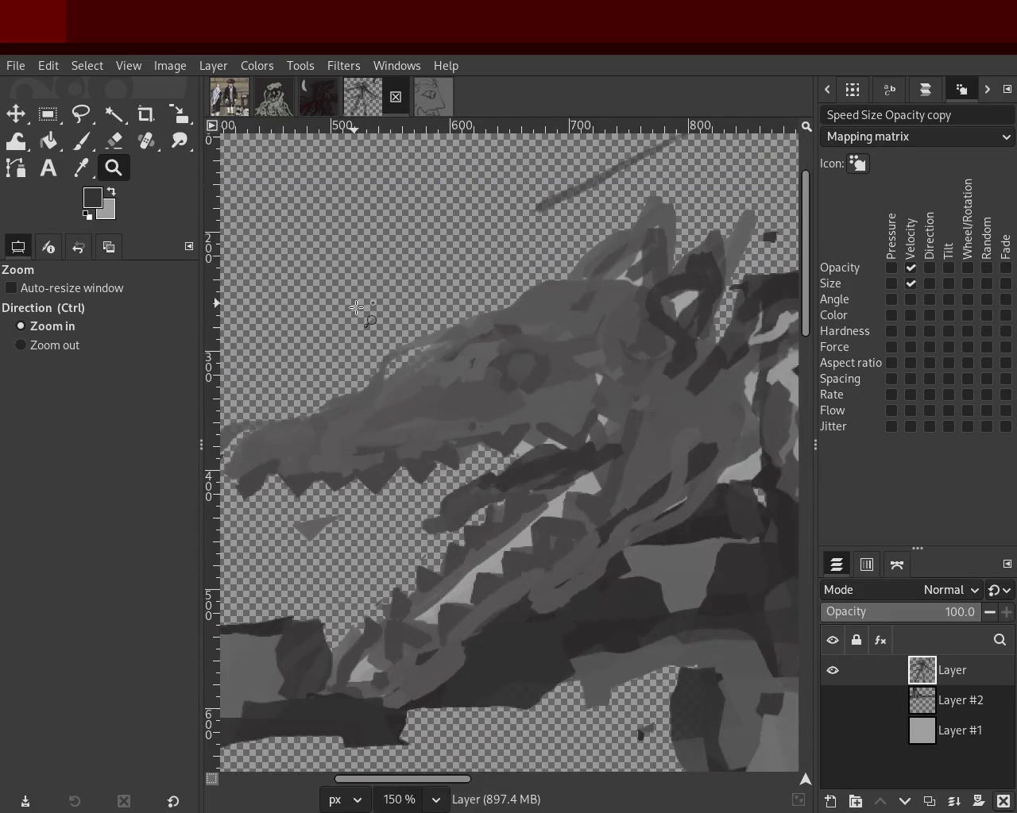
left_click(302, 296)
left_click(419, 295)
left_click(419, 294, "ctrl")
left_click(420, 294, "ctrl")
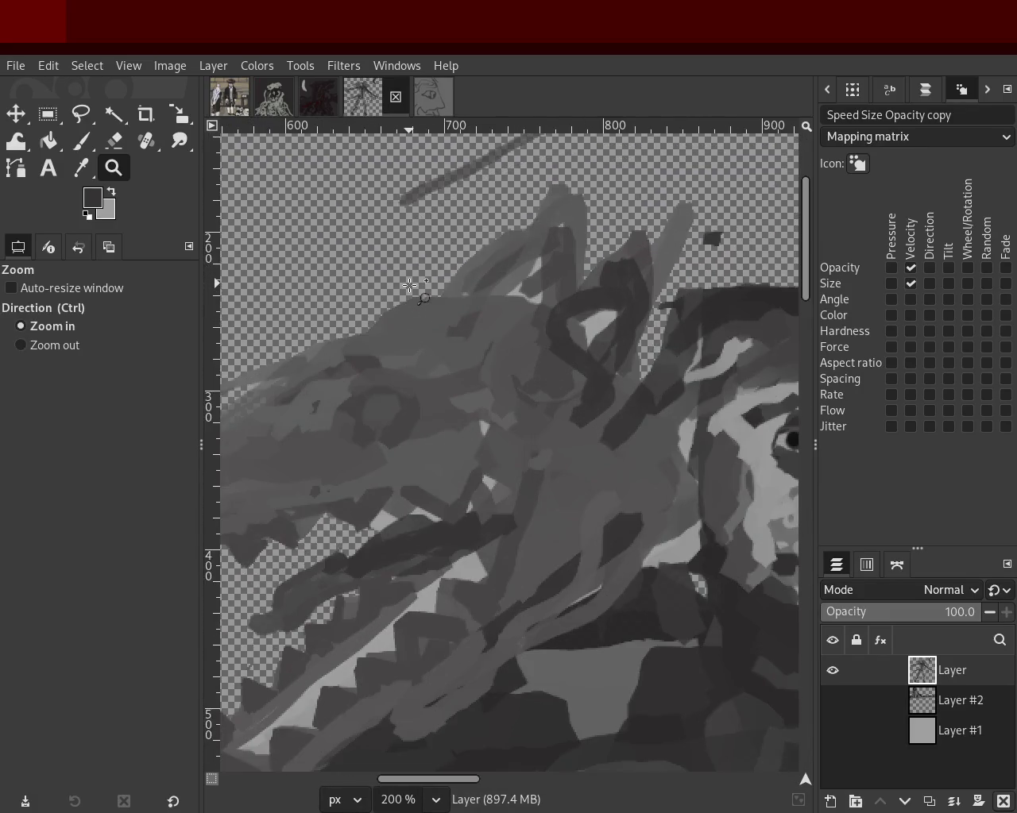
left_click(461, 287)
Zoom out to see more of the creature, then close in on its face.
left_click(524, 278, "ctrl")
left_click(532, 262, "ctrl")
left_click(532, 262, "ctrl")
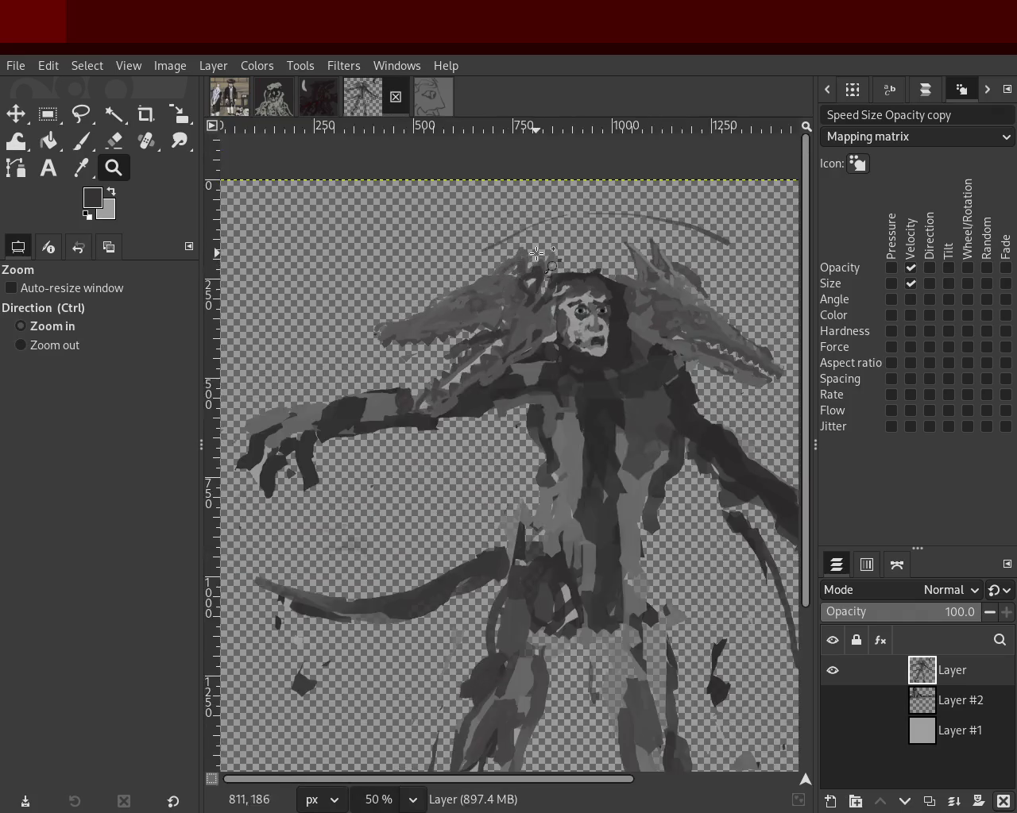
left_click(538, 253)
left_click(538, 252)
left_click(537, 253)
left_click(524, 262, "ctrl")
left_click(369, 256)
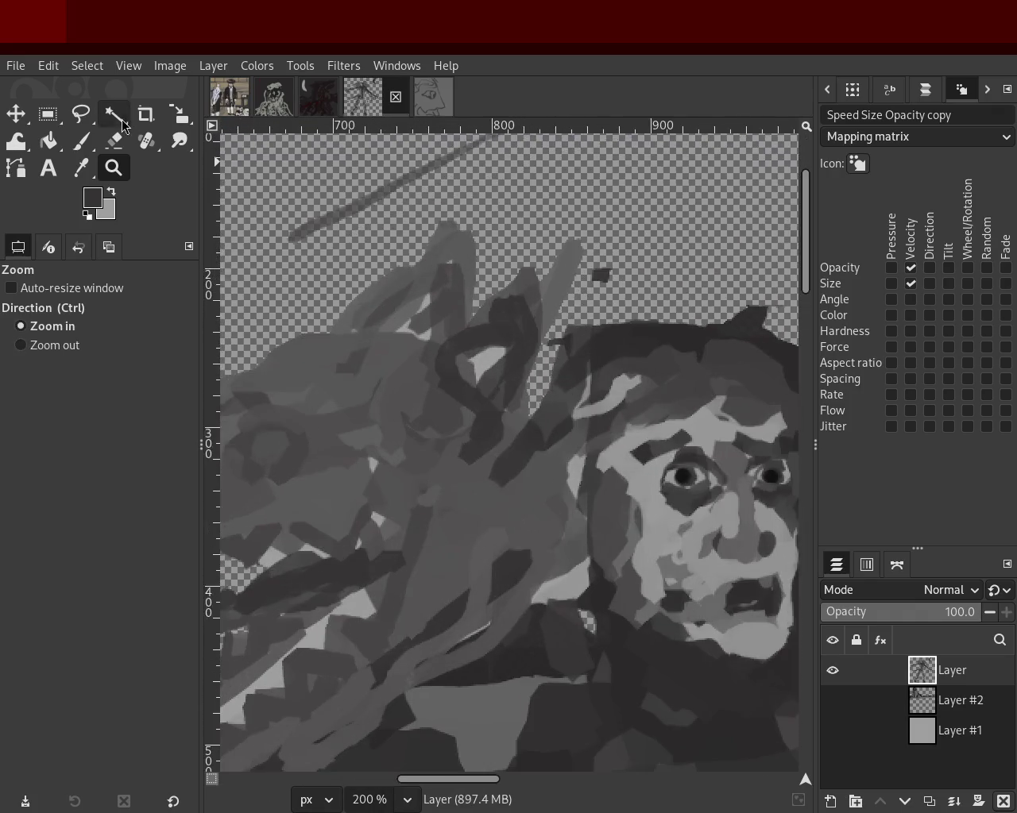
Erase a thin straight line up the grey stroke with a size-5 Eraser.
key("shift+e")
left_click(17, 375)
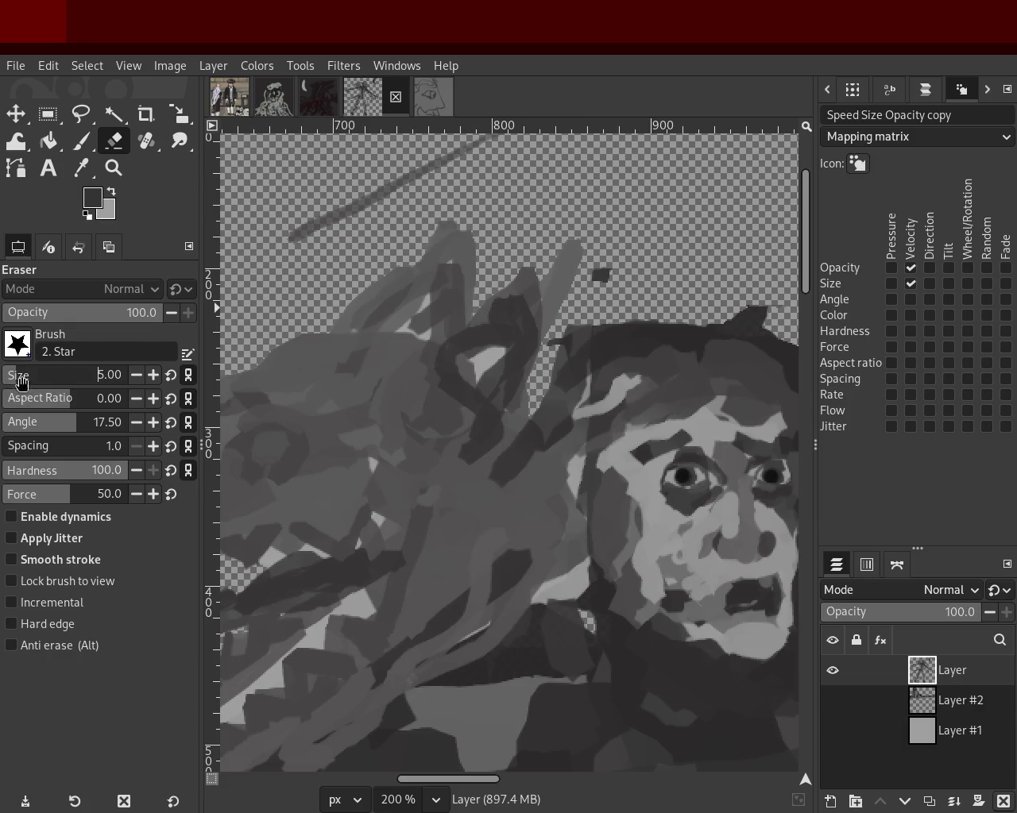
left_click(576, 243, "shift")
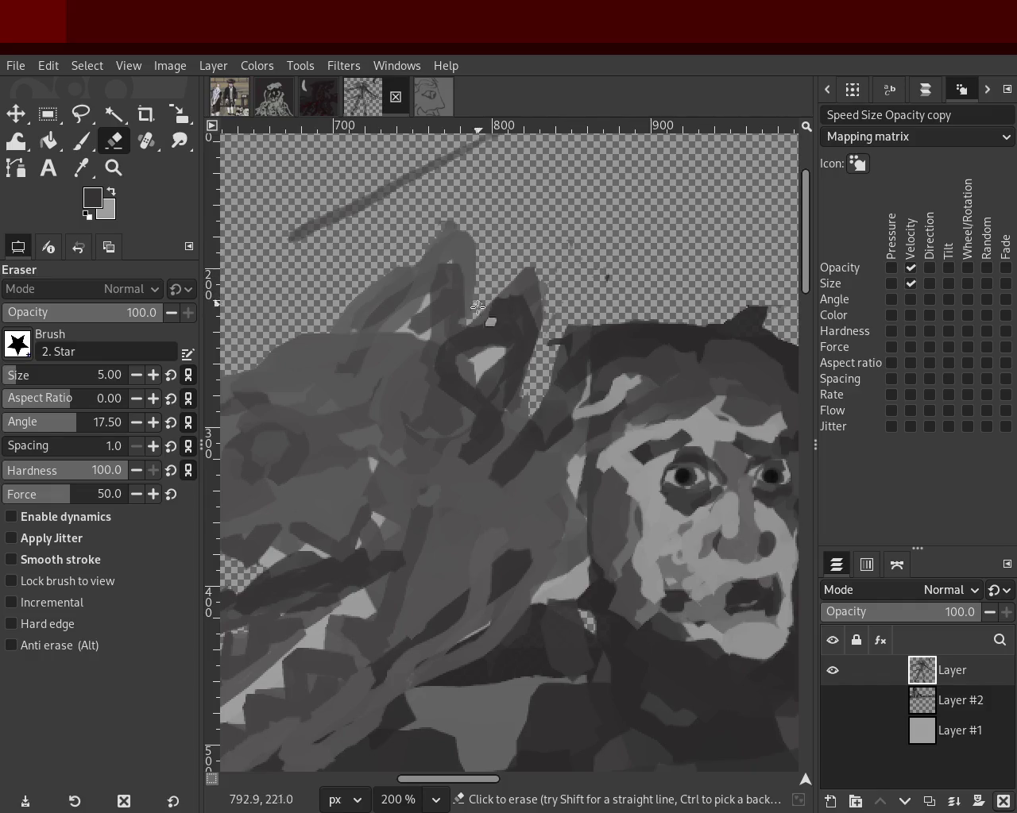
Paint dark strokes to widen and fill the pointed shape's right side.
left_click(81, 141)
scroll(24, 375, "up", 1)
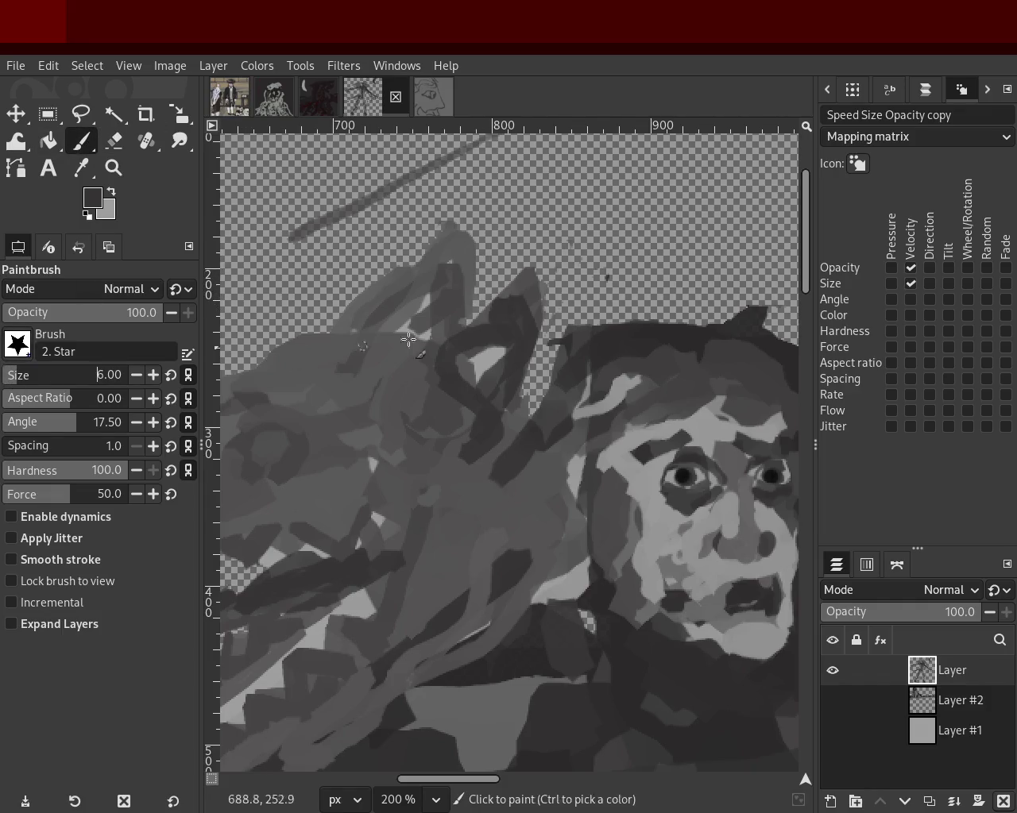
left_click_drag(508, 407, 530, 386)
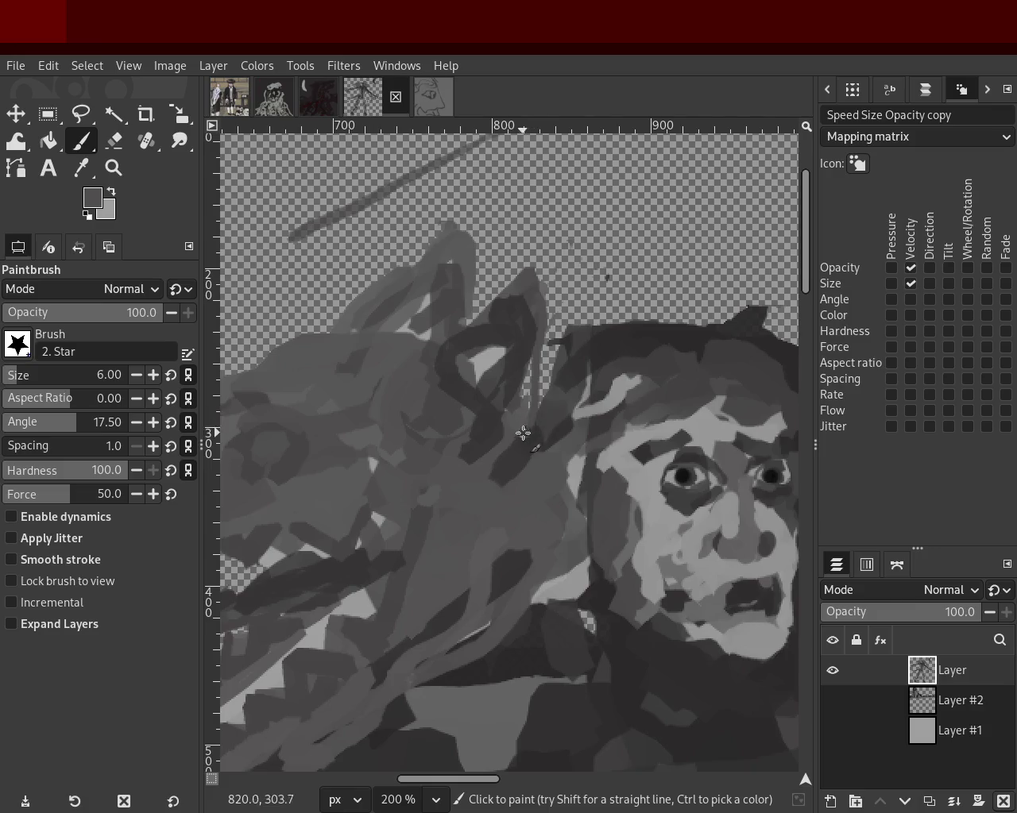
left_click_drag(533, 281, 517, 454)
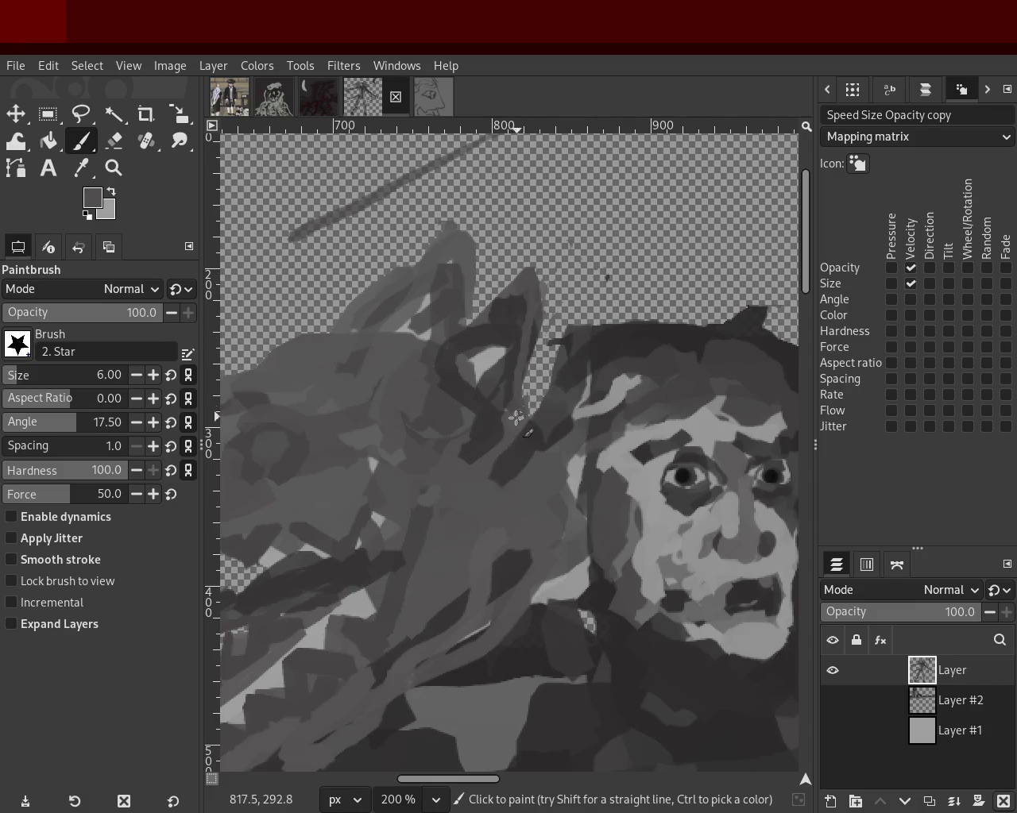
left_click_drag(526, 300, 512, 438)
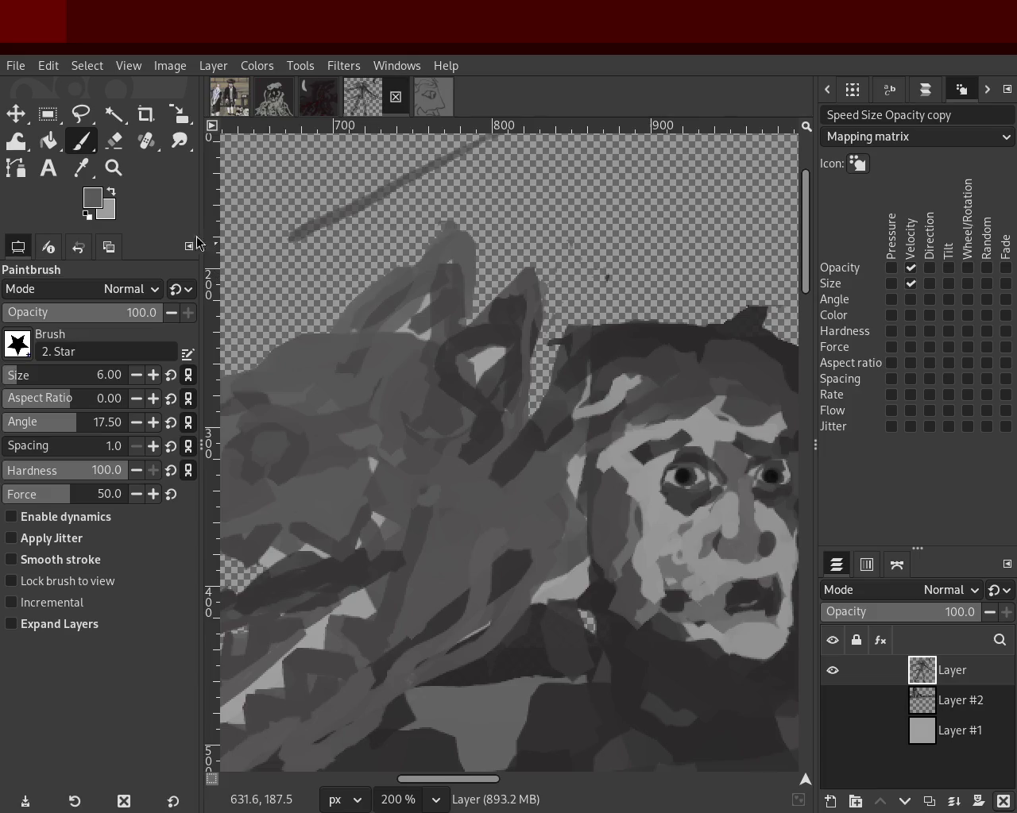
Sample dark and lighter greys and paint strokes between the pointed shapes.
left_click(113, 141)
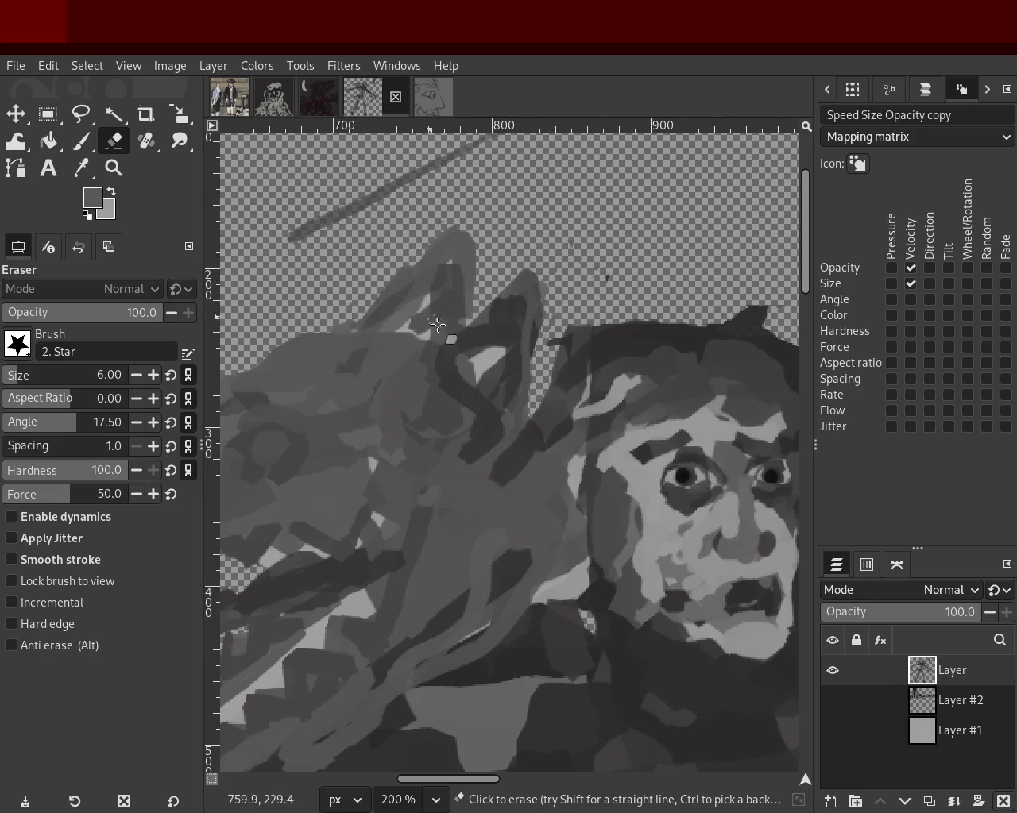
left_click(81, 141)
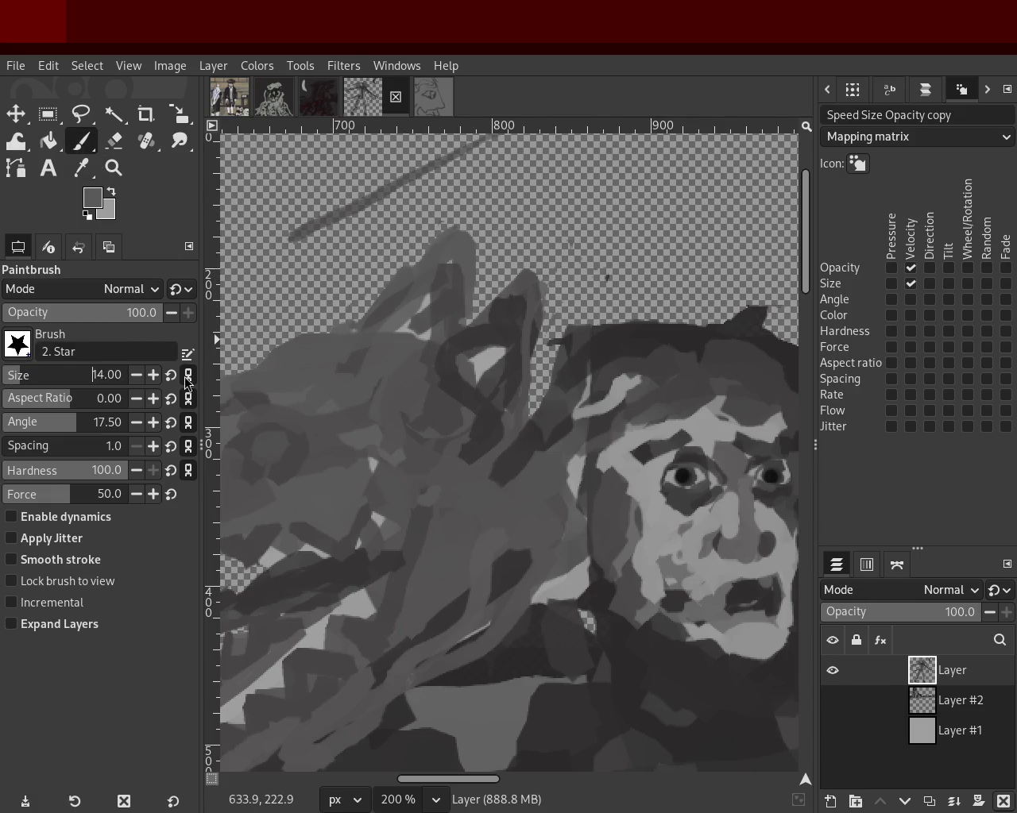
left_click(484, 319, "ctrl")
left_click_drag(495, 348, 452, 374)
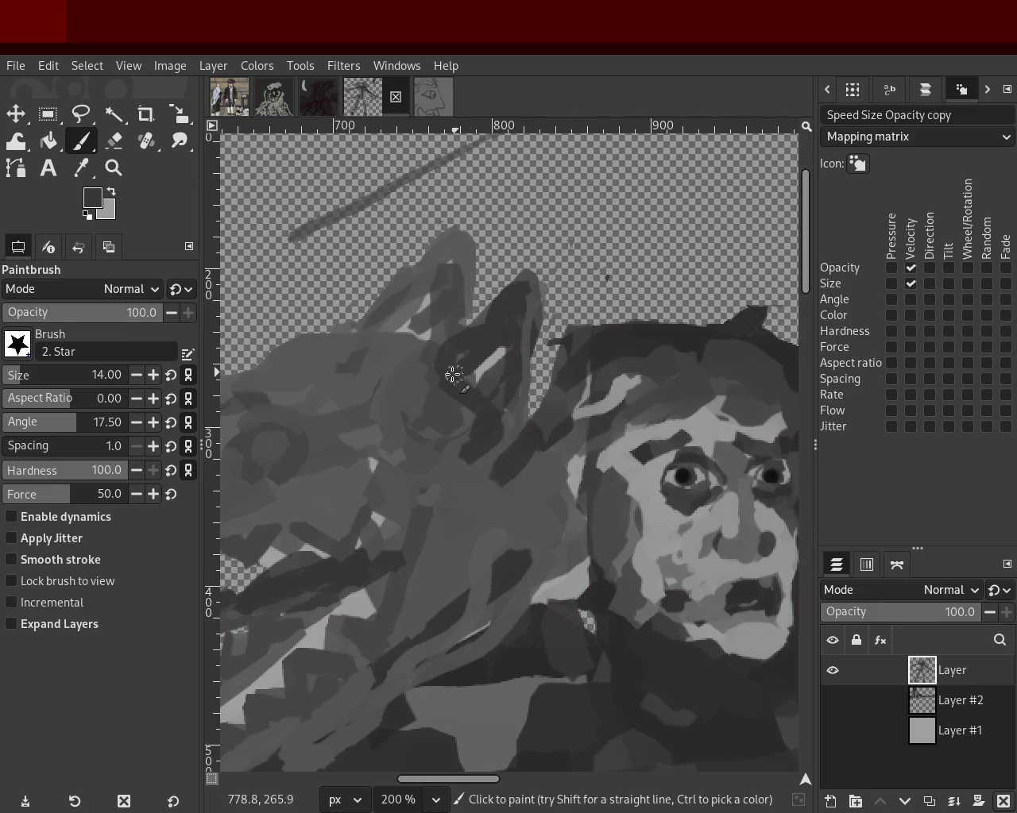
left_click(525, 278, "ctrl")
mouse_move(520, 288)
left_mouse_down()
mouse_move(470, 364)
mouse_move(473, 435)
left_mouse_up()
Add a light patch between the peaks and cover the left peak's light stroke in dark grey.
key("ctrl+z")
left_click(494, 349, "ctrl")
left_click_drag(496, 356, 498, 433)
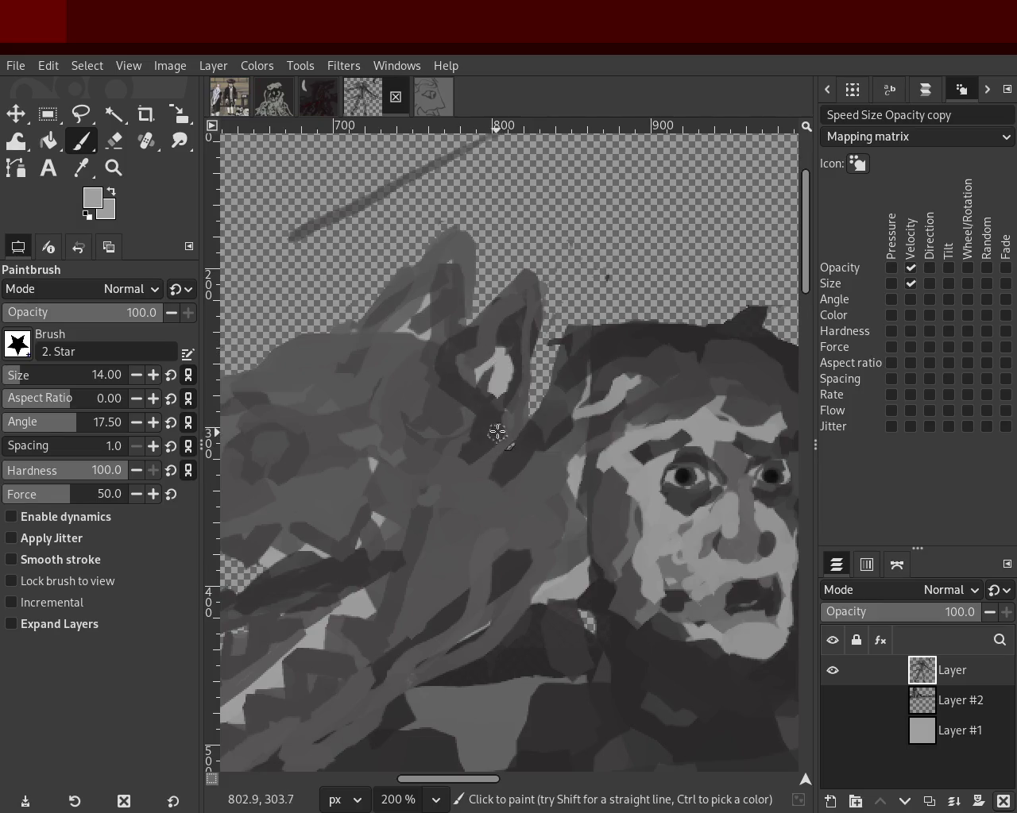
left_click_drag(450, 274, 445, 332)
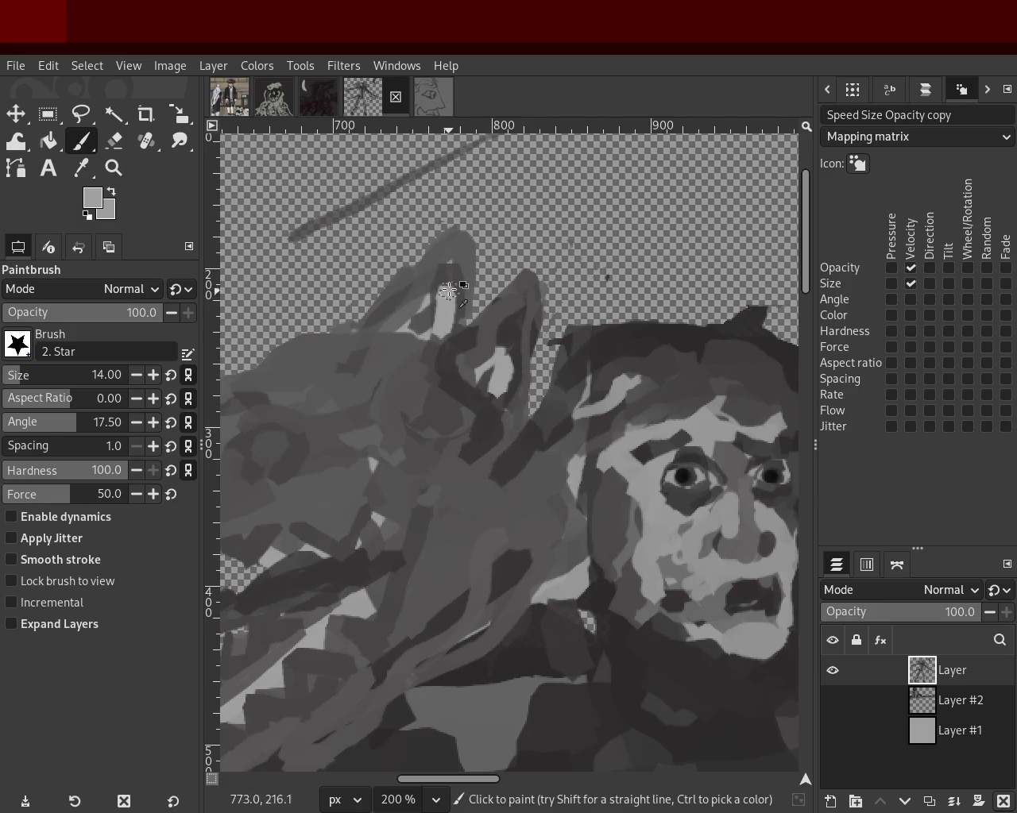
key("ctrl+z")
key("ctrl+y")
left_click(448, 277, "ctrl")
left_click_drag(447, 277, 447, 319)
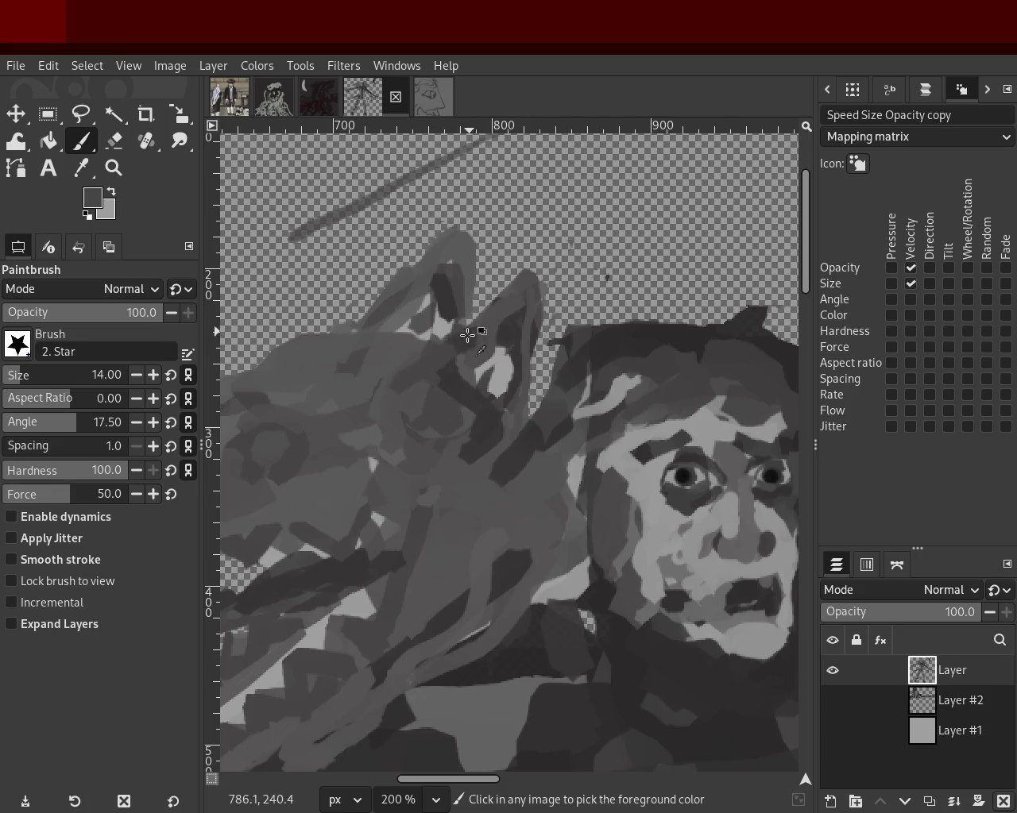
Make the left peak's tip taller and sharper and darken the middle peak's tip.
left_click_drag(457, 239, 465, 216)
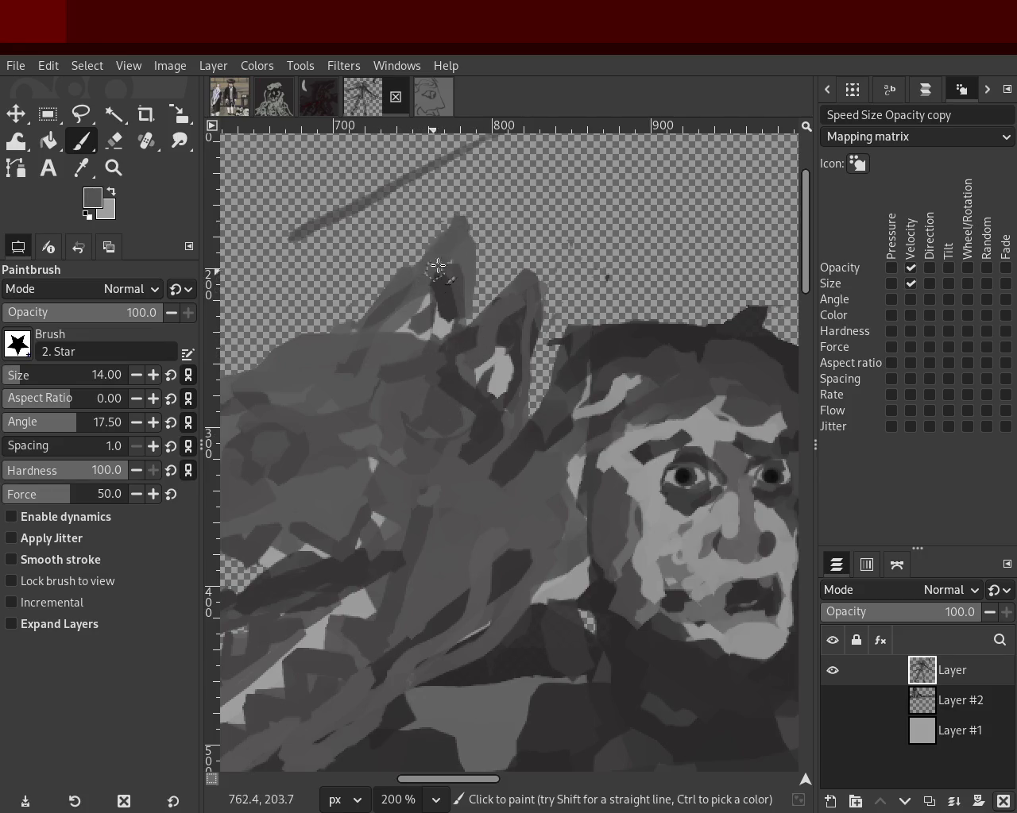
left_click_drag(534, 256, 508, 286)
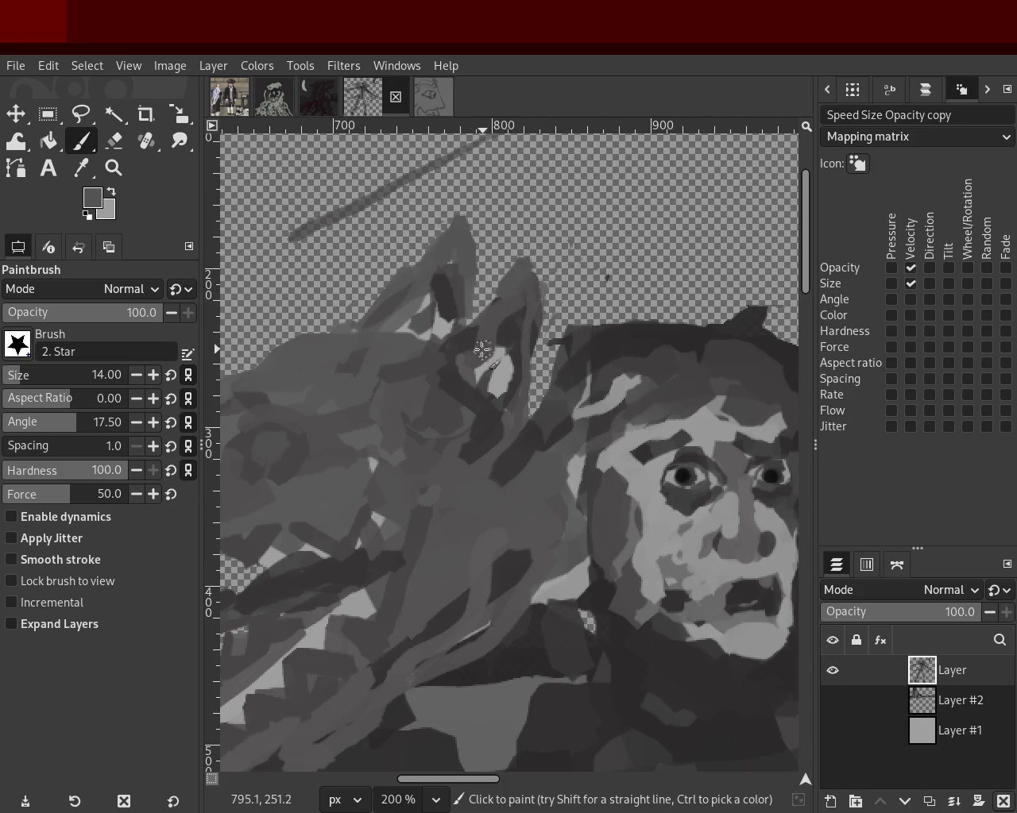
left_click(113, 168)
scroll(508, 405, "down", 4)
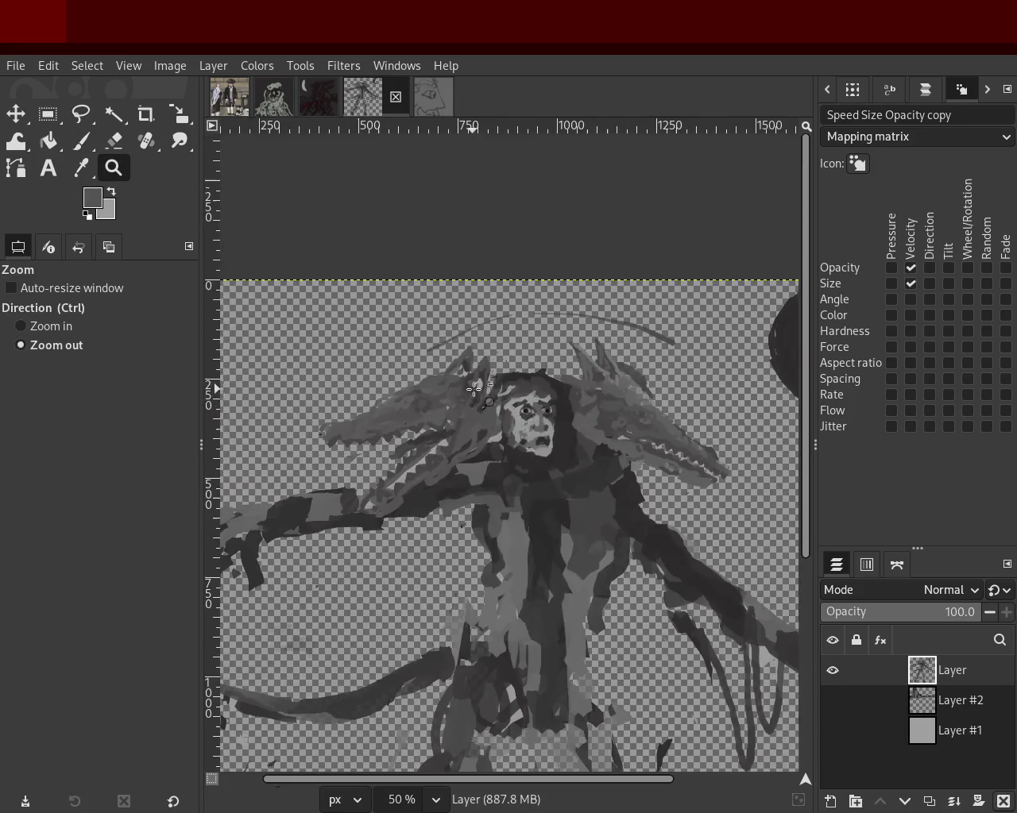
Repaint the right spike in a dark grey sampled from the canvas.
left_click(524, 416)
scroll(524, 415, "down", 1)
scroll(525, 416, "up", 1)
scroll(524, 416, "down", 1)
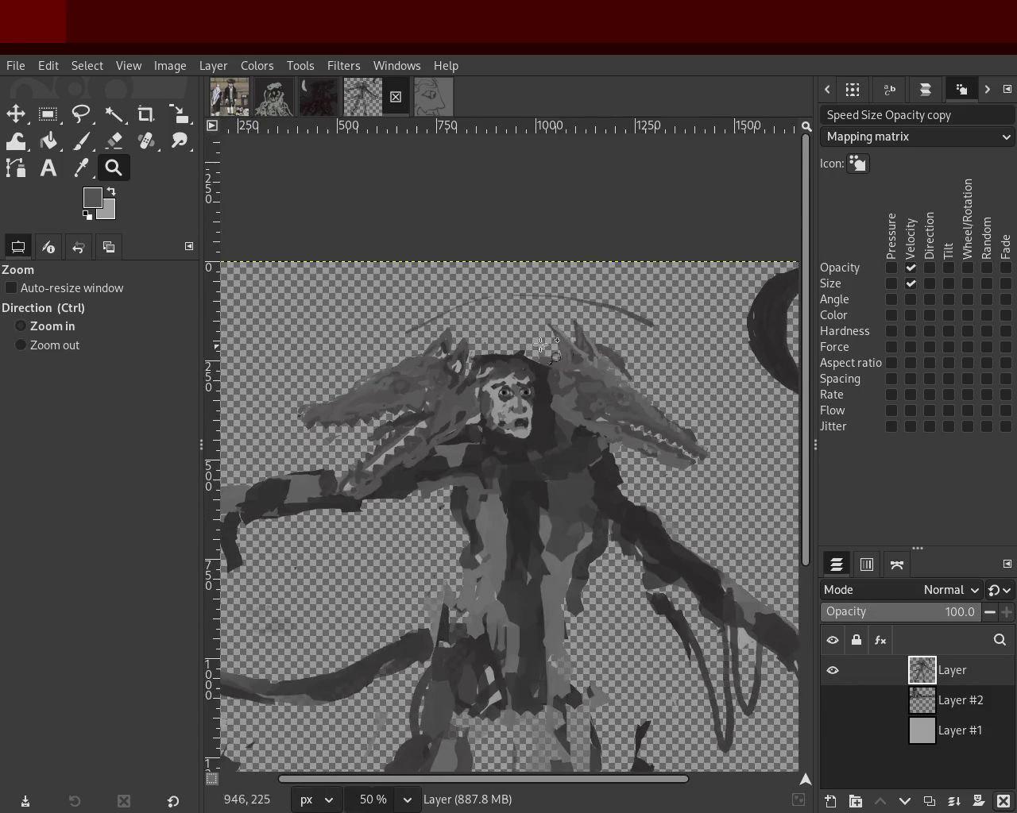
scroll(573, 337, "up", 2)
scroll(574, 338, "up", 3)
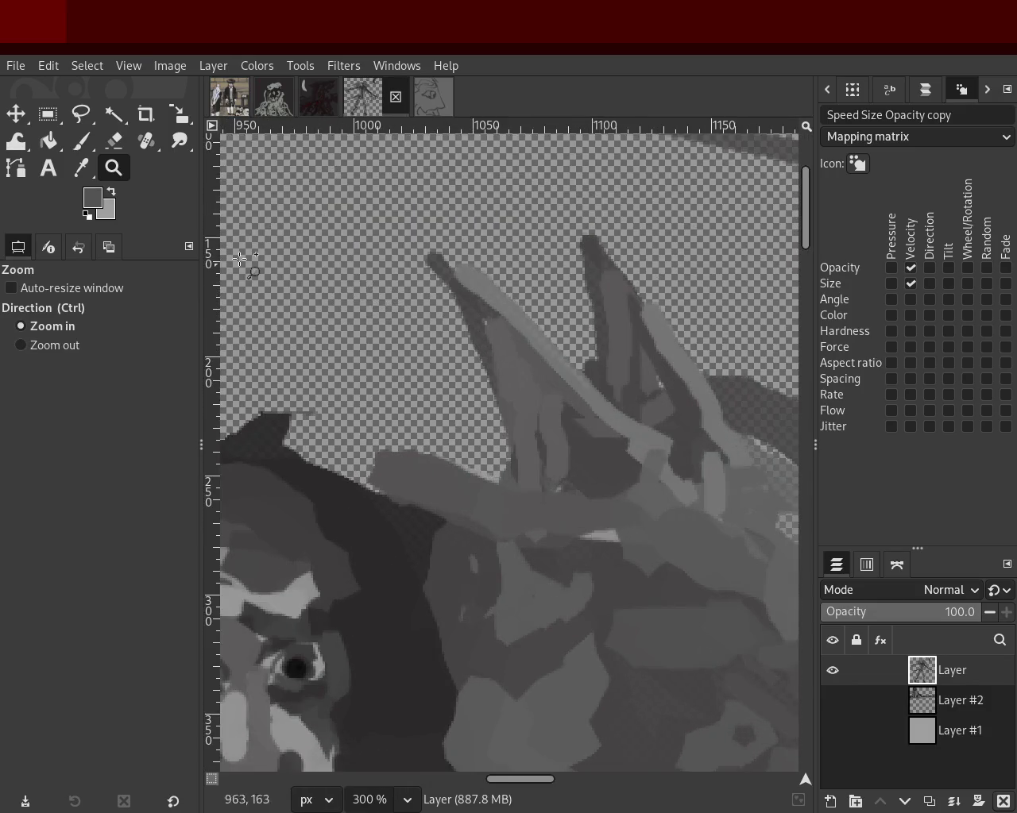
left_click(82, 142)
left_click(666, 318, "ctrl")
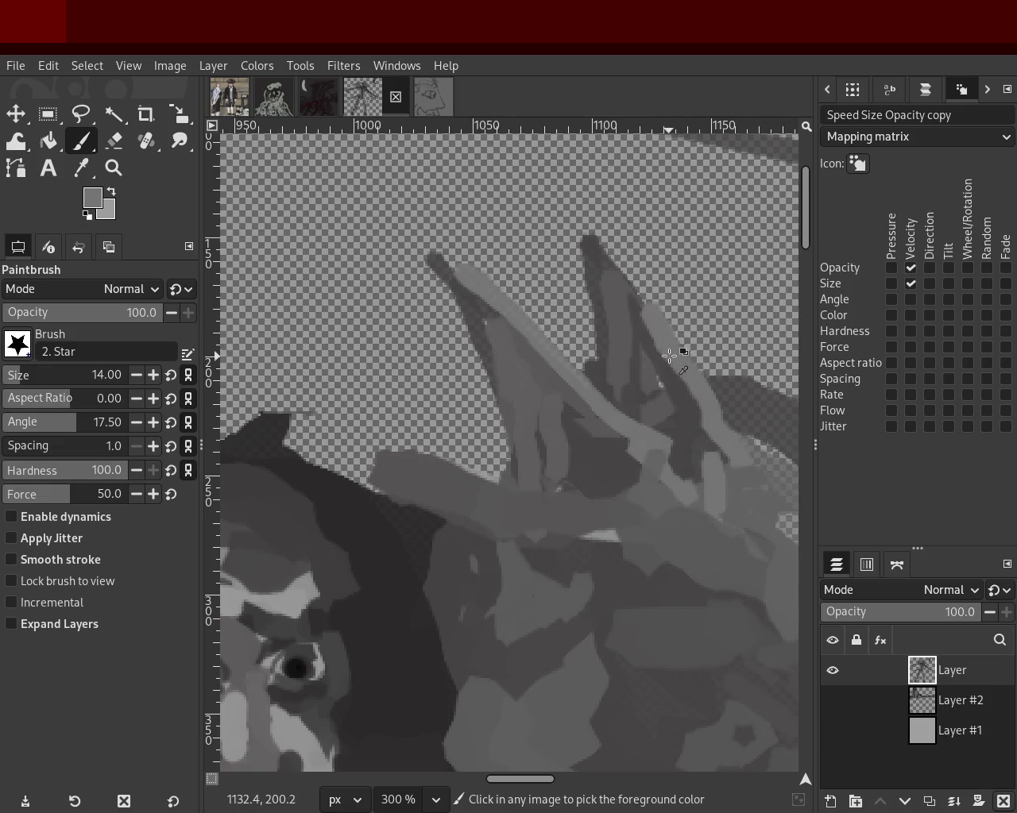
left_click(603, 254, "ctrl")
left_click_drag(606, 262, 665, 404)
left_click_drag(631, 293, 735, 459)
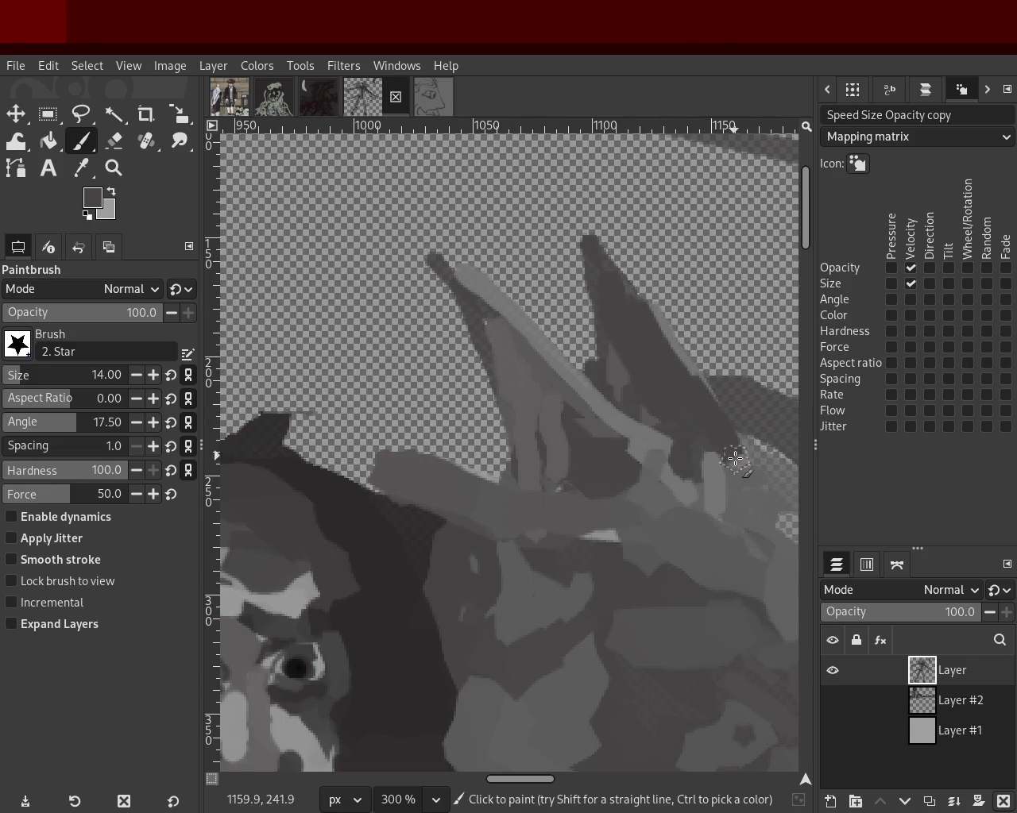
Cover the left spike's dark patch with grey and add a lighter stroke.
left_click(114, 168)
left_click(386, 389, "ctrl")
left_click(386, 389, "ctrl")
left_click(386, 389, "ctrl")
left_click(386, 389, "ctrl")
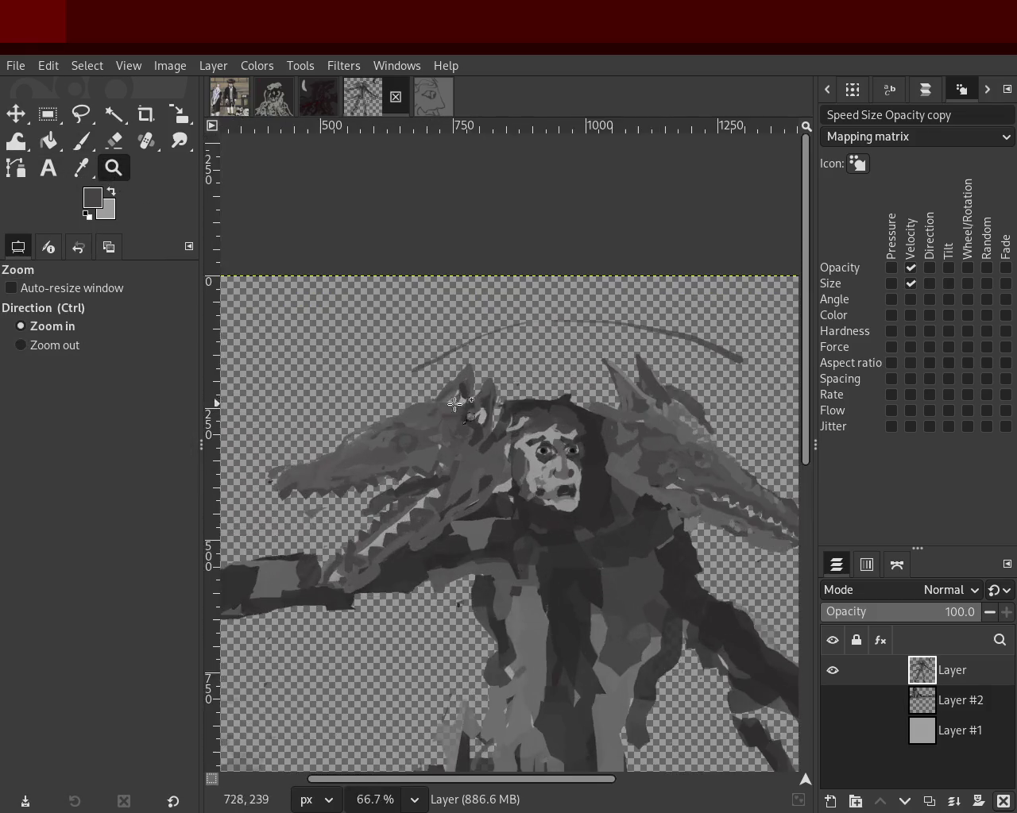
left_click(454, 404)
left_click(449, 401)
left_click(81, 143)
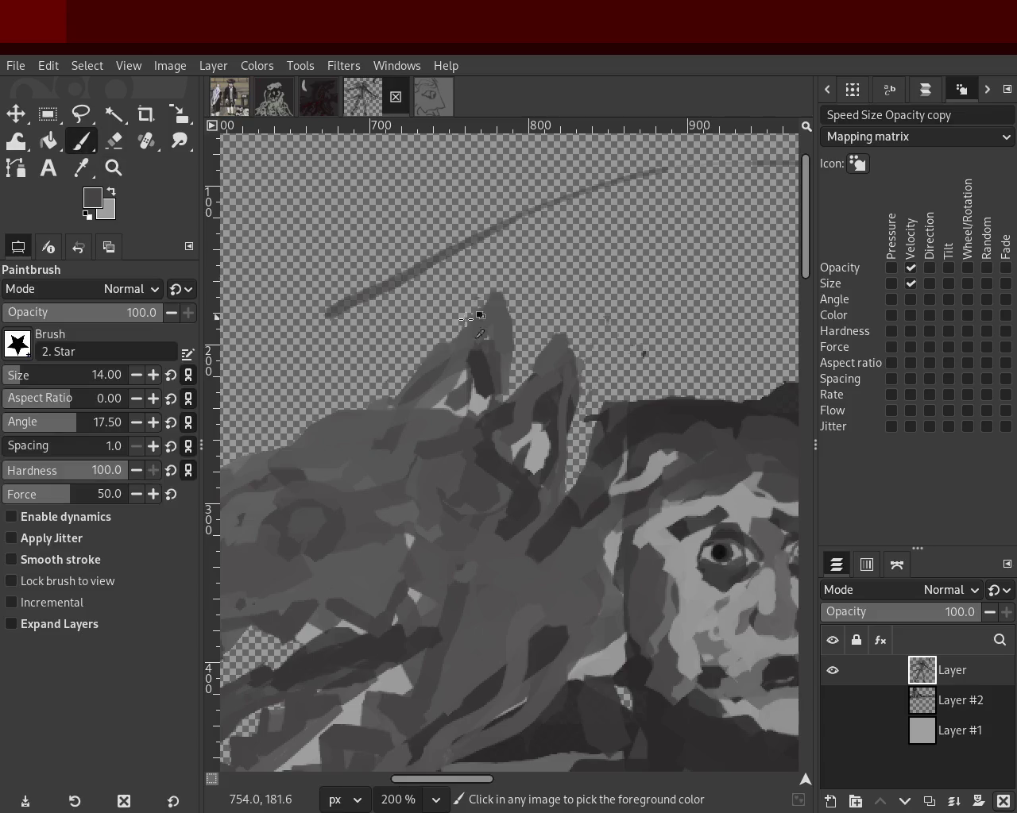
mouse_move(486, 396)
left_mouse_down()
mouse_move(446, 400)
mouse_move(498, 320)
mouse_move(486, 391)
mouse_move(479, 385)
left_mouse_up()
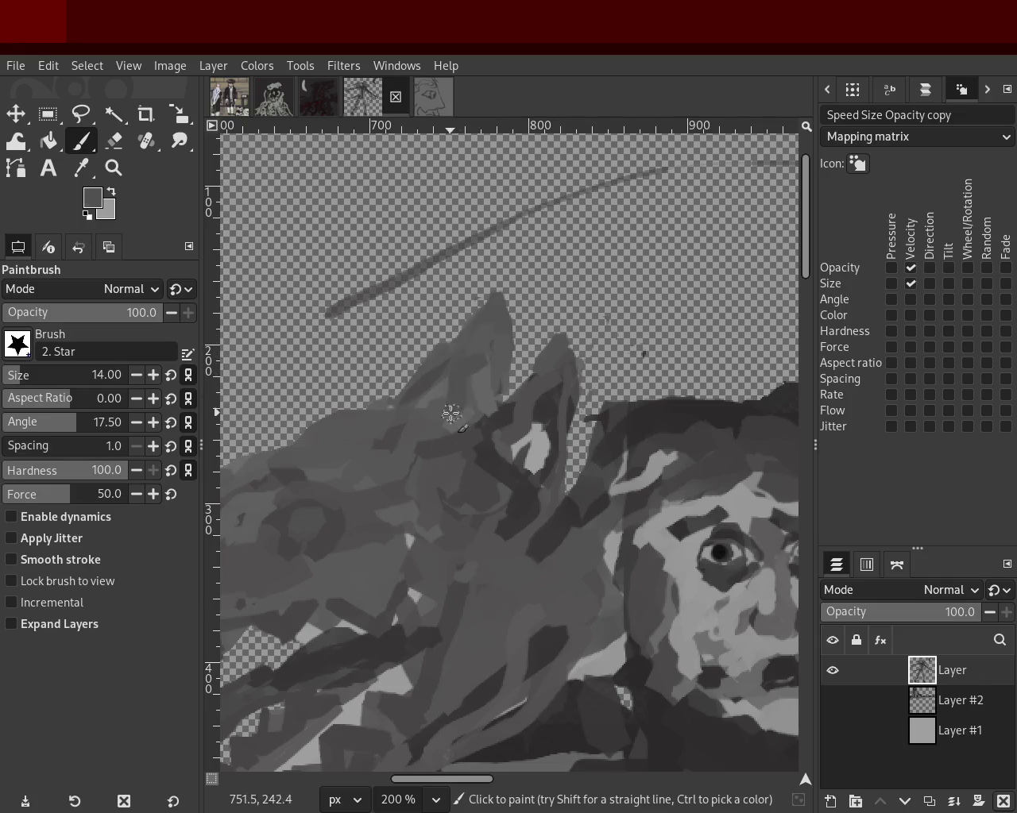
left_click_drag(461, 378, 471, 349)
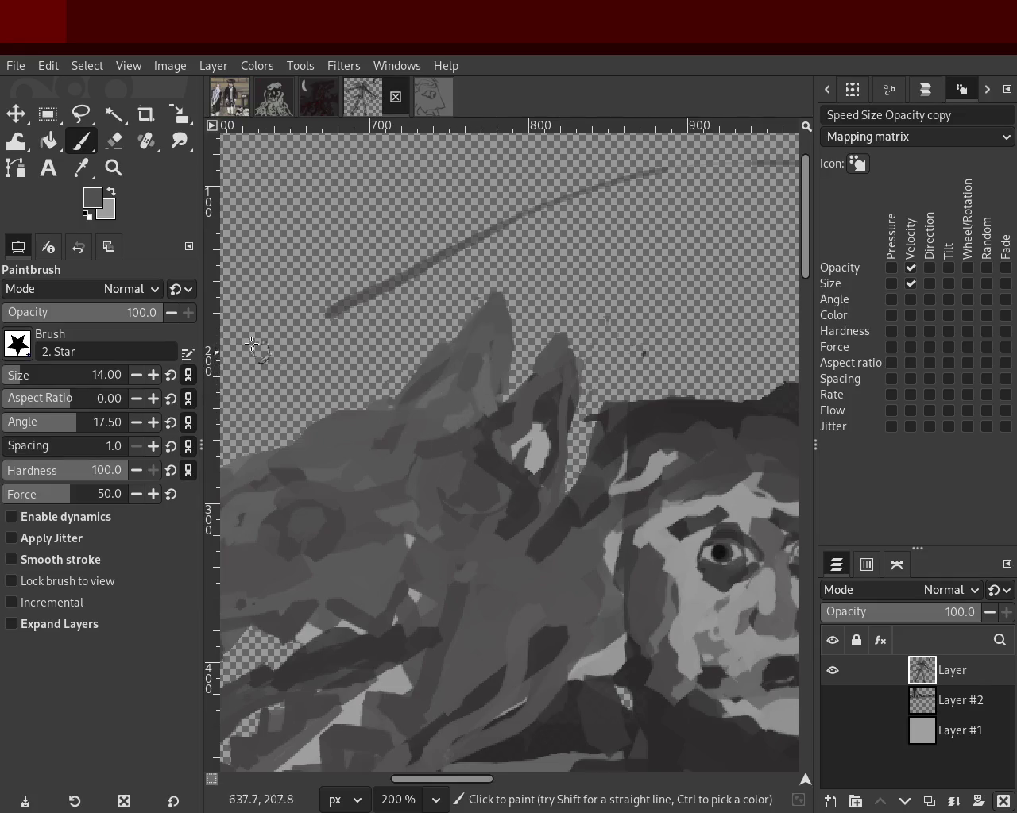
Zoom in closely on the left creature's toothy jaw.
key("z")
left_click(492, 374)
left_click(426, 418, "ctrl")
left_click(413, 417)
left_click(414, 417)
left_click(423, 441, "ctrl")
left_click(423, 441)
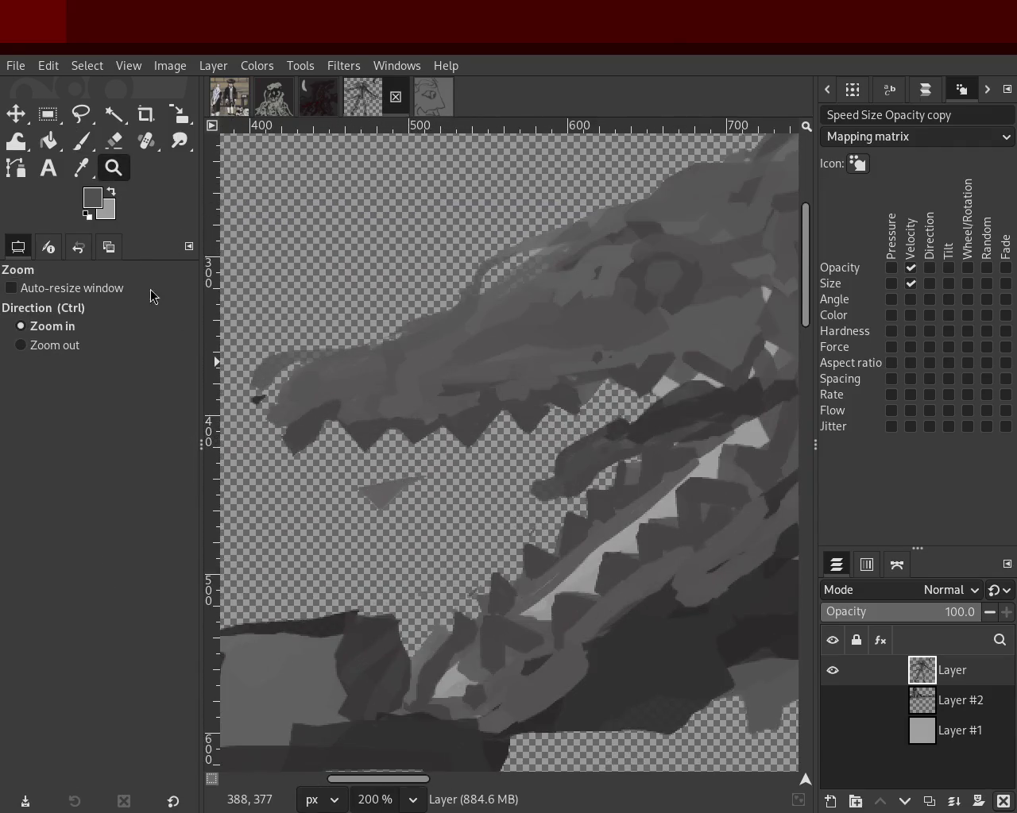
left_click(113, 141)
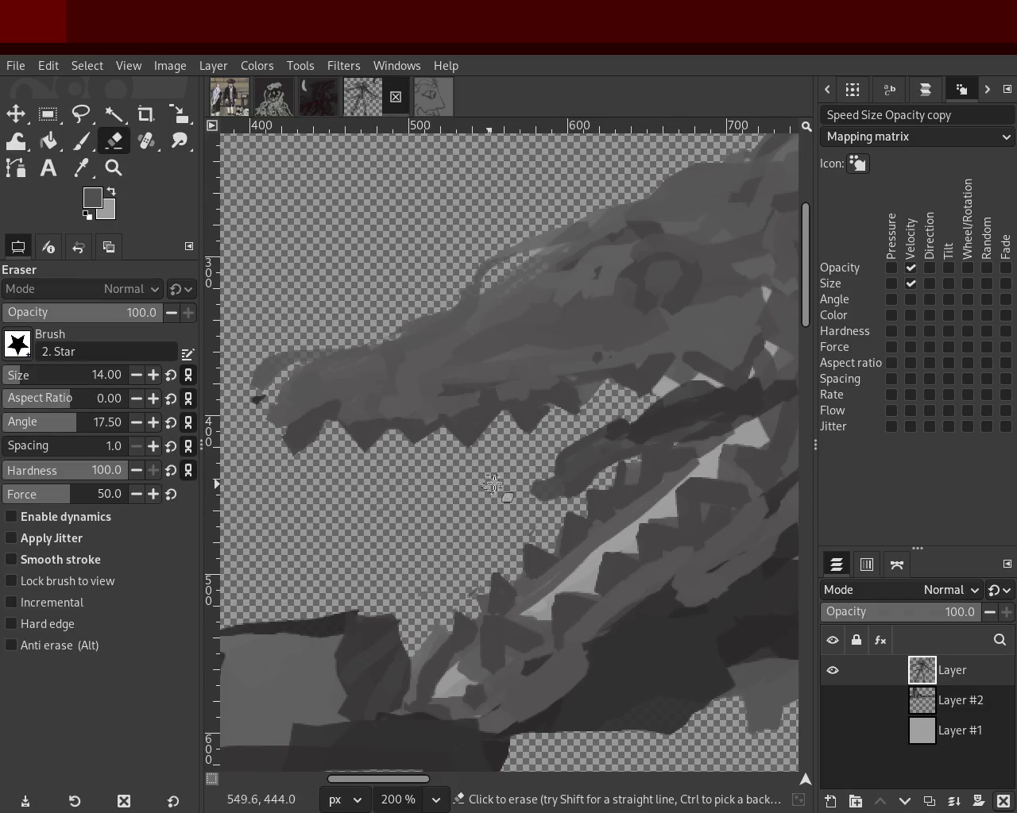
left_click(114, 168)
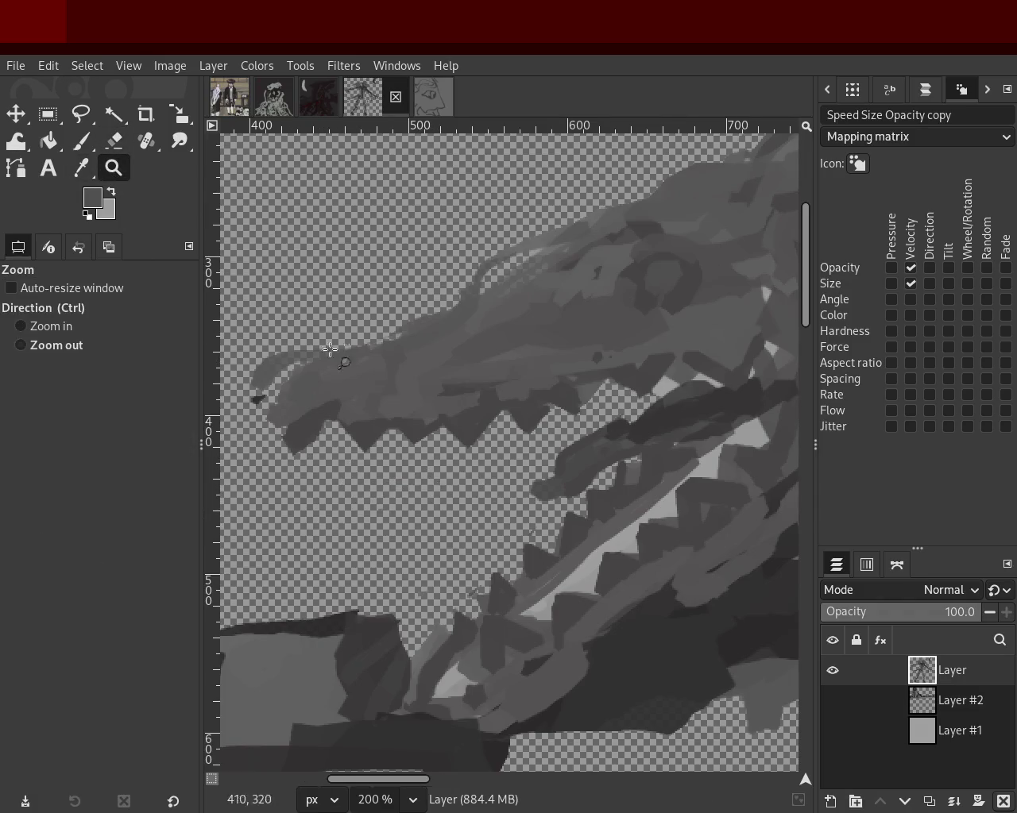
left_click(340, 358, "ctrl")
left_click(394, 349)
scroll(395, 350, "down", 3)
scroll(445, 381, "up", 1)
scroll(492, 413, "down", 2)
scroll(516, 433, "down", 1)
scroll(520, 437, "up", 1)
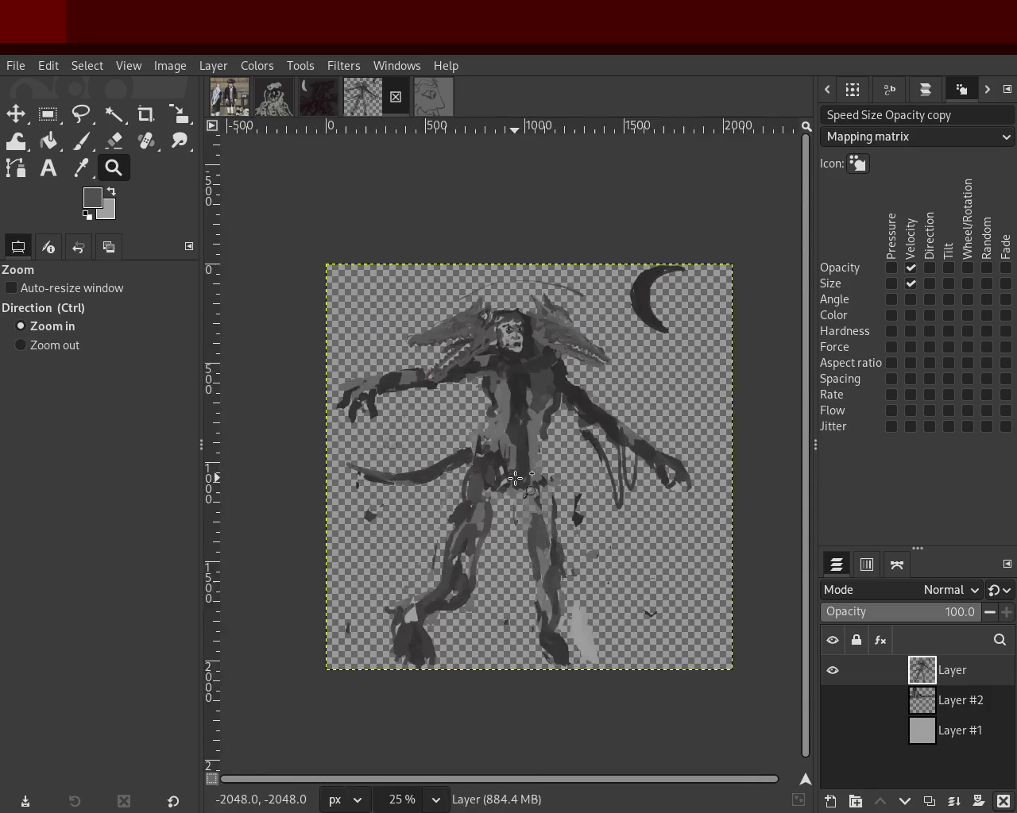
scroll(540, 433, "up", 1)
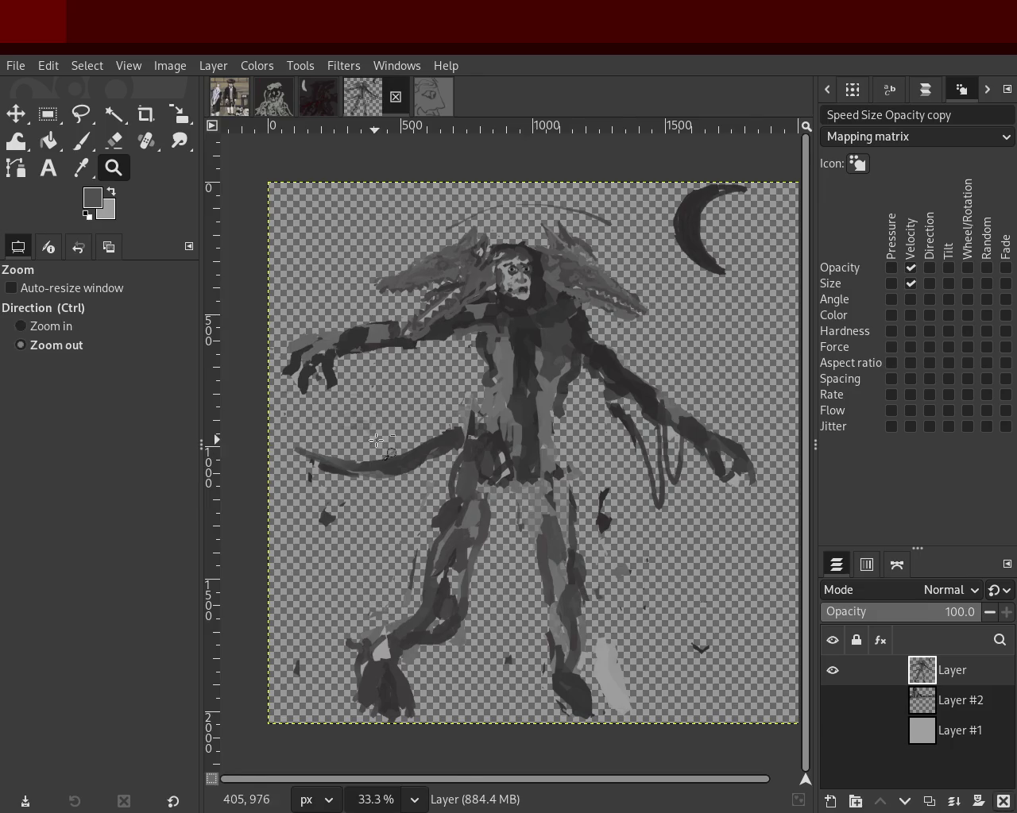
scroll(486, 382, "up", 1)
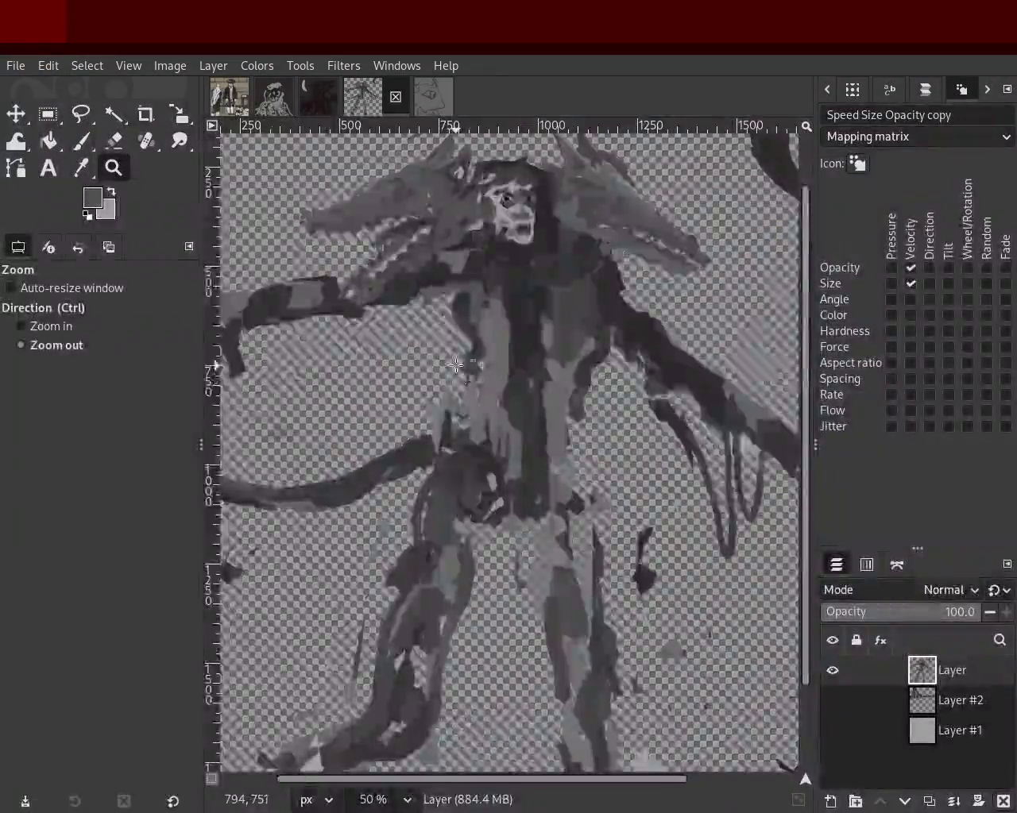
scroll(484, 382, "down", 1)
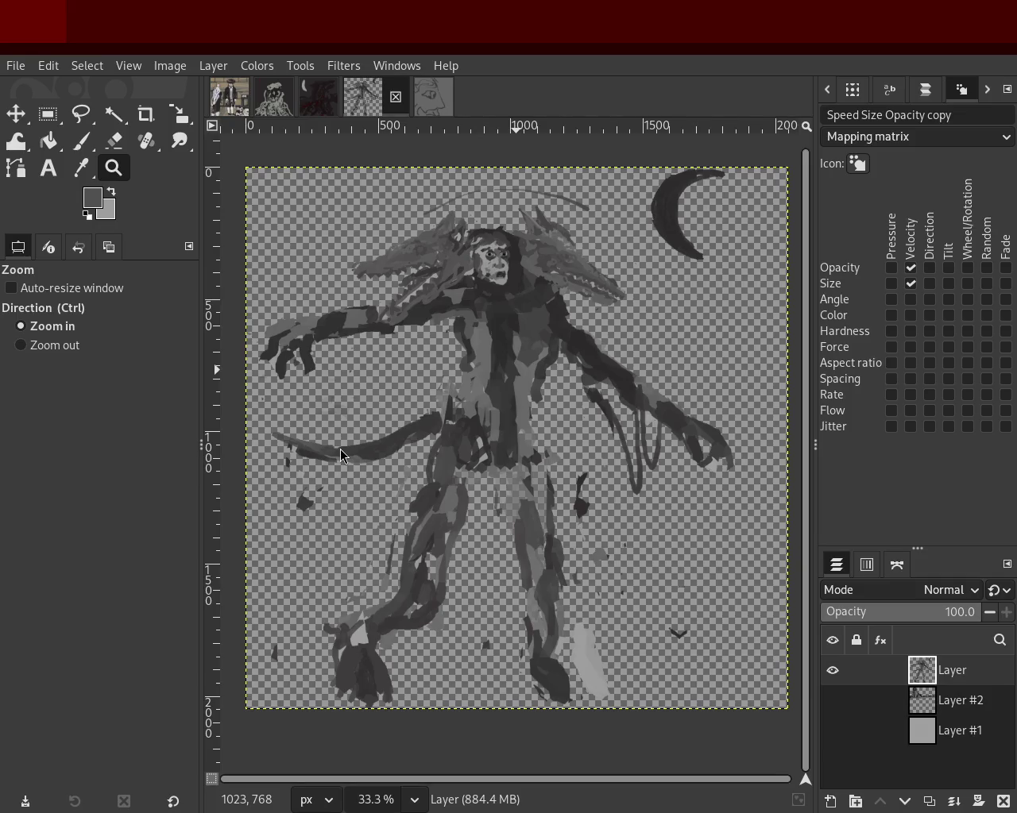
scroll(519, 309, "down", 1)
scroll(509, 307, "up", 3)
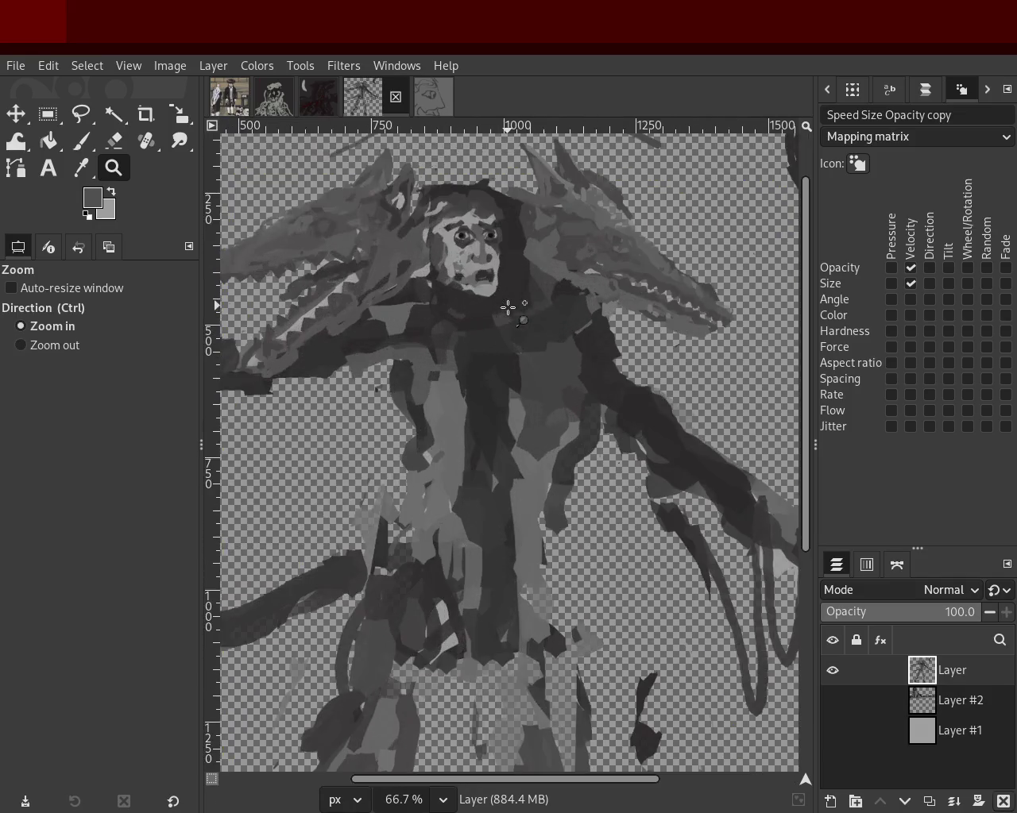
scroll(508, 308, "down", 2)
scroll(505, 303, "up", 1)
scroll(502, 299, "down", 1)
scroll(503, 302, "up", 1)
scroll(516, 397, "down", 2)
scroll(548, 405, "up", 1)
scroll(588, 437, "down", 1)
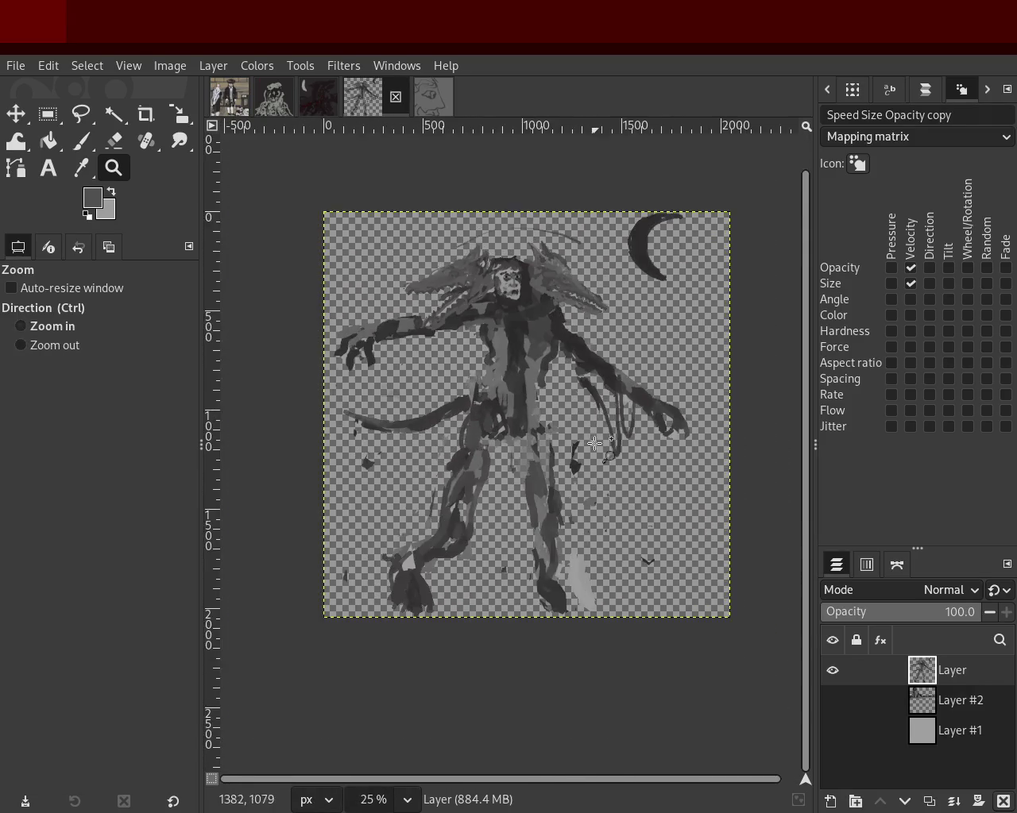
scroll(604, 446, "up", 2)
scroll(627, 452, "down", 1)
scroll(651, 459, "down", 1)
scroll(667, 464, "up", 1)
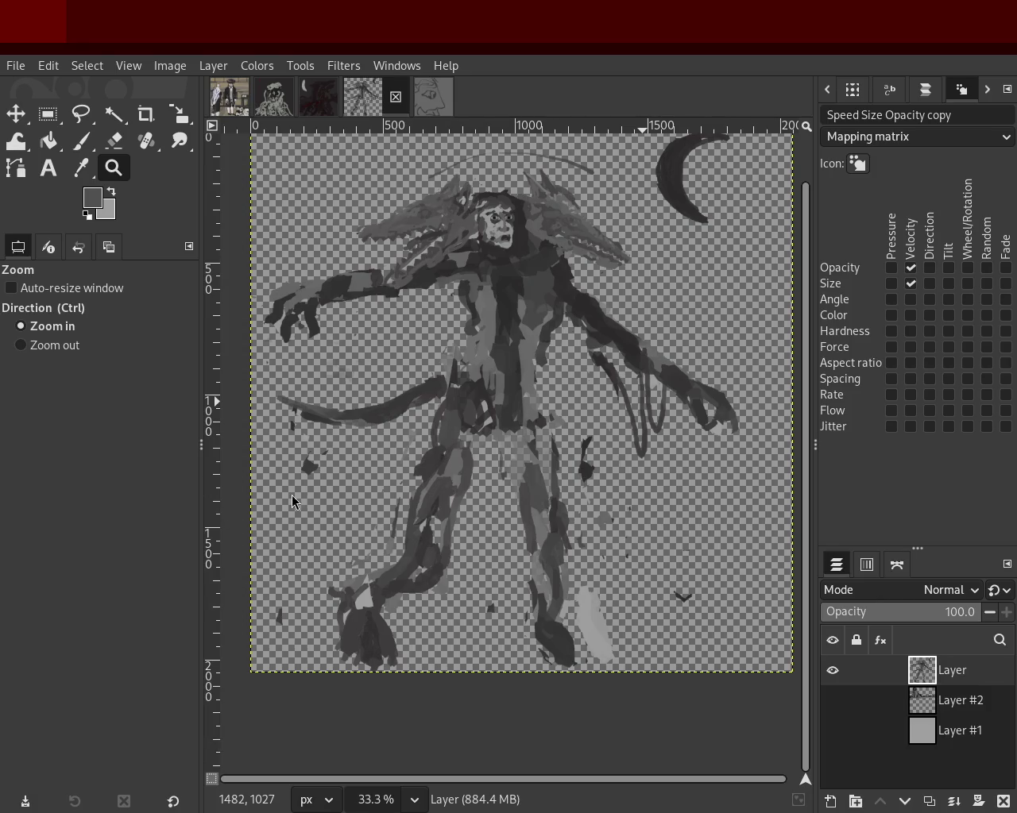
Scroll and zoom out over the creature painting, then show the fifth tab's face sketch.
scroll(510, 205, "down", 2)
scroll(517, 238, "up", 3)
scroll(551, 400, "up", 2)
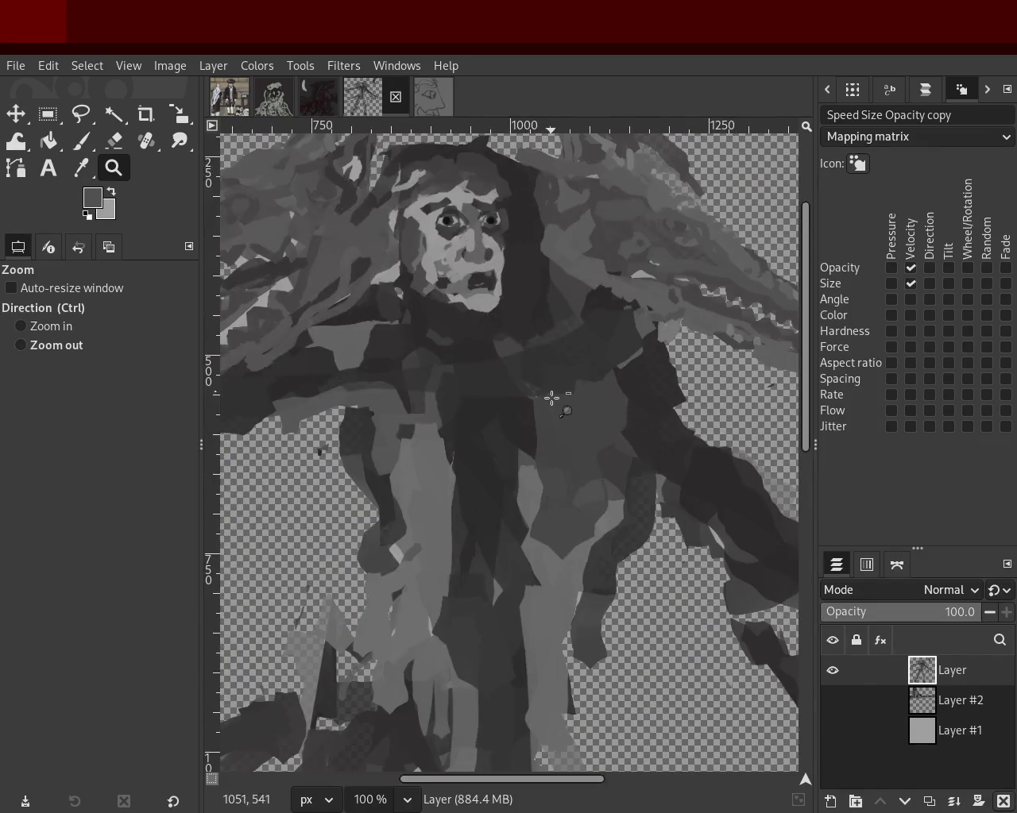
scroll(587, 373, "down", 1)
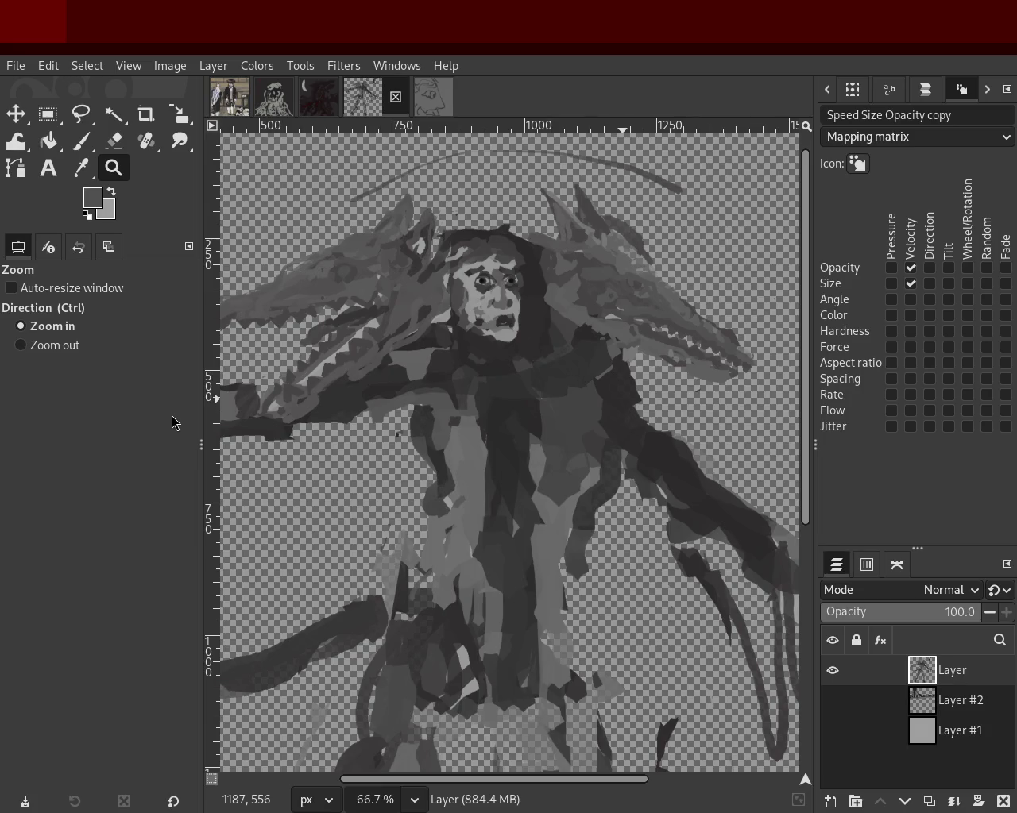
scroll(384, 538, "down", 1)
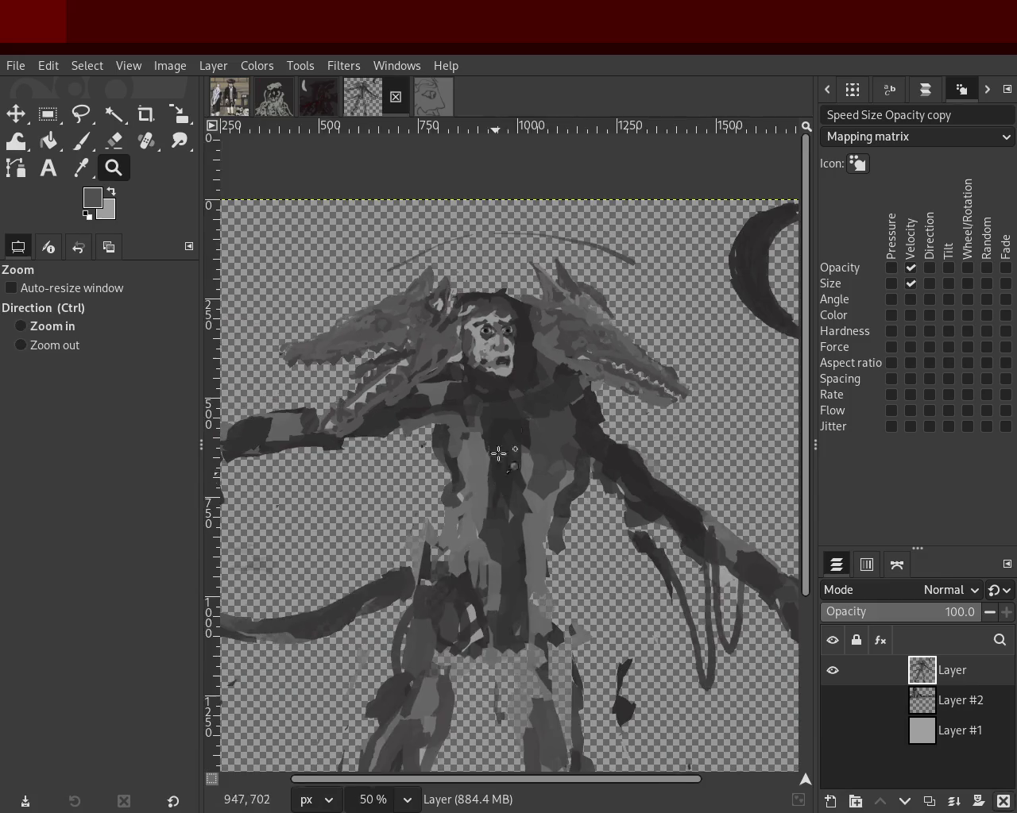
scroll(540, 378, "up", 1)
scroll(540, 453, "down", 1)
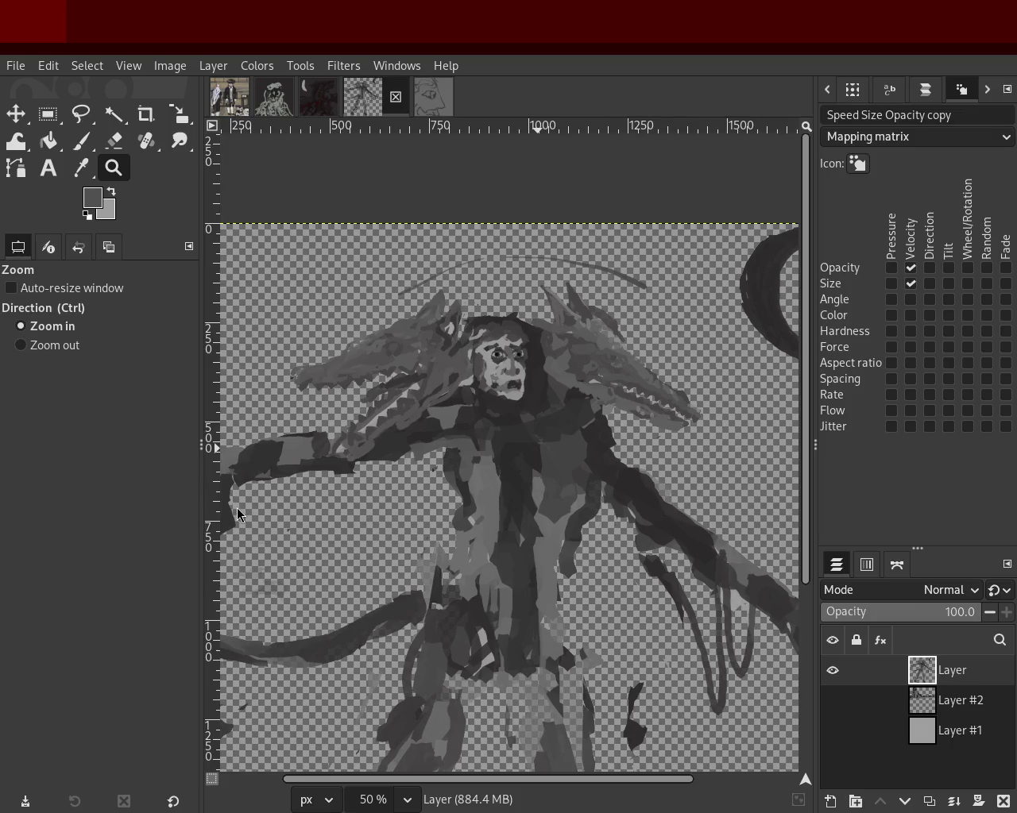
left_click(532, 513, "ctrl")
left_click(532, 513, "ctrl")
left_click(531, 513, "ctrl")
left_click(521, 536)
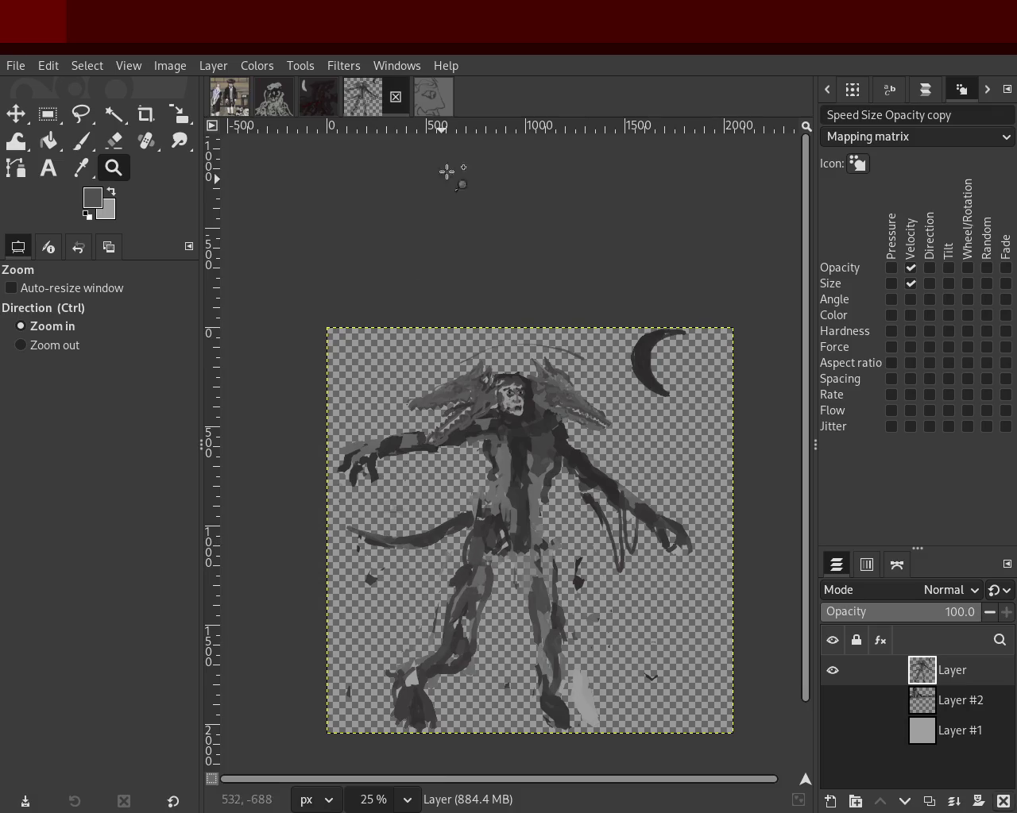
left_click(432, 96)
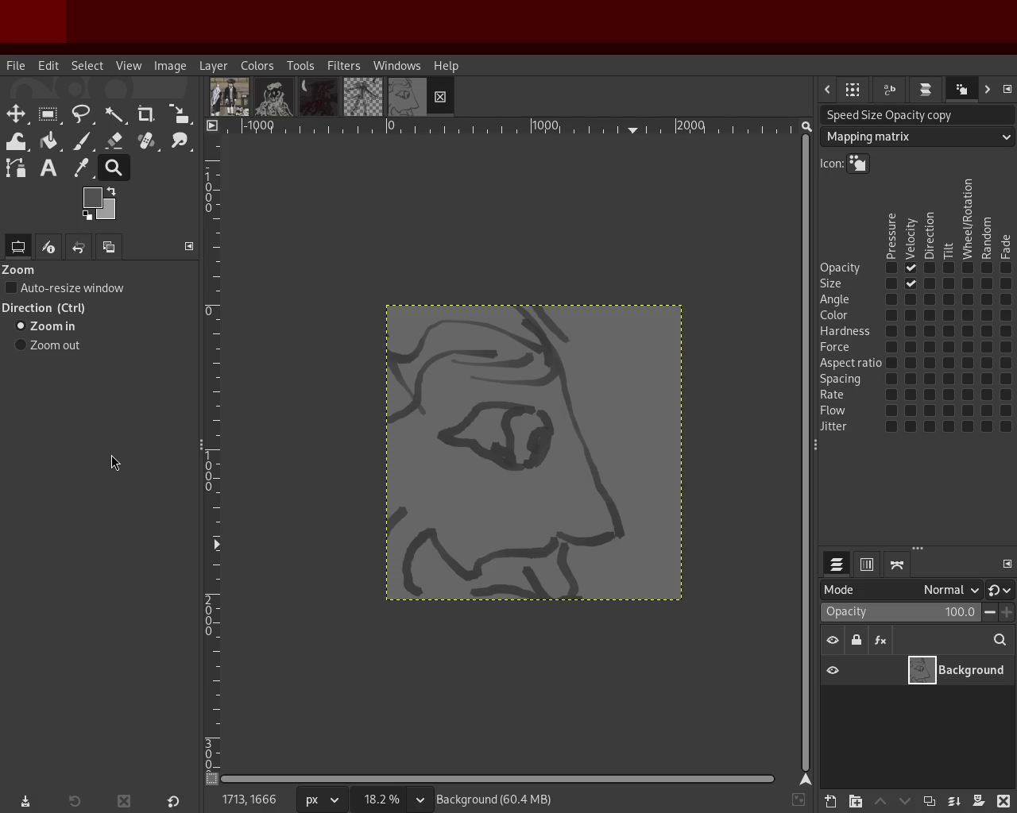
Switch to the dark moon painting and zoom in on its upper right.
left_click(363, 96)
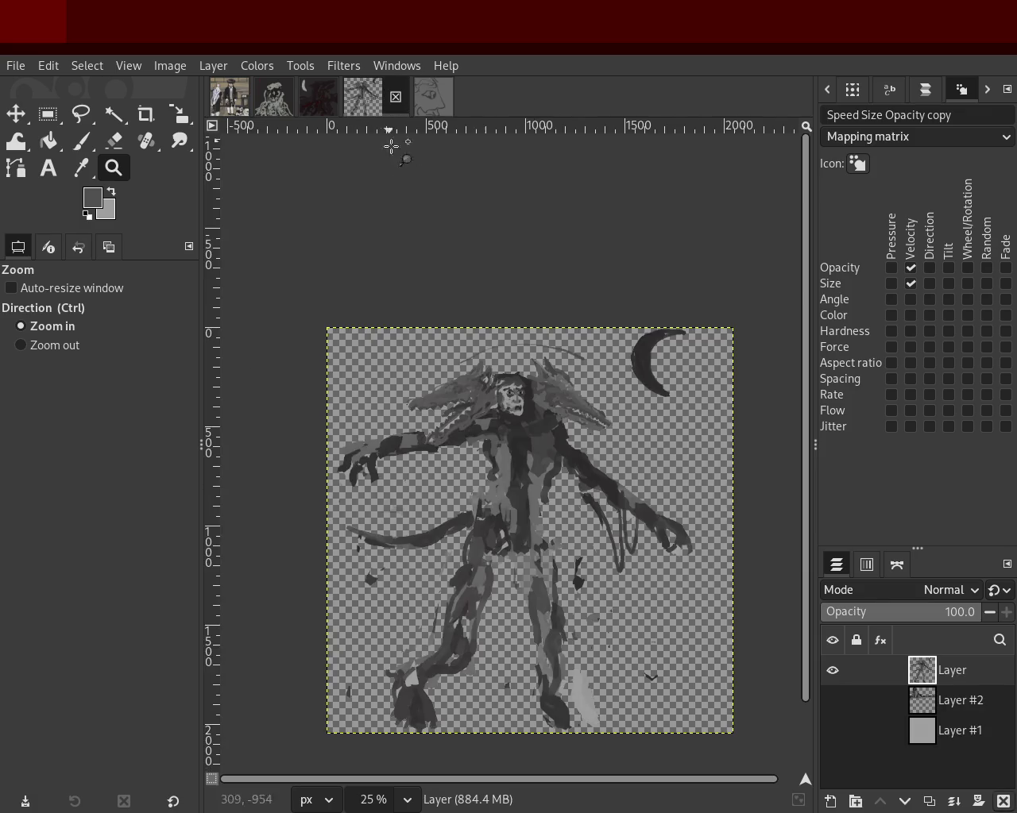
left_click(313, 105)
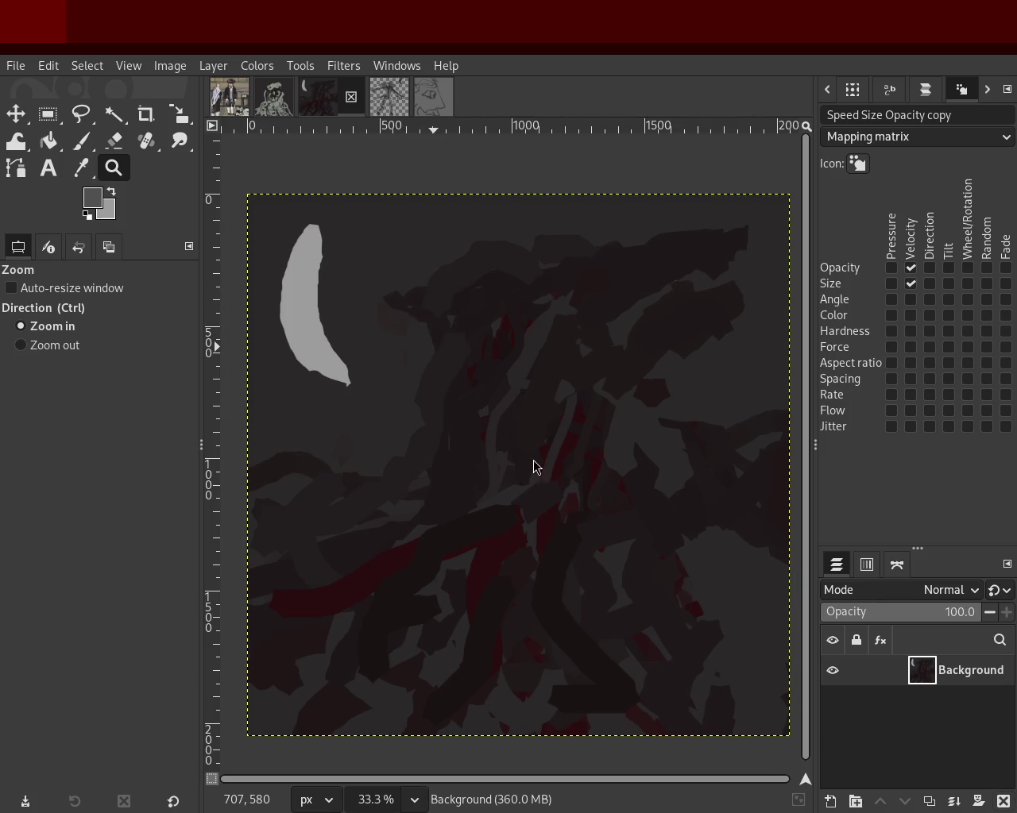
left_click(367, 423, "ctrl")
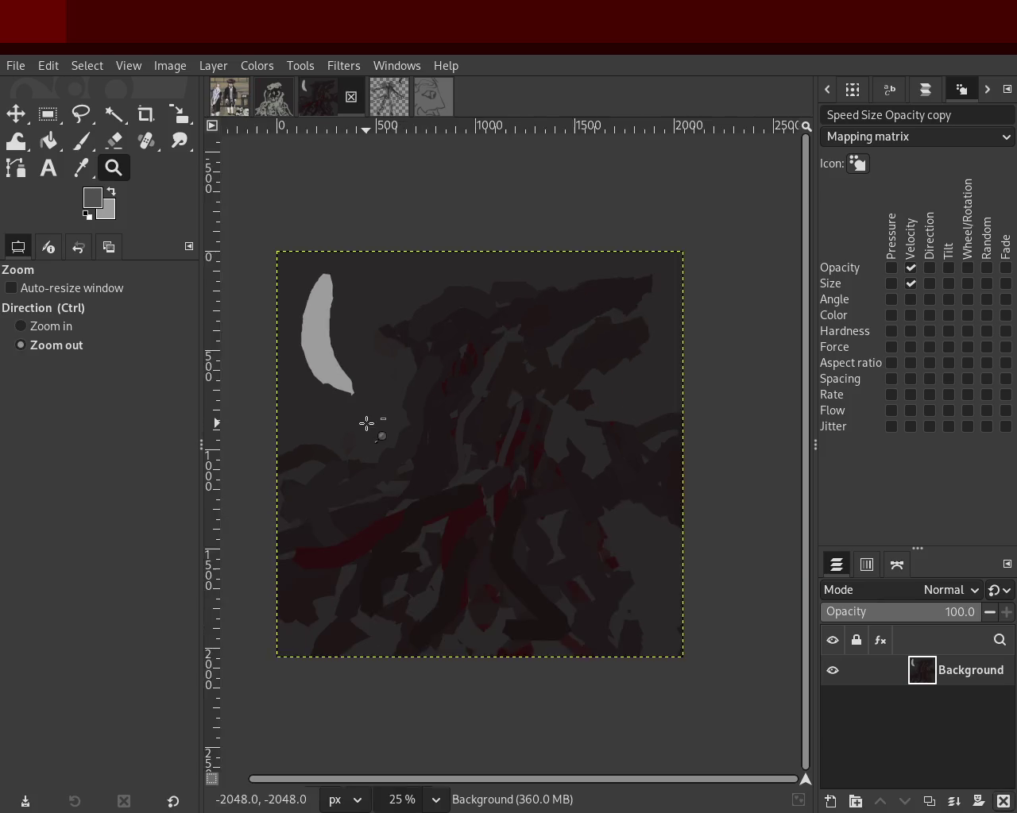
left_click(366, 423, "ctrl")
left_click(413, 418)
left_click(547, 323, "ctrl")
left_click(593, 297)
double_click(592, 297)
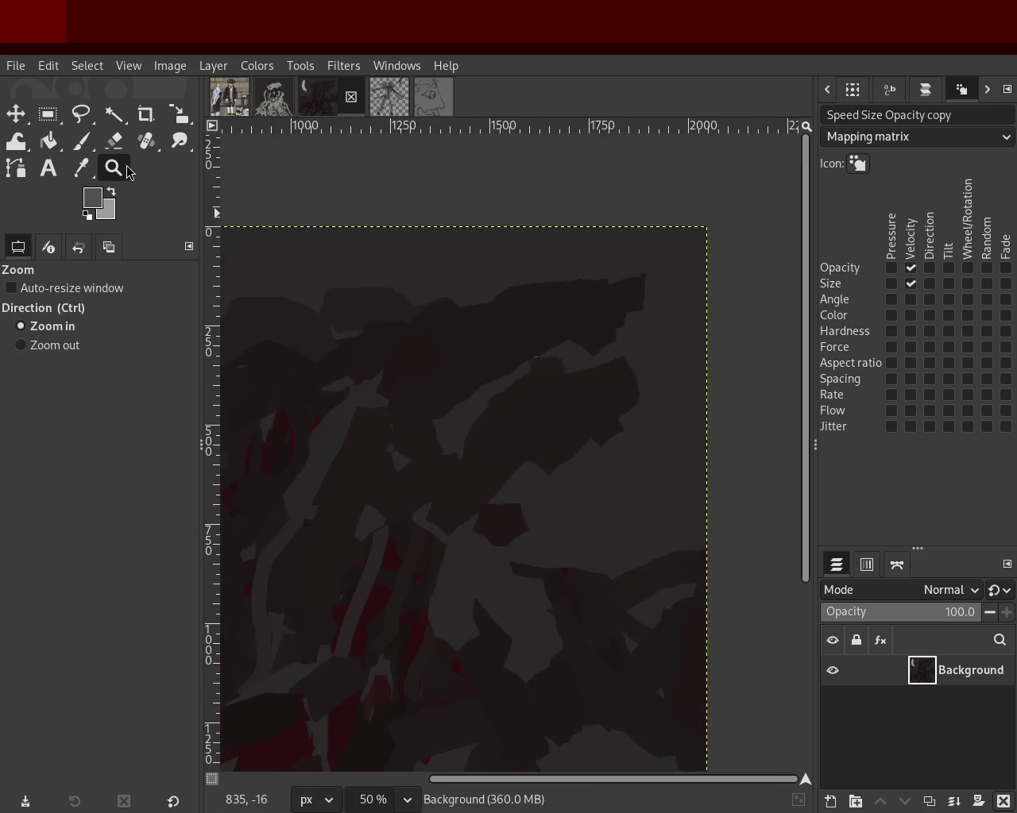
Sample a dark colour with the Paintbrush and set its size to 24.
left_click(114, 141)
left_click(81, 141)
left_click(573, 353, "ctrl")
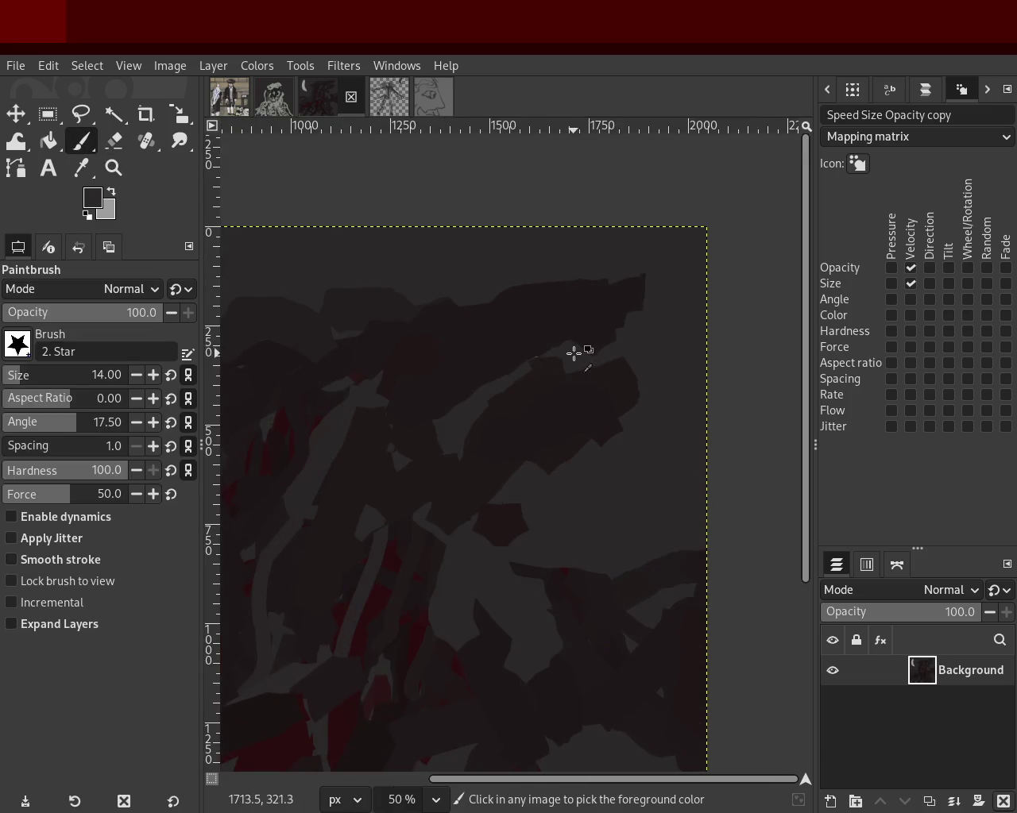
left_click(19, 372)
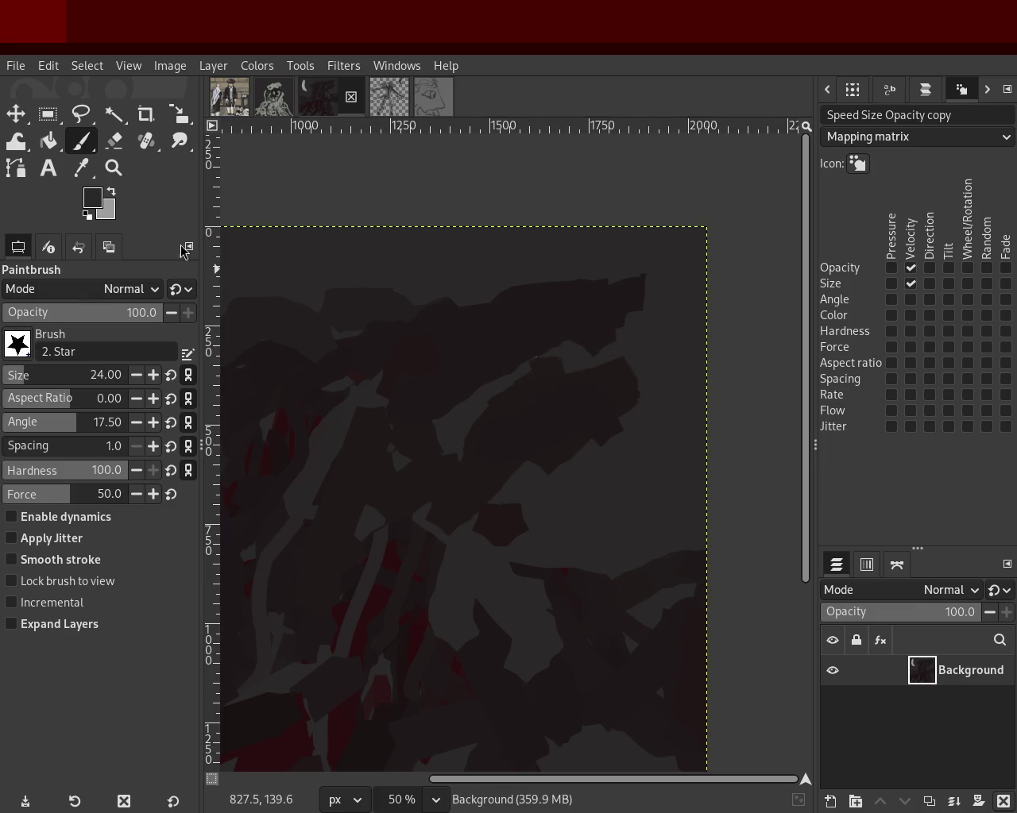
Zoom the moon painting to 25%, then return to the transparent creature drawing.
left_click(114, 168)
left_click(521, 319)
left_click(518, 320)
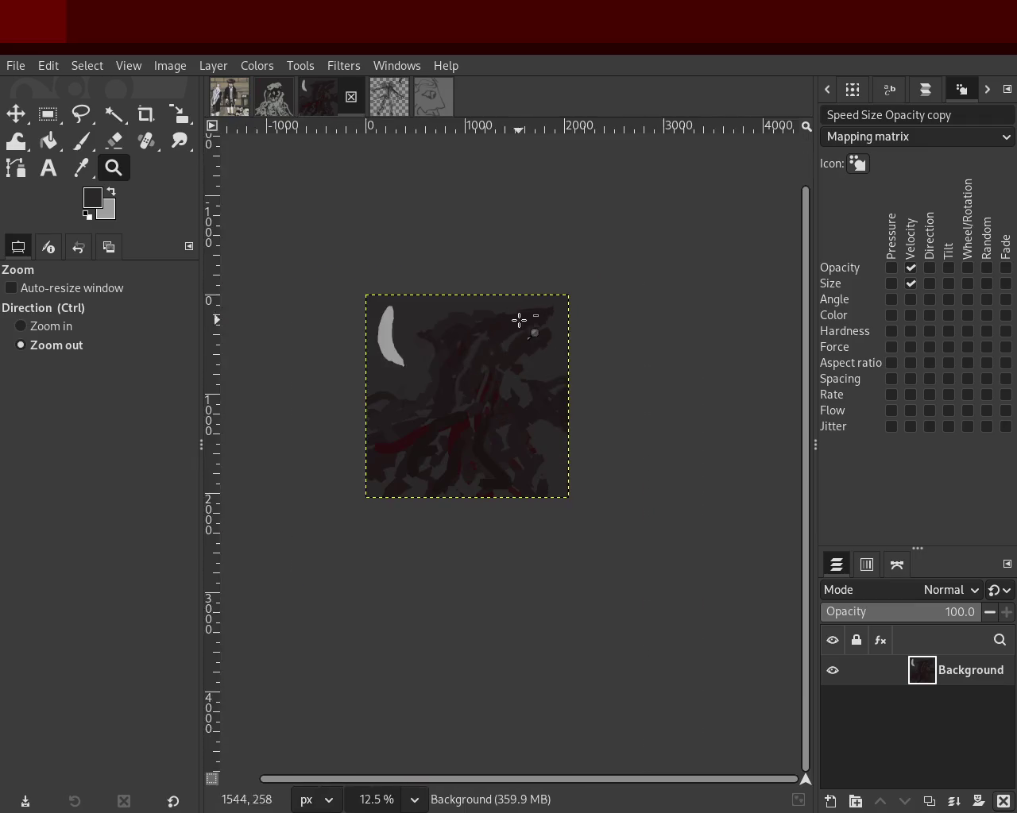
left_click(436, 352, "ctrl")
left_click(410, 370)
left_click(443, 336, "ctrl")
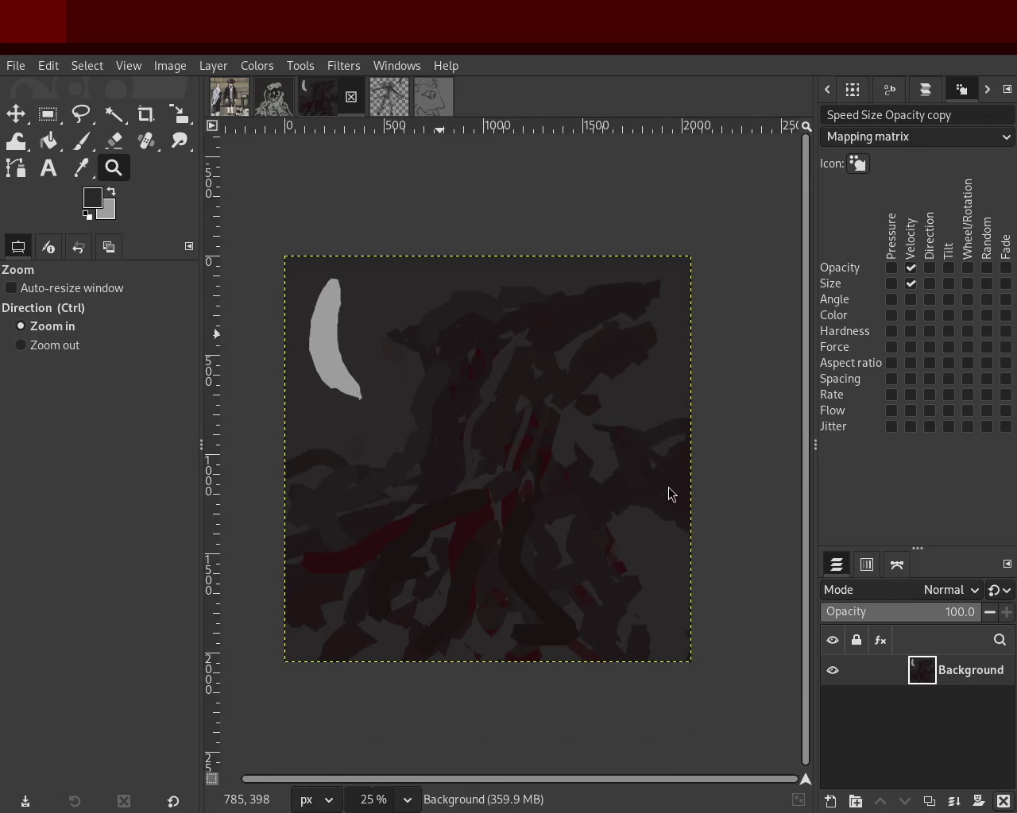
left_click(375, 112)
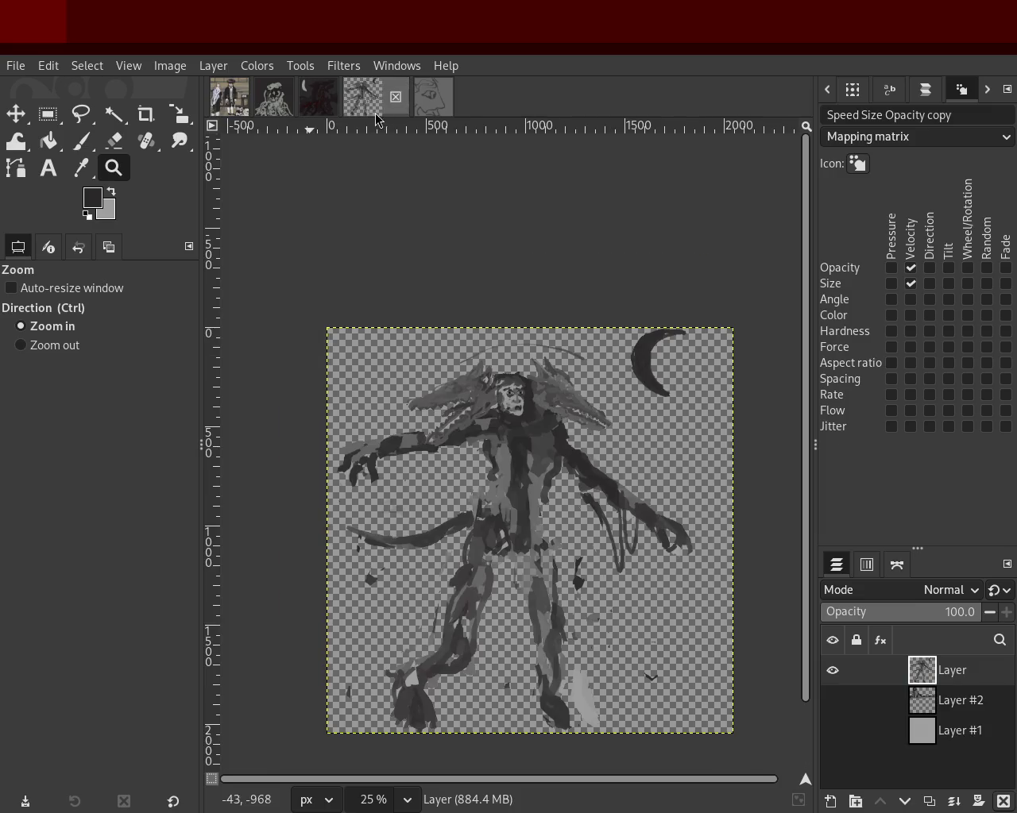
Zoom in on the creature drawing, then move via the dark sketch to the two-figure scene.
left_click(535, 422)
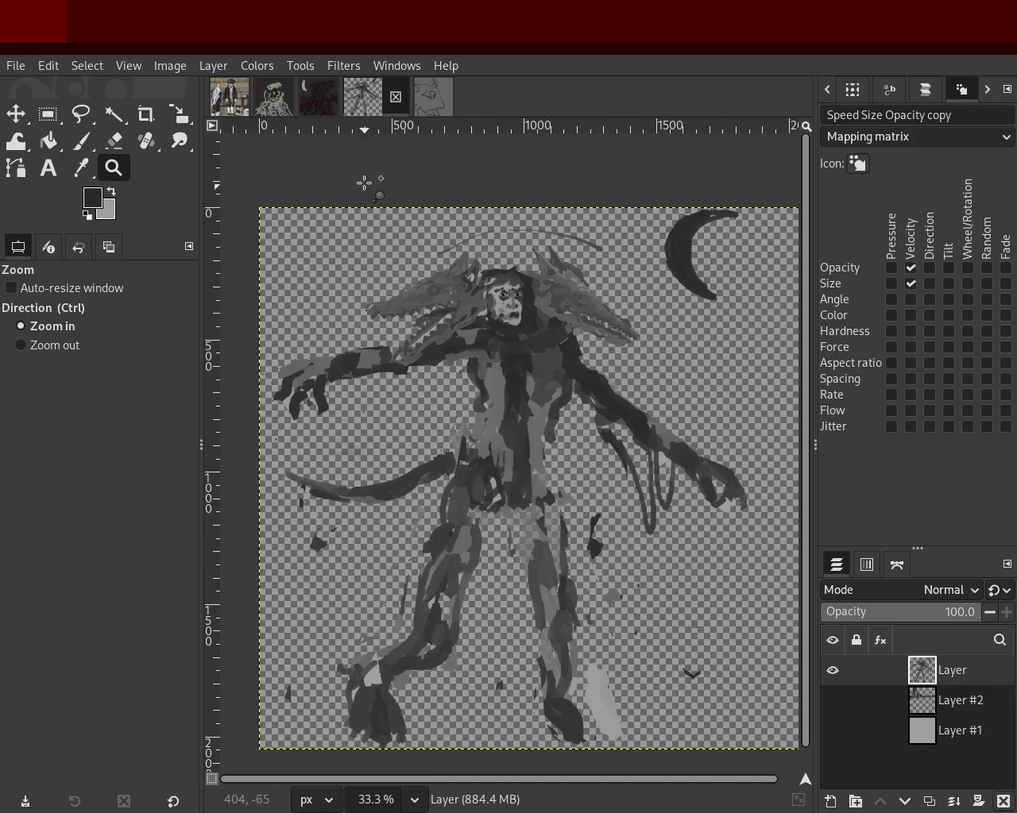
left_click(284, 99)
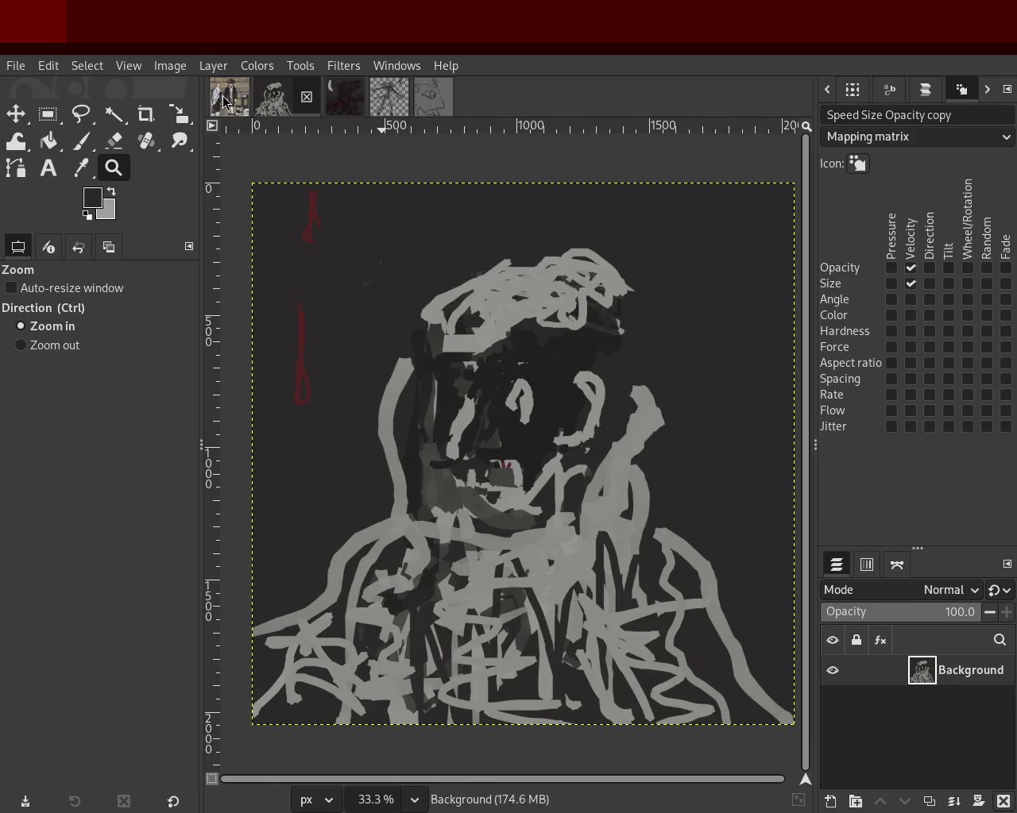
left_click(227, 97)
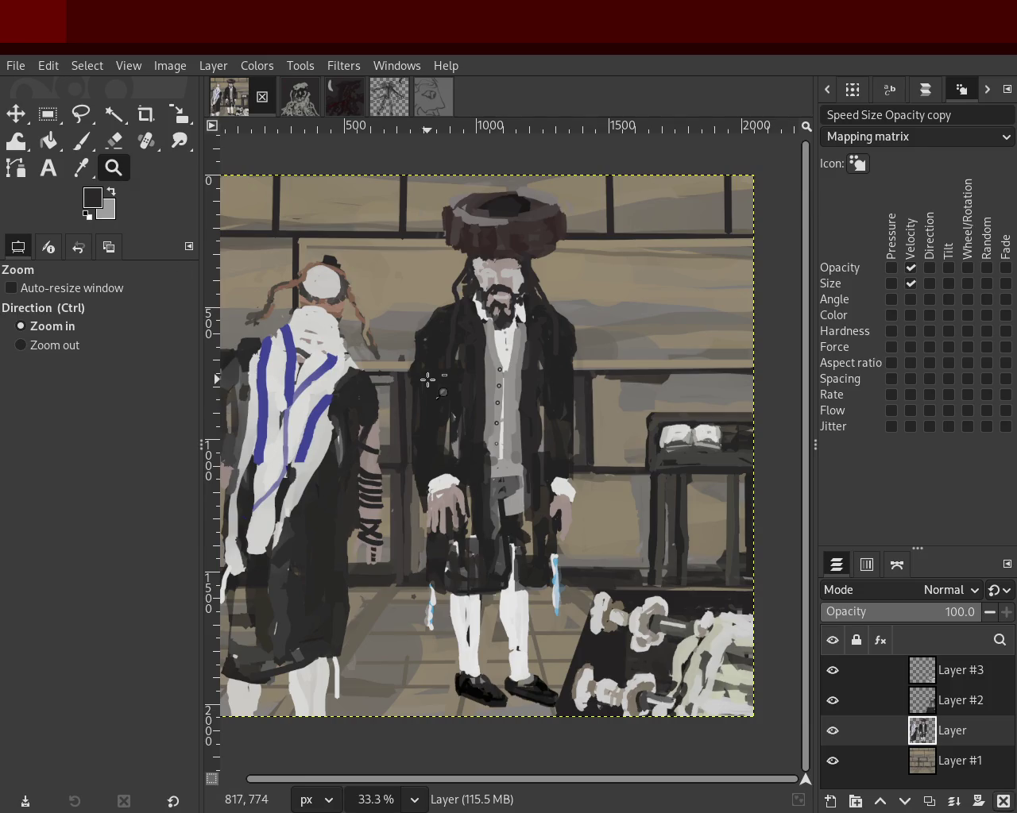
scroll(427, 381, "down", 2)
scroll(445, 380, "up", 2)
scroll(474, 380, "down", 1)
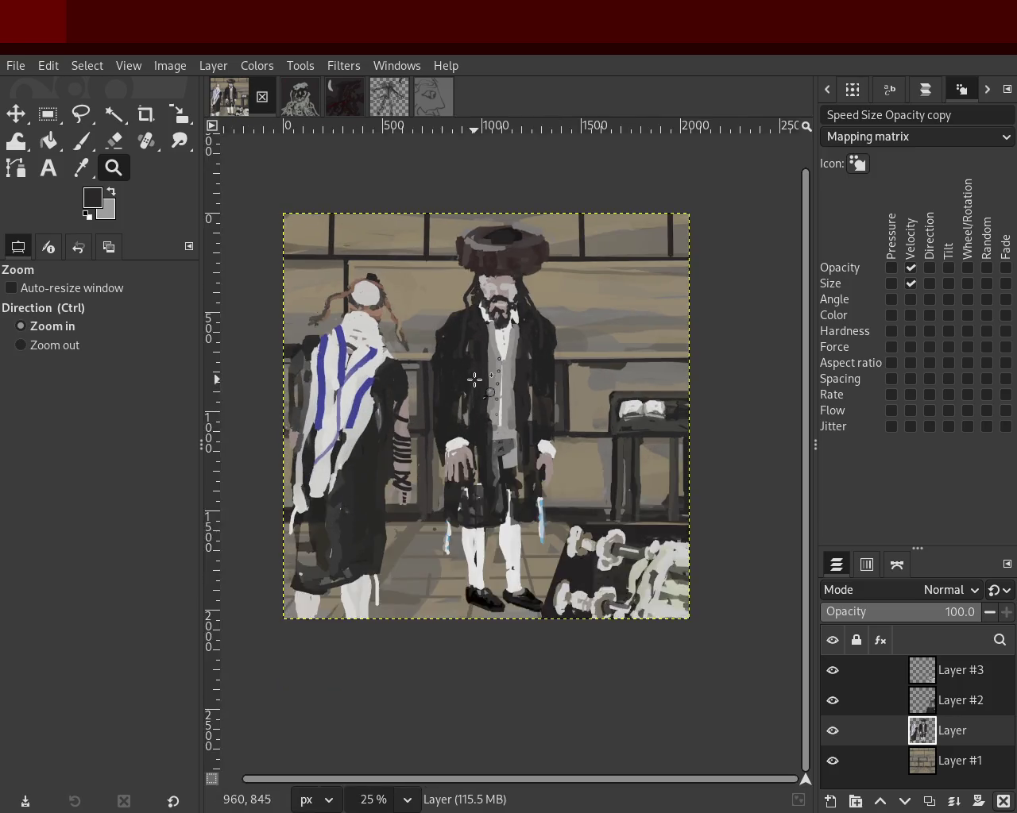
scroll(474, 381, "up", 1)
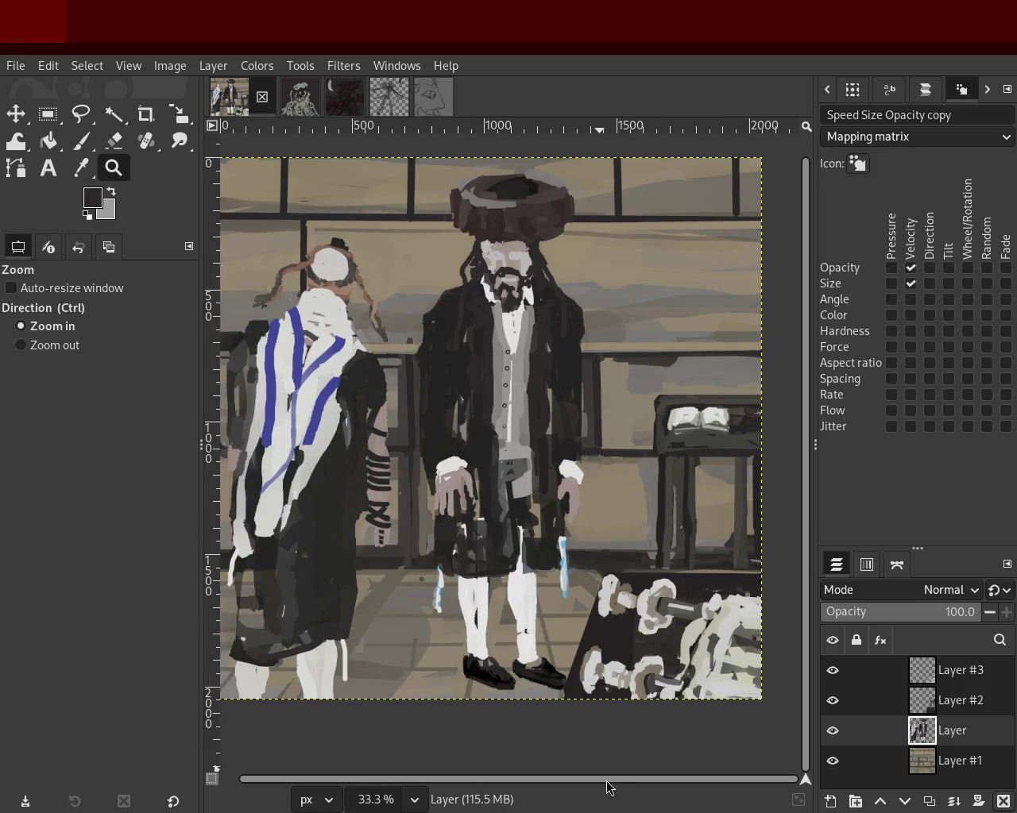
left_click_drag(608, 786, 588, 786)
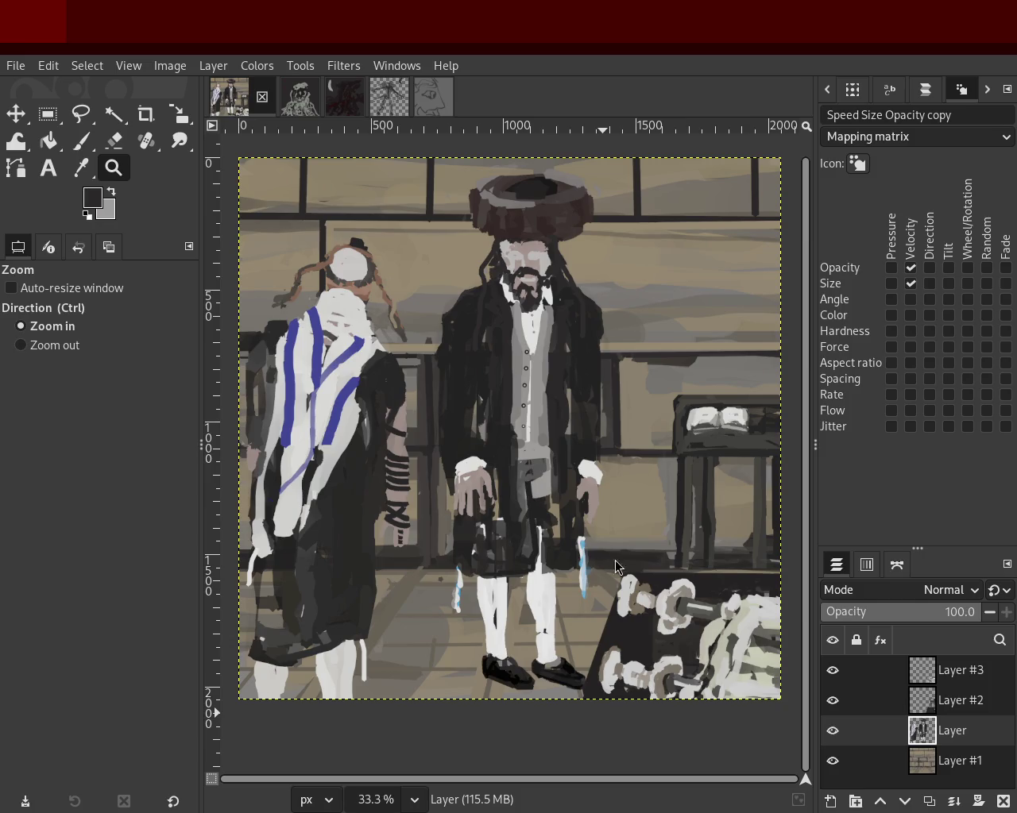
Return to the painted two-figures scene and magnify the dumbbells to 150%.
left_click(295, 107)
key("alt+1")
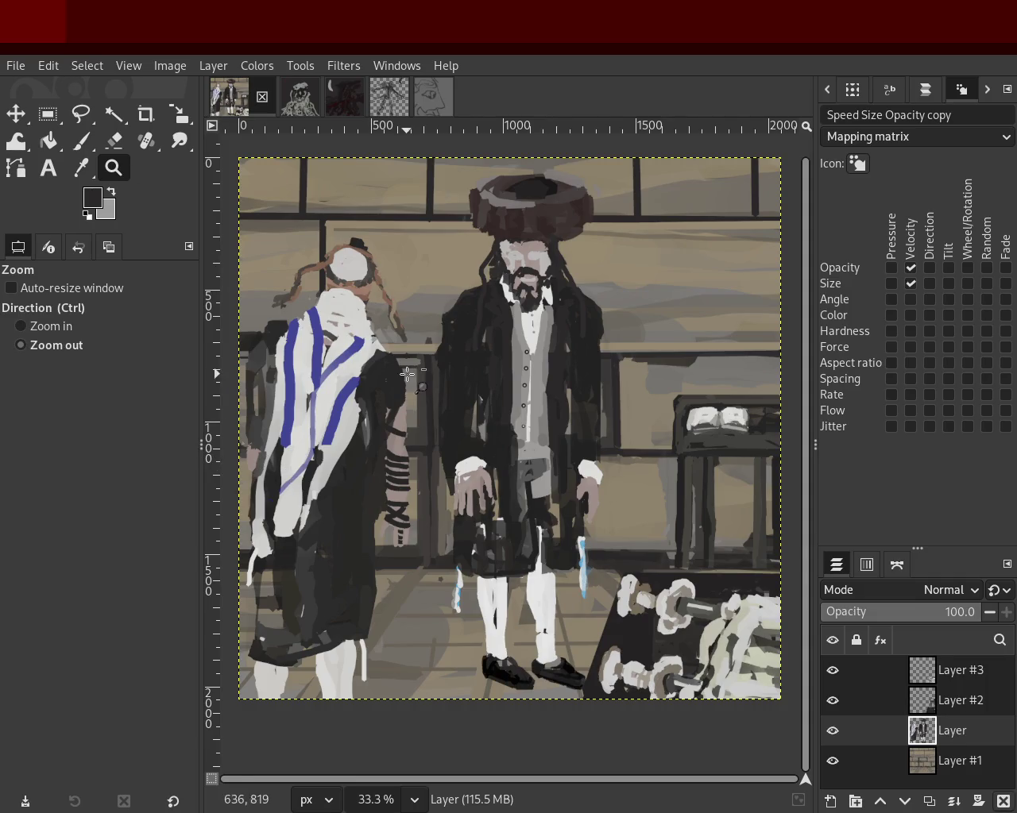
left_click(460, 390, "ctrl")
left_click(556, 544)
left_click(604, 585)
left_click(500, 485, "ctrl")
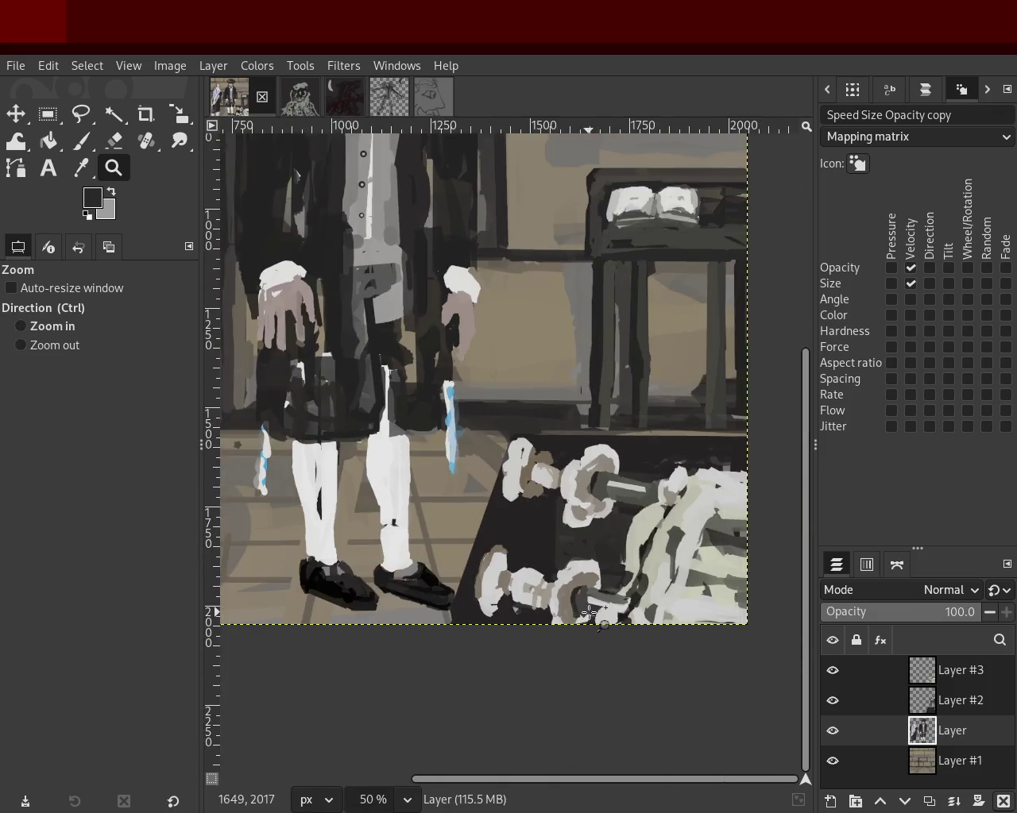
left_click(570, 604)
left_click(570, 604, "ctrl")
left_click(570, 596, "ctrl")
left_click(572, 588)
double_click(588, 583)
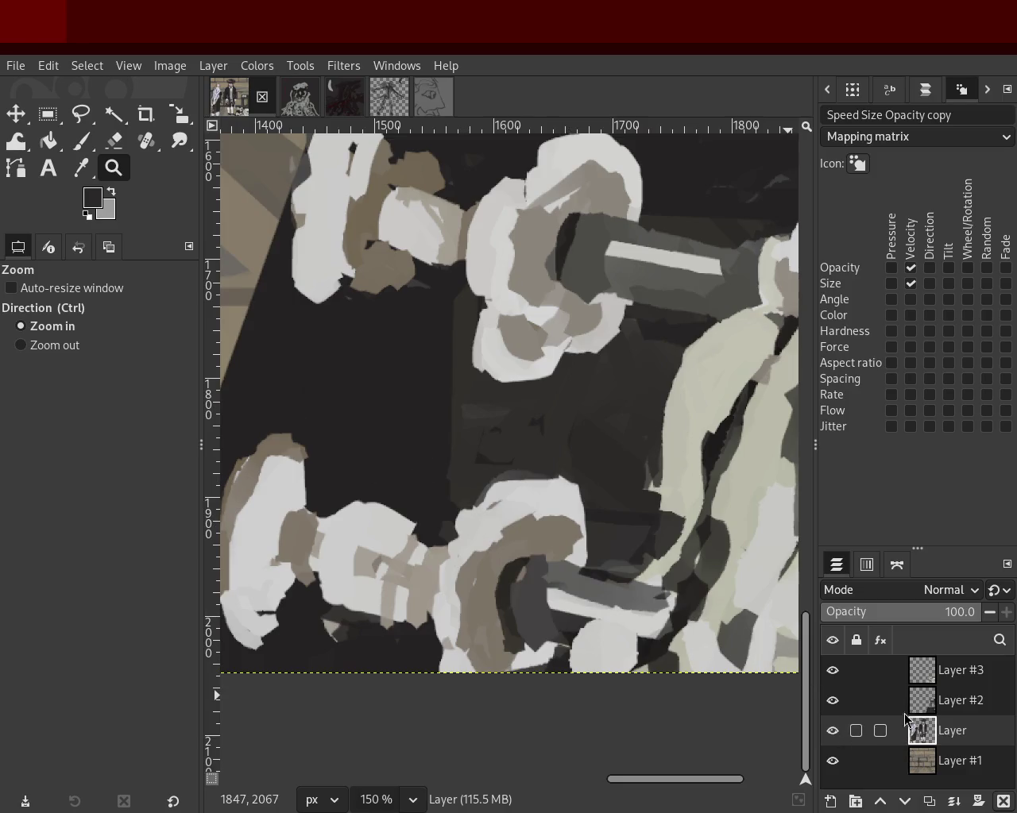
Select Layer #3, check its visibility, and sample tan from the dumbbells with the Paintbrush.
left_click(924, 680)
left_click(832, 670)
left_click(832, 670)
left_click(81, 140)
left_click(556, 540, "ctrl")
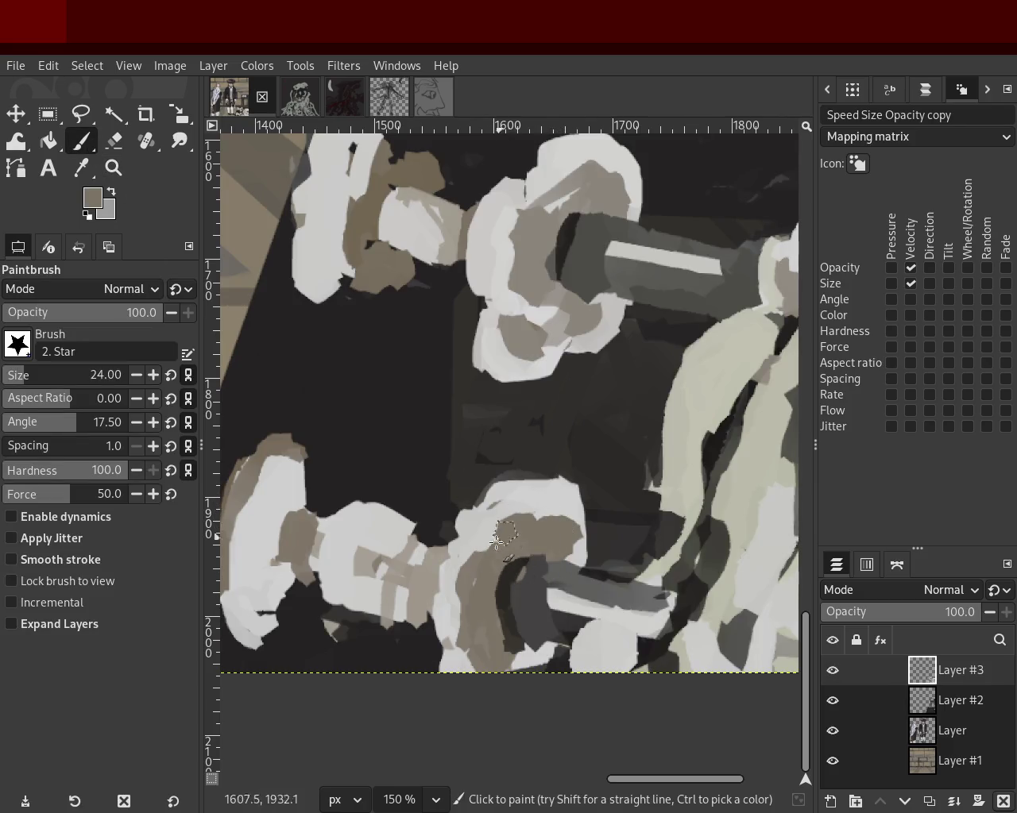
left_click(490, 509, "ctrl")
mouse_move(473, 539)
left_mouse_down()
mouse_move(448, 527)
mouse_move(457, 598)
left_mouse_up()
left_click_drag(469, 522, 473, 638)
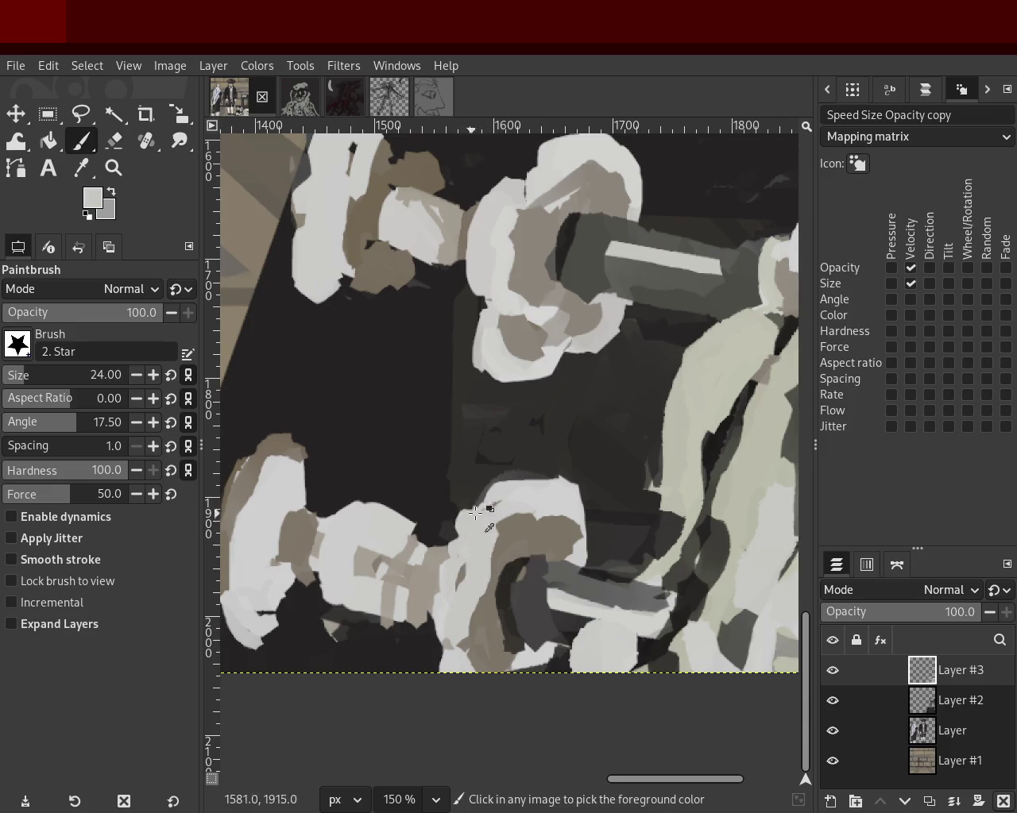
left_click_drag(470, 510, 461, 618)
key("ctrl+z")
left_click(526, 549, "ctrl")
left_click(470, 621, "ctrl")
left_click_drag(401, 548, 393, 619)
key("ctrl+z")
left_click(407, 550, "ctrl")
left_click_drag(407, 550, 393, 628)
key("ctrl+z")
left_click_drag(393, 557, 386, 631)
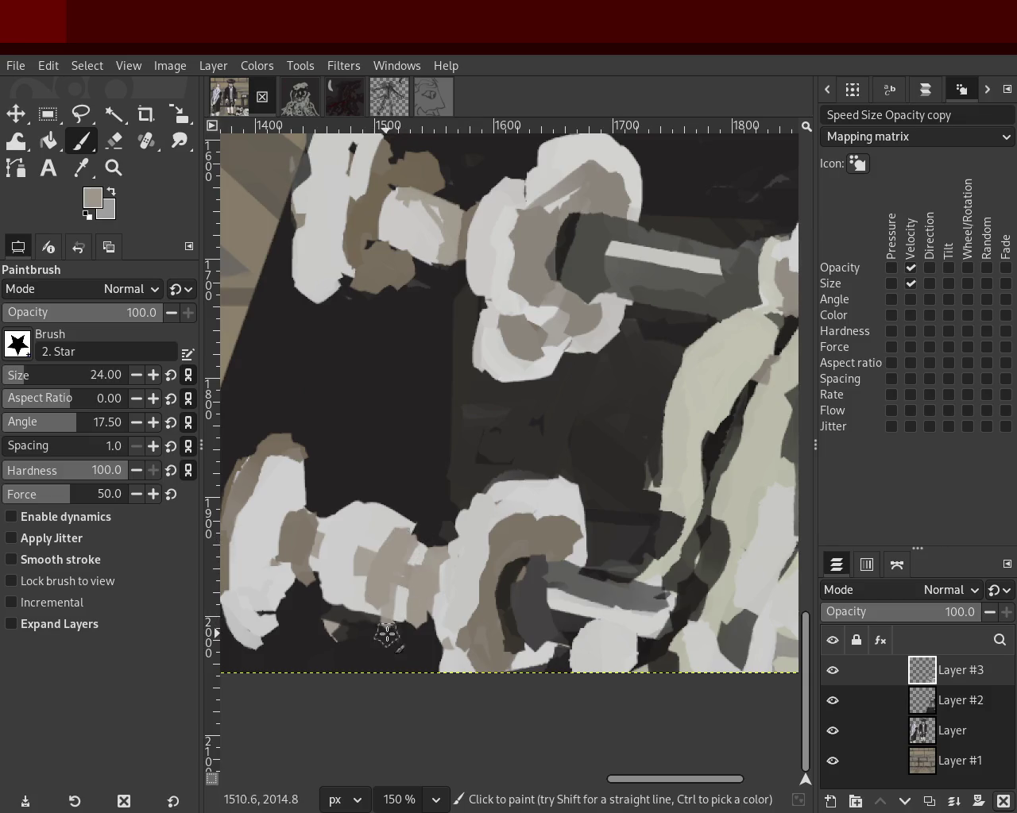
key("ctrl+z")
left_click(457, 224, "ctrl")
left_click(457, 224, "ctrl")
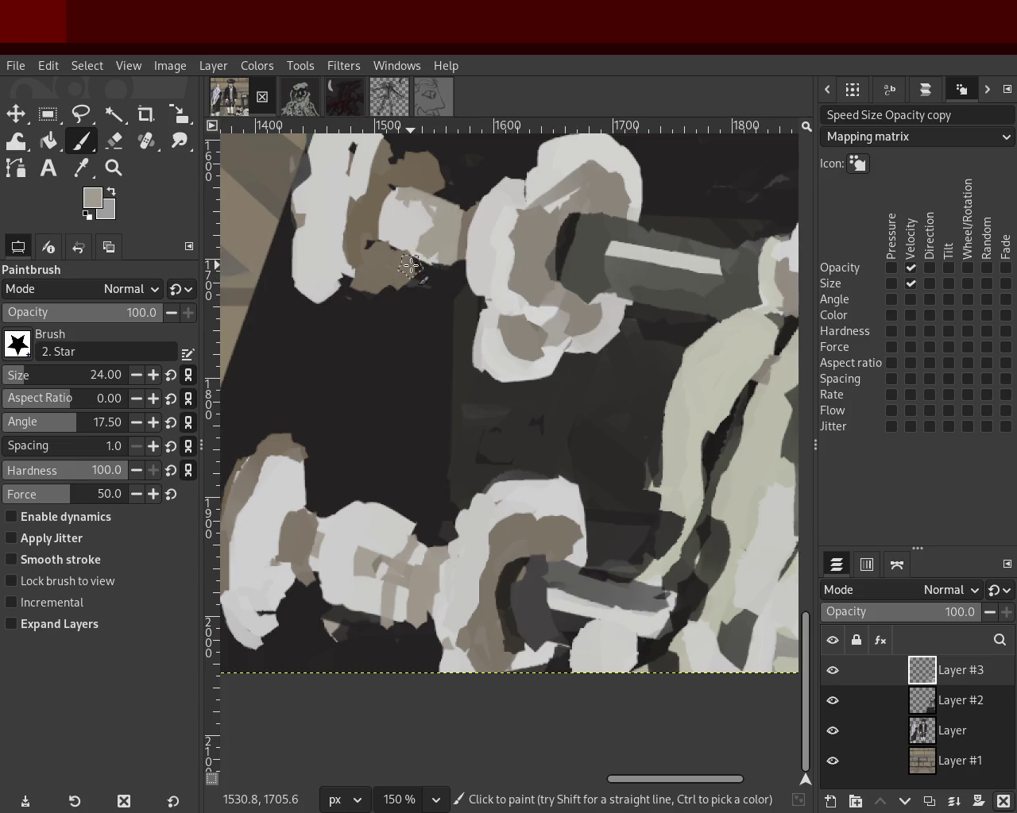
mouse_move(445, 244)
left_mouse_down()
mouse_move(421, 239)
mouse_move(404, 208)
mouse_move(380, 244)
left_mouse_up()
left_click(409, 220, "ctrl")
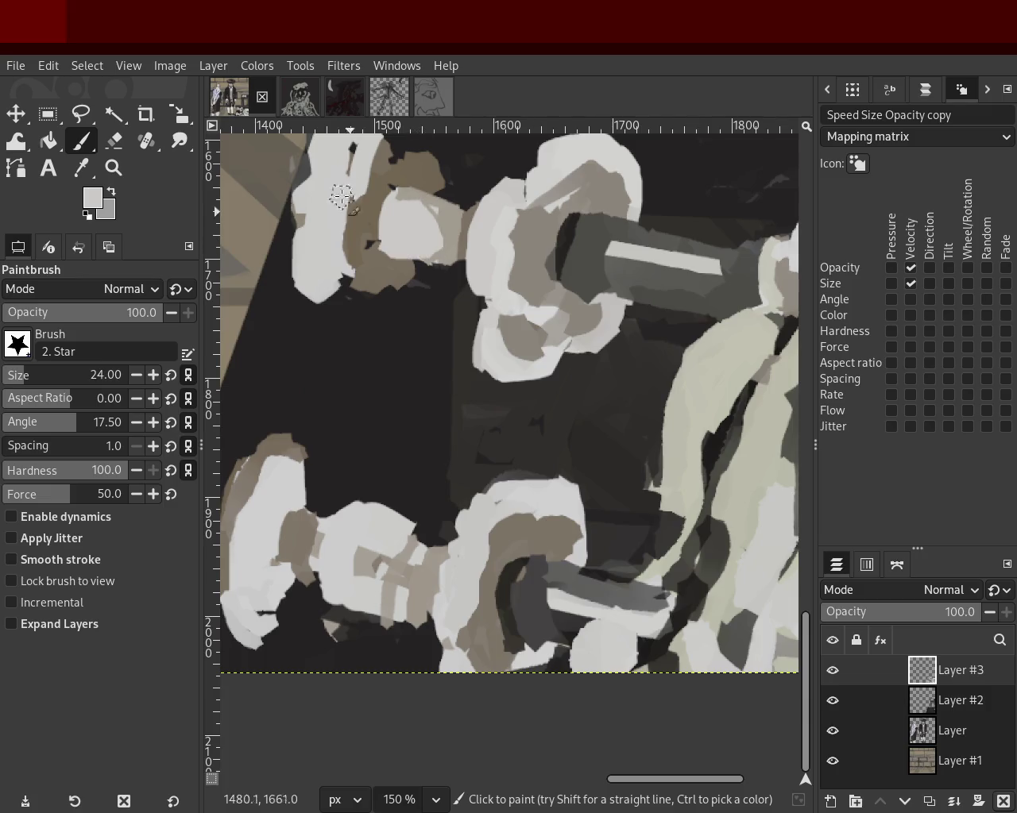
left_click(389, 264, "ctrl")
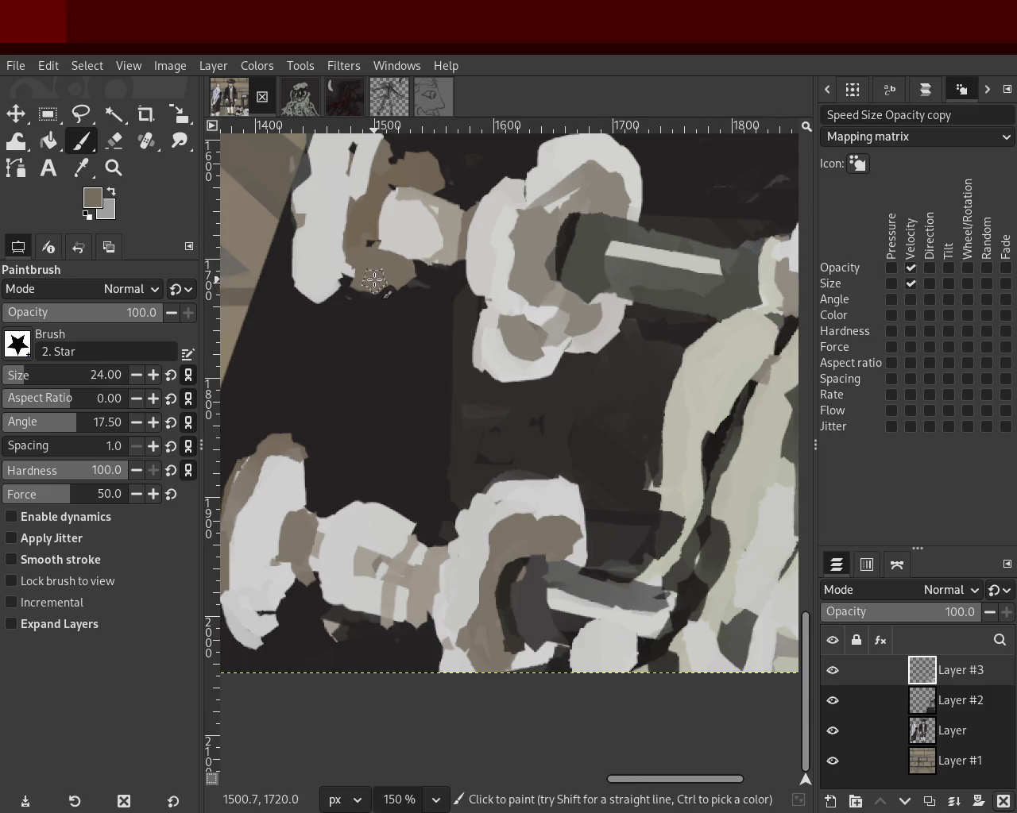
mouse_move(363, 203)
left_mouse_down()
mouse_move(380, 203)
mouse_move(379, 270)
left_mouse_up()
left_click(516, 203, "ctrl")
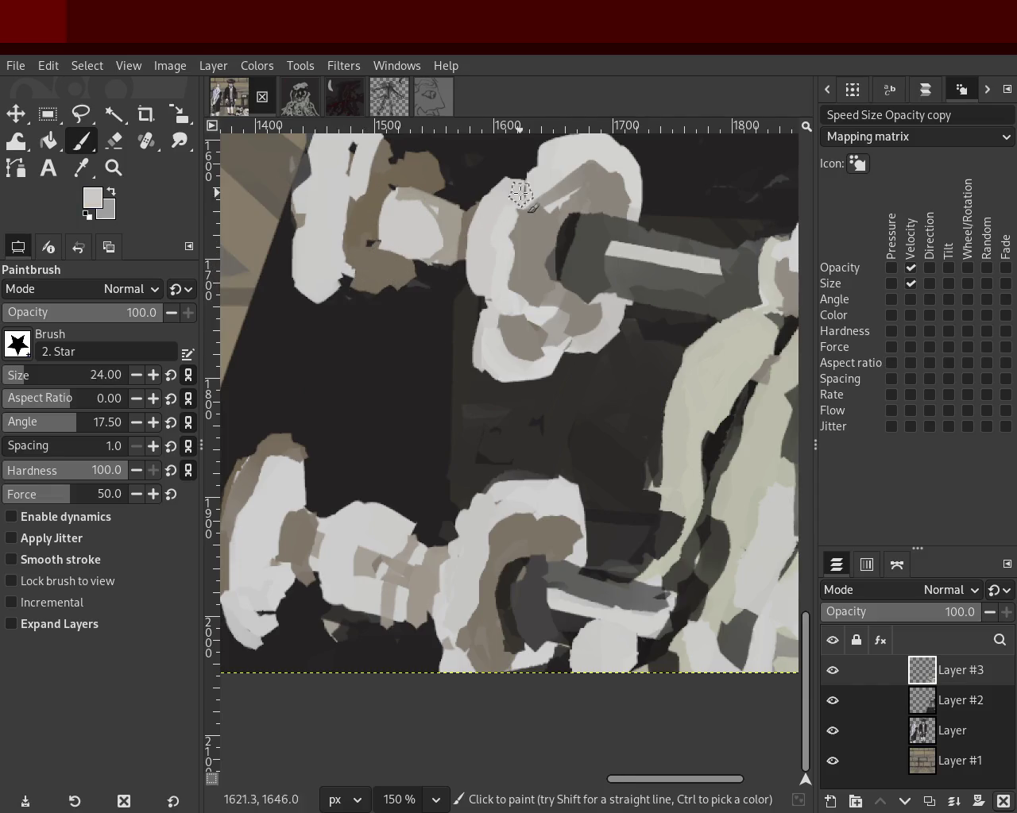
left_click(521, 203, "ctrl")
mouse_move(522, 203)
left_mouse_down()
mouse_move(543, 261)
mouse_move(537, 212)
mouse_move(547, 318)
left_mouse_up()
left_click(477, 556, "ctrl")
mouse_move(465, 508)
left_mouse_down()
mouse_move(431, 624)
mouse_move(450, 622)
left_mouse_up()
key("ctrl+z")
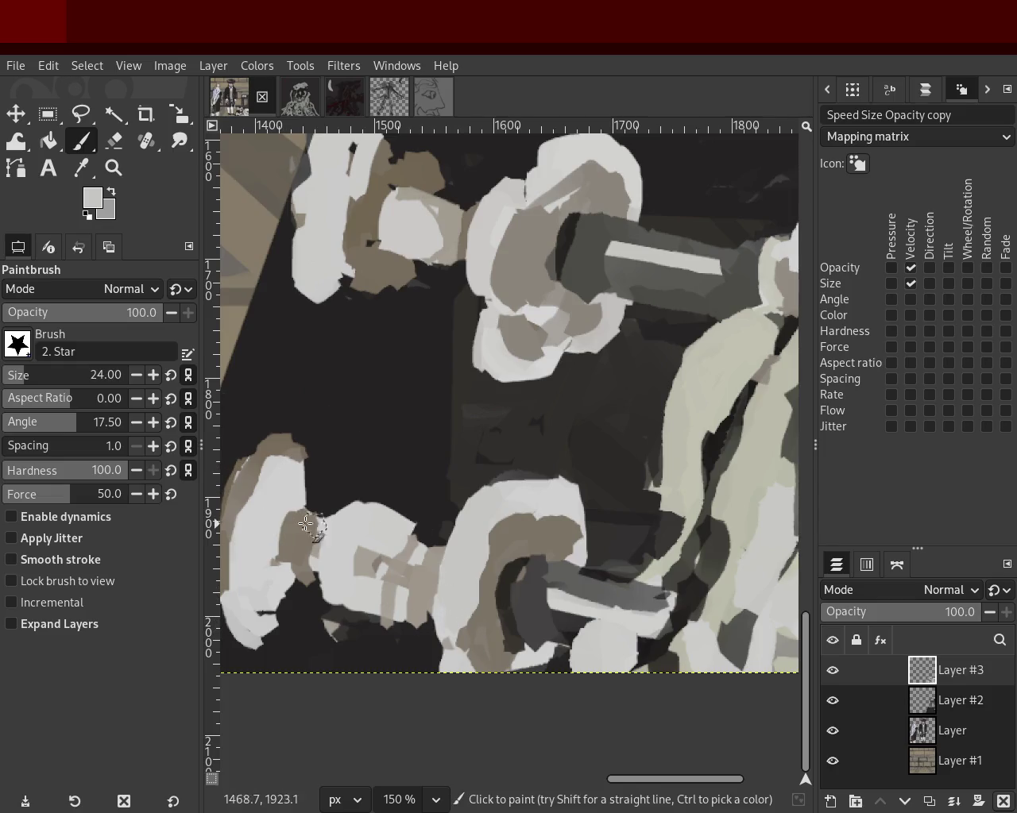
left_click(114, 168)
scroll(454, 424, "down", 1)
scroll(454, 424, "down", 4)
left_click(457, 409)
scroll(456, 409, "down", 1)
scroll(483, 431, "up", 3)
scroll(509, 444, "down", 1)
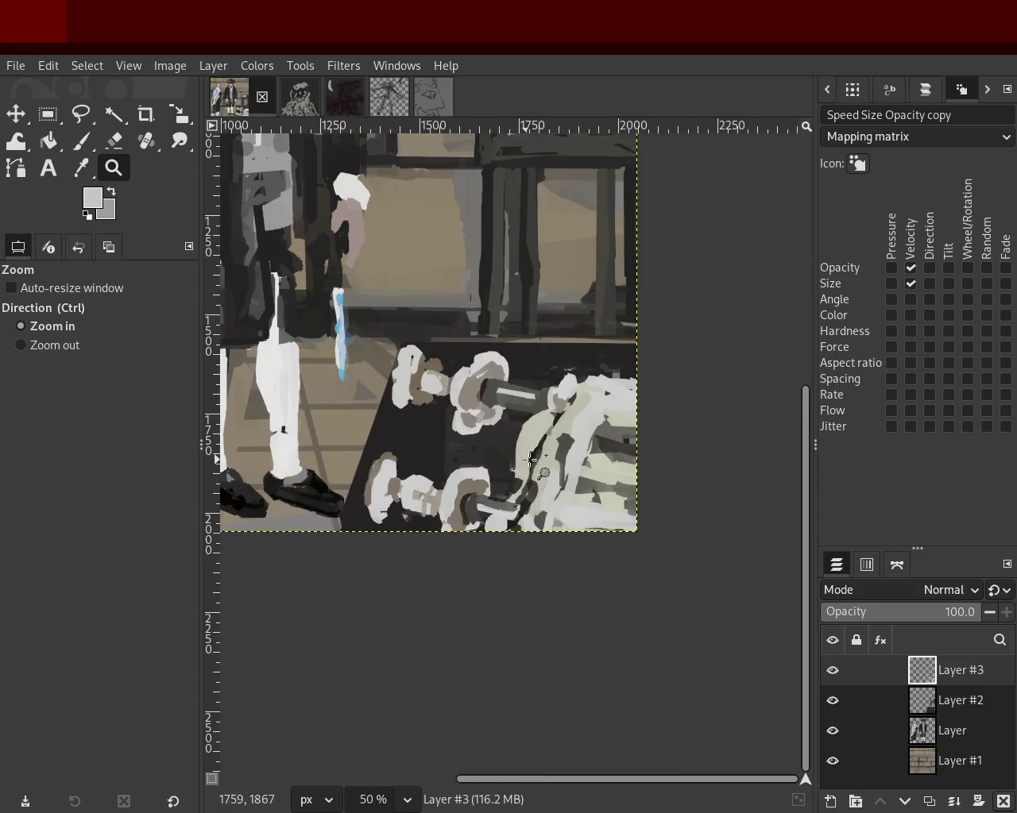
scroll(533, 460, "up", 2)
scroll(533, 461, "down", 3)
scroll(525, 477, "down", 2)
scroll(517, 492, "up", 2)
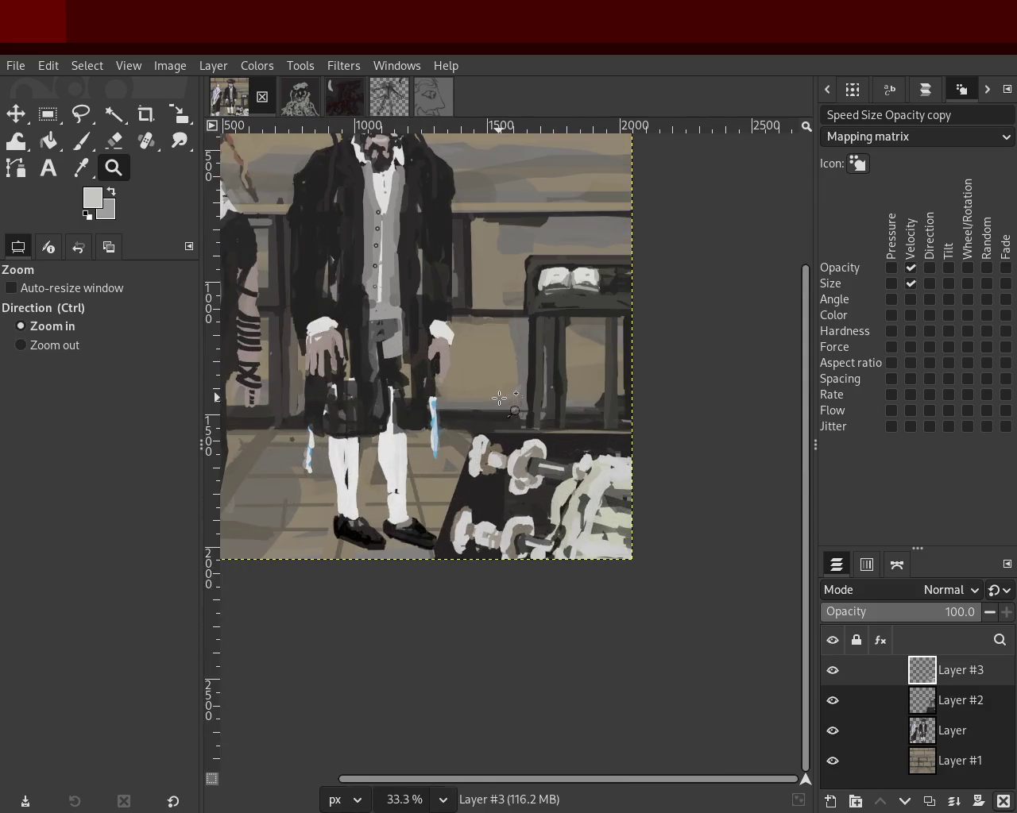
scroll(517, 498, "down", 1)
scroll(481, 389, "up", 1)
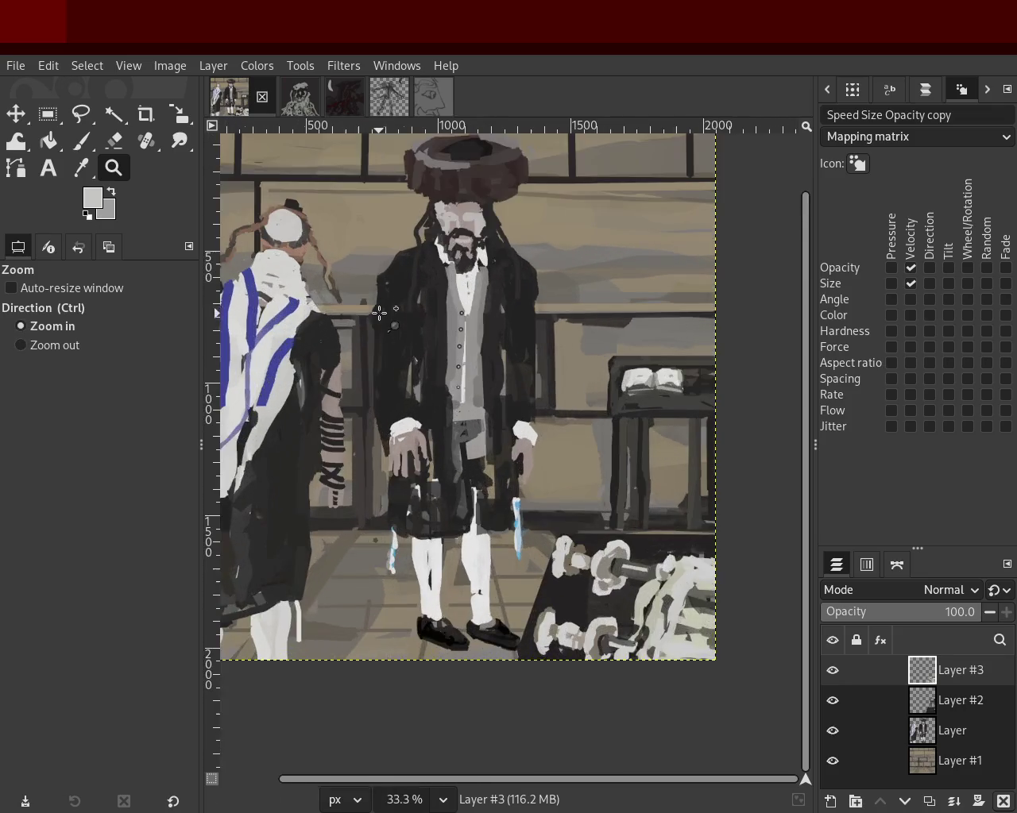
scroll(470, 327, "down", 1)
scroll(480, 342, "up", 1)
scroll(492, 366, "down", 1)
scroll(505, 381, "up", 1)
scroll(508, 390, "down", 1)
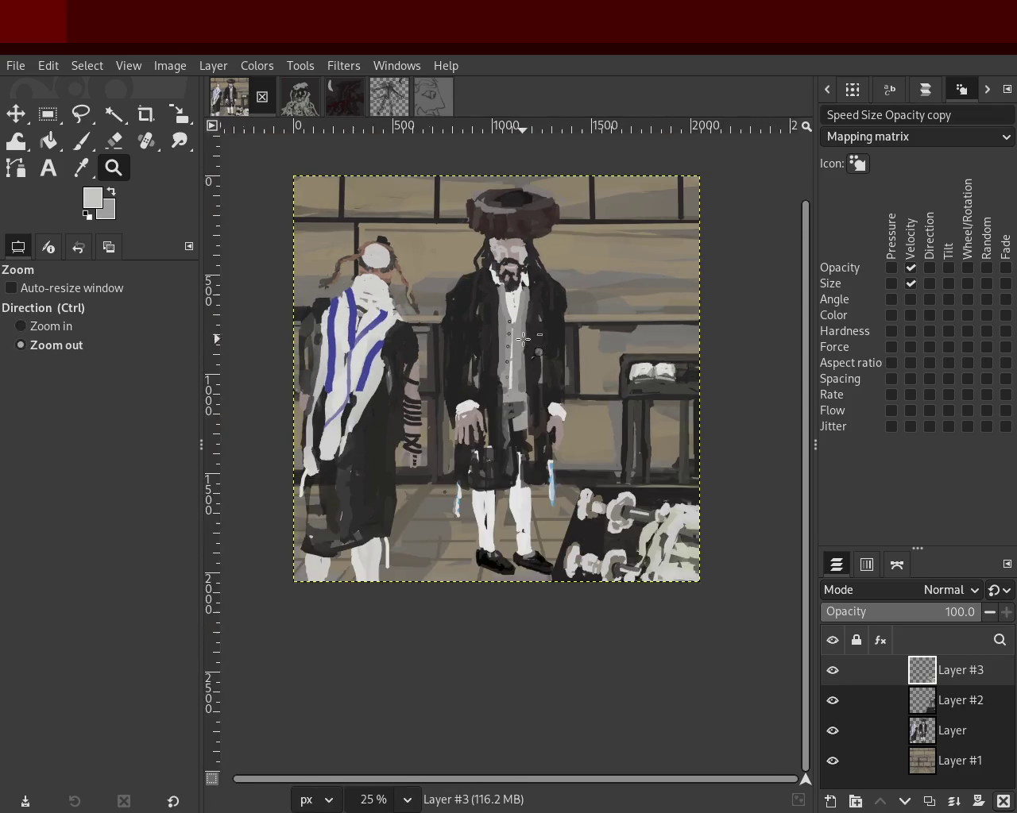
scroll(521, 414, "up", 1)
scroll(525, 421, "down", 1)
scroll(532, 444, "up", 1)
scroll(548, 476, "down", 1)
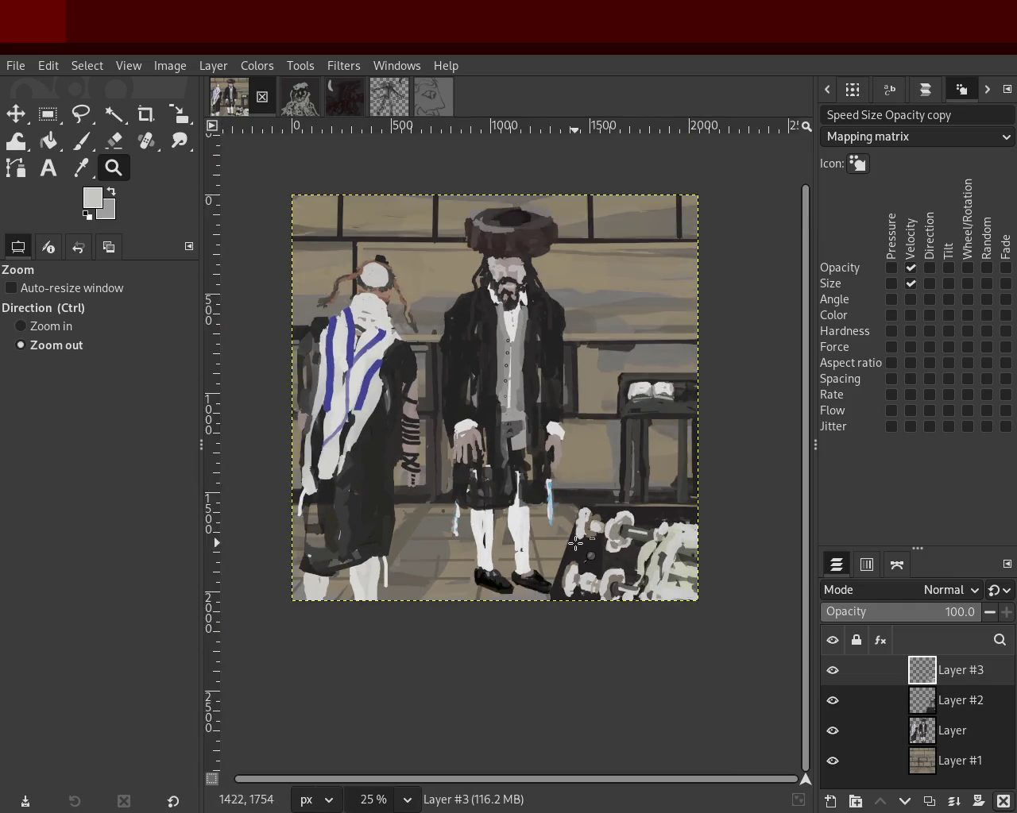
scroll(578, 542, "up", 2)
scroll(579, 542, "up", 2)
scroll(476, 437, "up", 1)
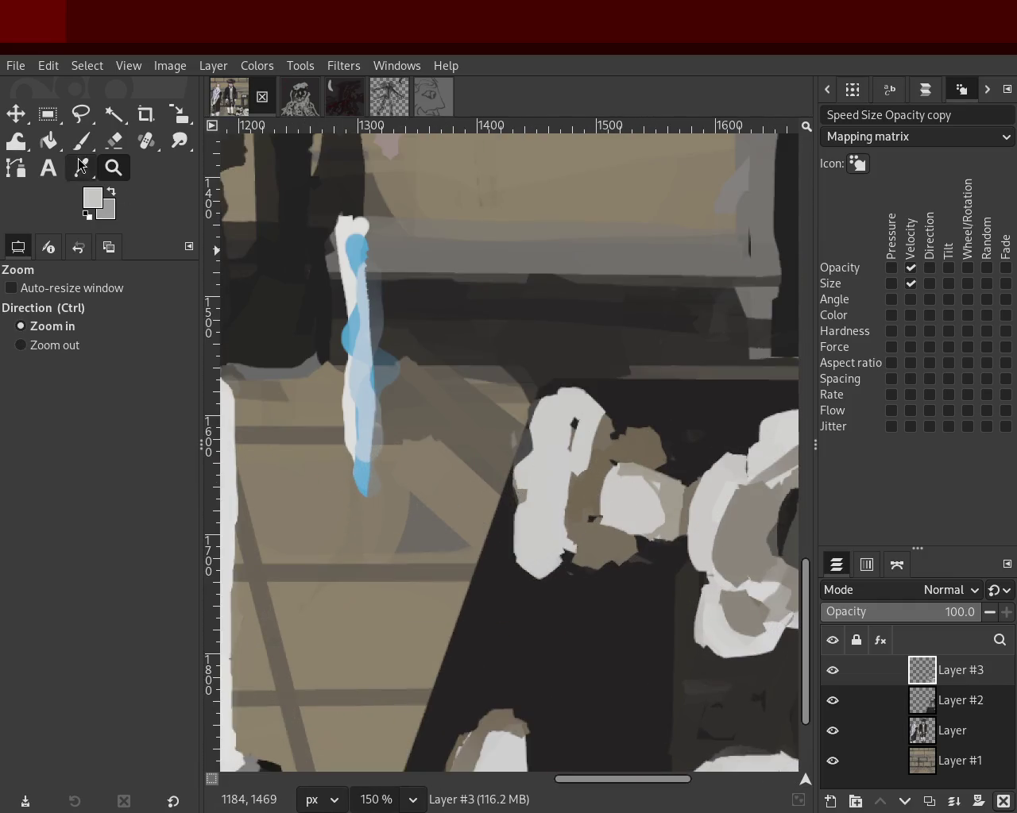
left_click(117, 143)
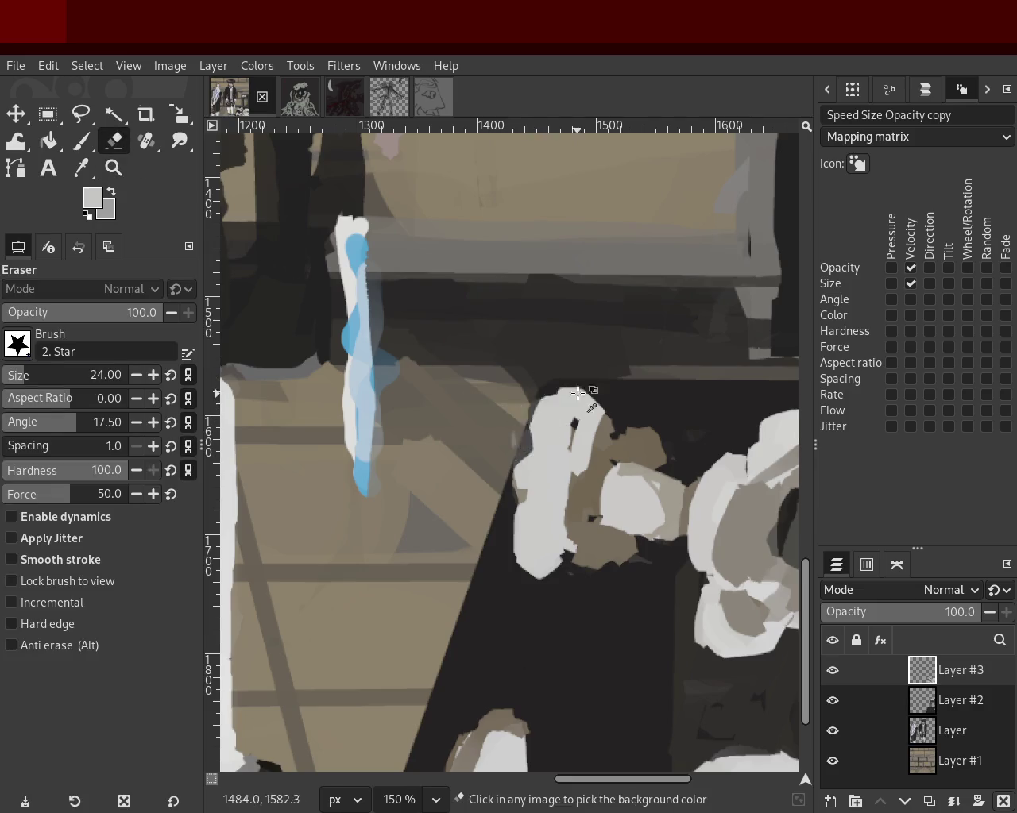
key("z")
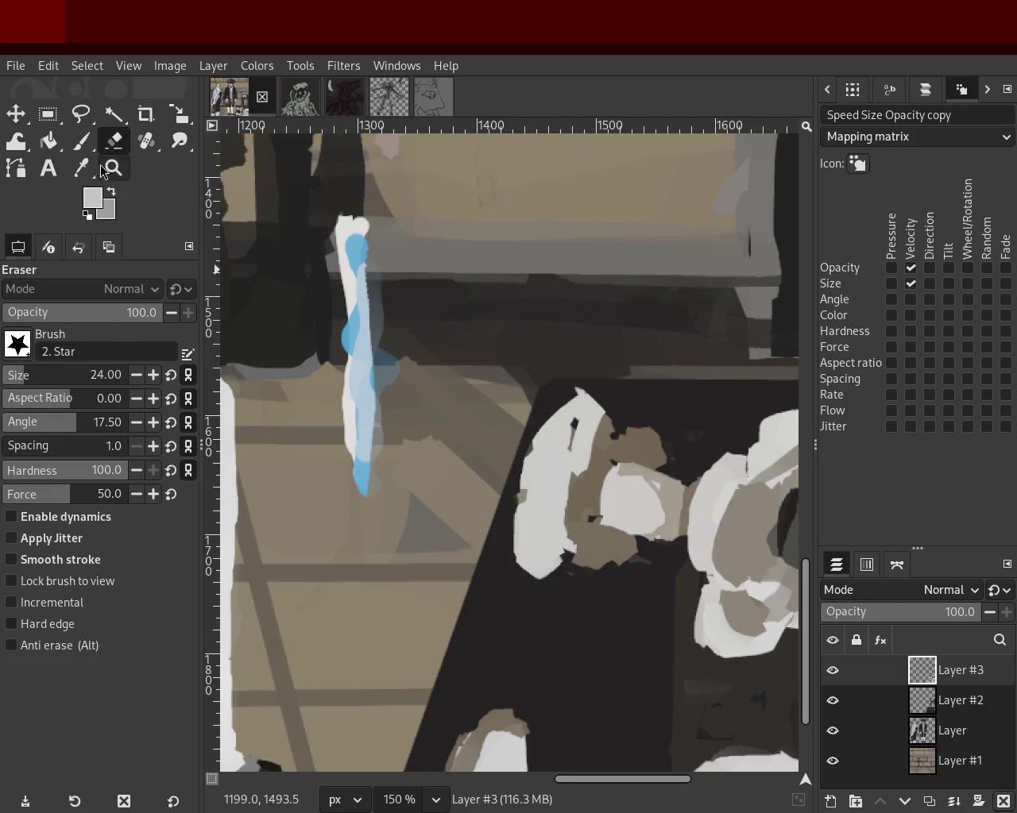
scroll(474, 357, "down", 1)
scroll(474, 357, "down", 3)
scroll(474, 358, "down", 1)
scroll(474, 358, "up", 1)
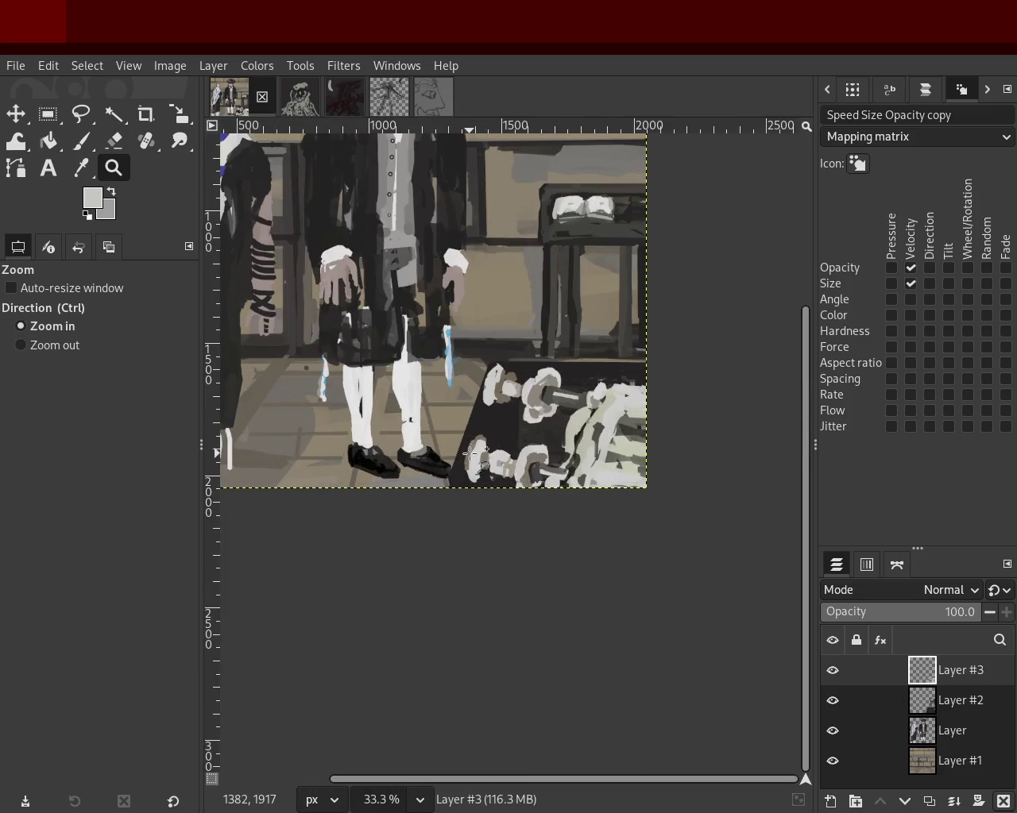
left_click_drag(471, 450, 476, 455)
scroll(485, 442, "up", 1)
scroll(418, 497, "up", 2)
scroll(427, 476, "up", 2)
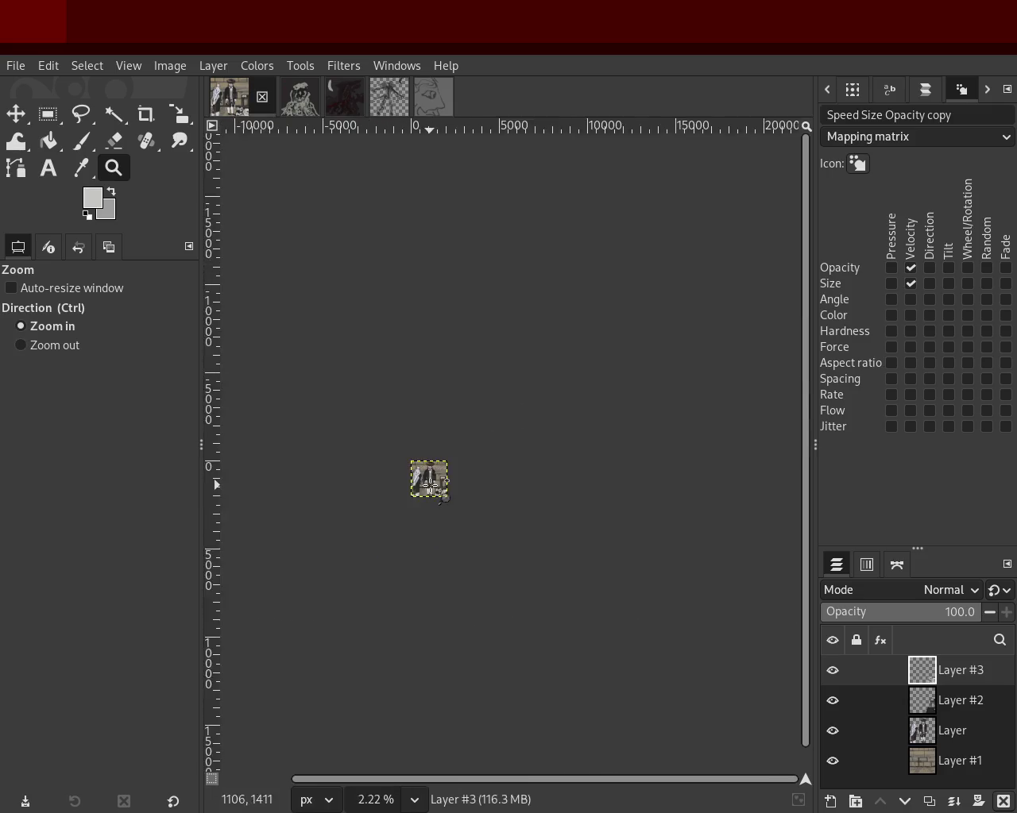
scroll(428, 485, "up", 3)
scroll(429, 482, "up", 3)
scroll(503, 486, "up", 2)
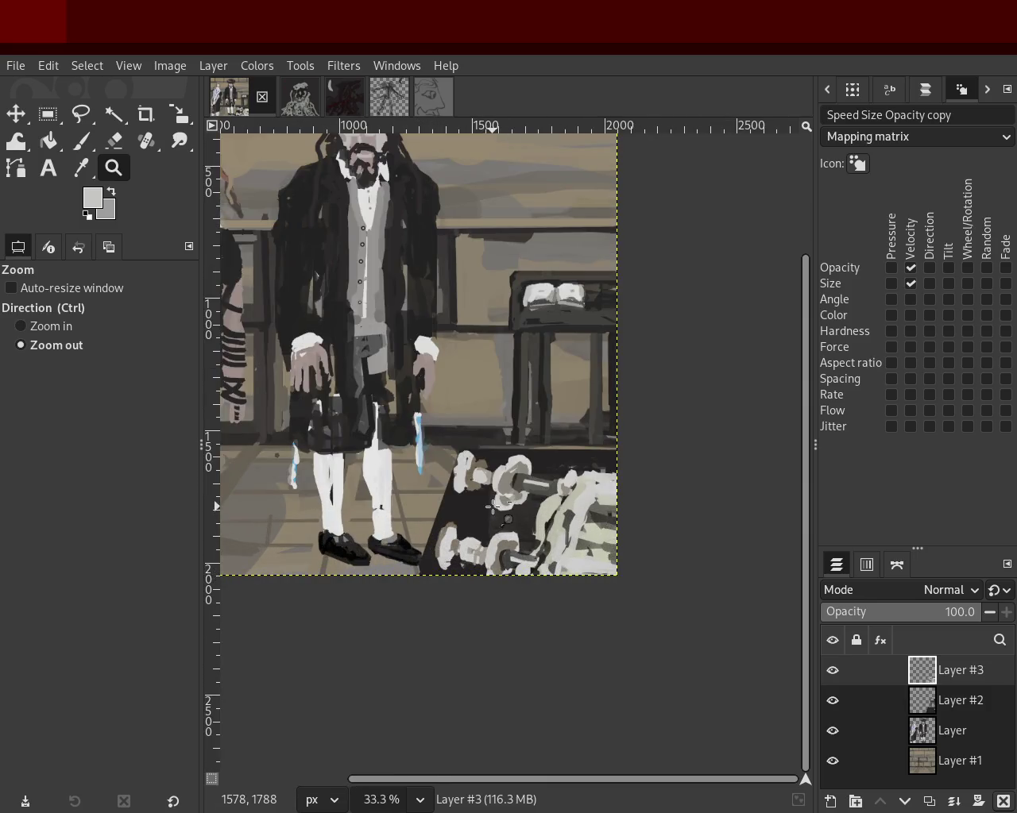
scroll(504, 486, "down", 1)
scroll(504, 486, "up", 2)
scroll(500, 469, "up", 2)
key("p")
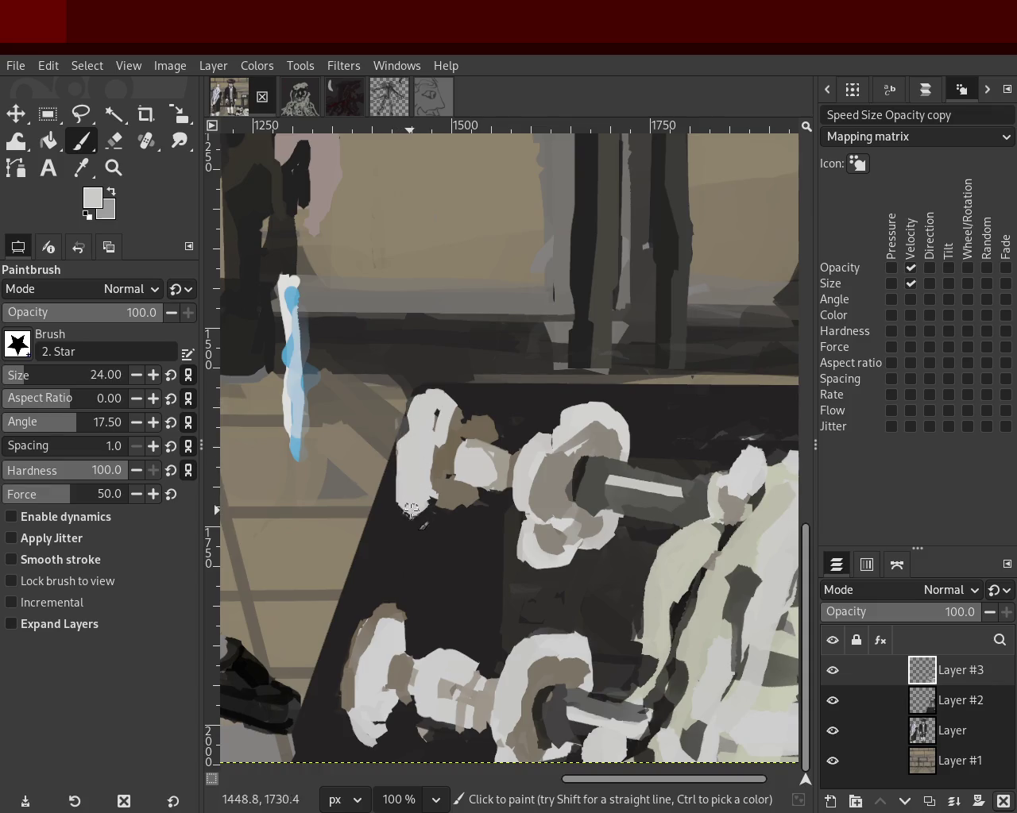
Sample light grey and paint over the dark gaps at the dumbbell plates' edges.
left_click(525, 528, "ctrl")
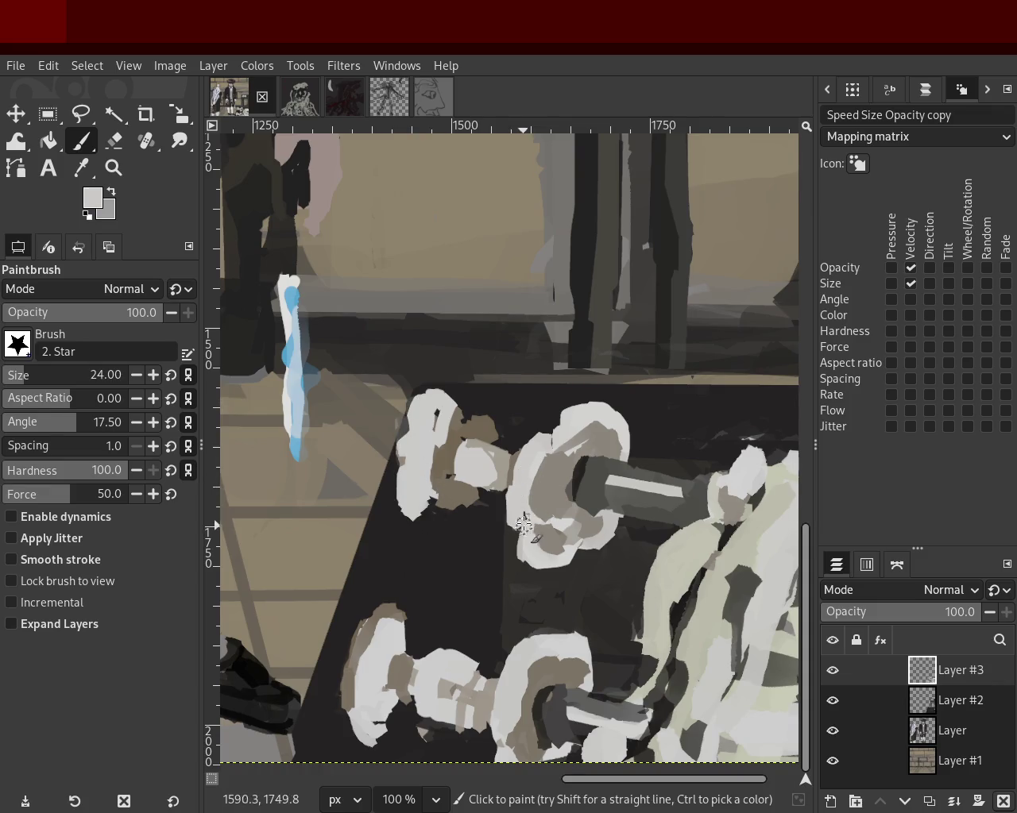
left_click_drag(522, 480, 549, 458)
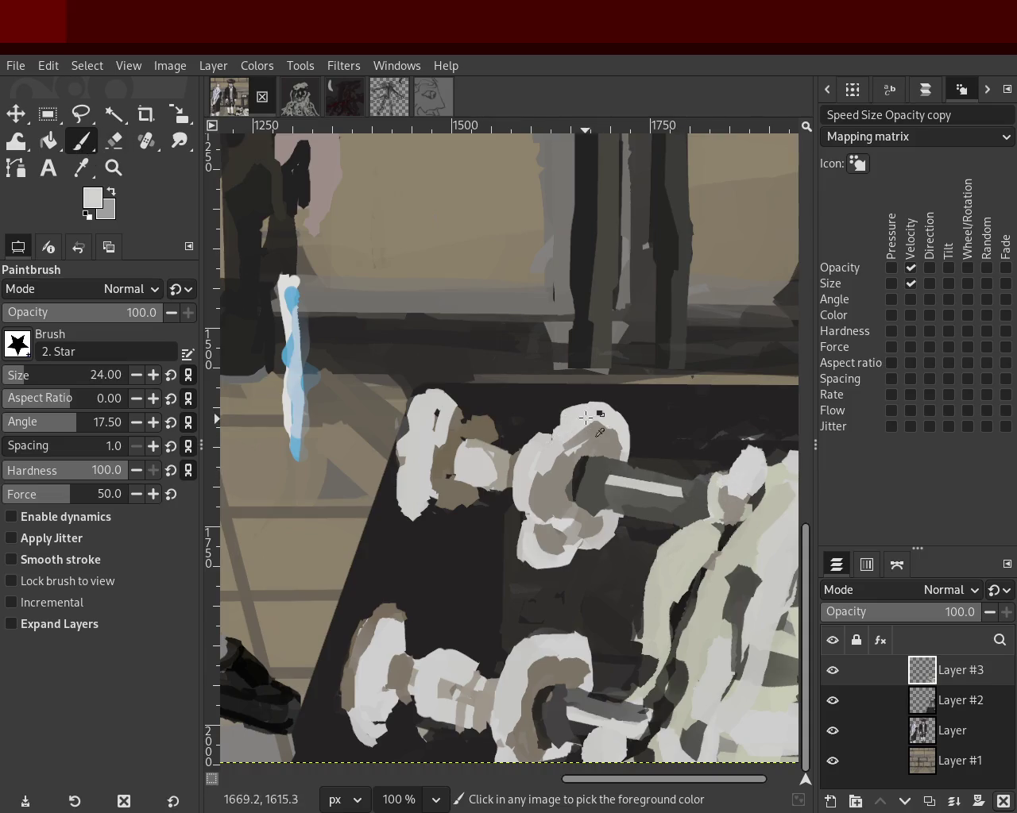
mouse_move(719, 459)
left_mouse_down()
mouse_move(696, 505)
mouse_move(705, 564)
mouse_move(685, 498)
mouse_move(725, 460)
mouse_move(732, 516)
mouse_move(735, 445)
mouse_move(719, 499)
left_mouse_up()
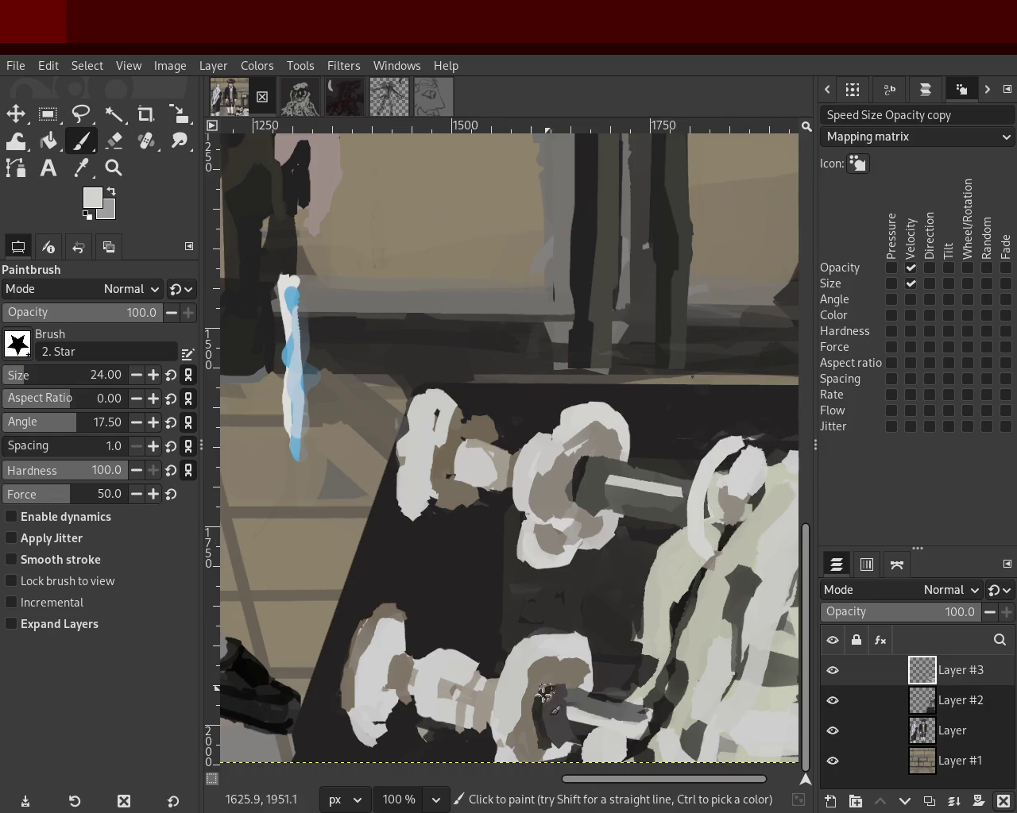
left_click_drag(648, 664, 646, 712)
key("ctrl+z")
key("ctrl+z")
key("ctrl+z")
key("ctrl+z")
key("ctrl+z")
key("ctrl+z")
Discard a stray rack stroke, paint greenish grey along a plate edge, and zoom out.
left_click_drag(644, 682, 623, 762)
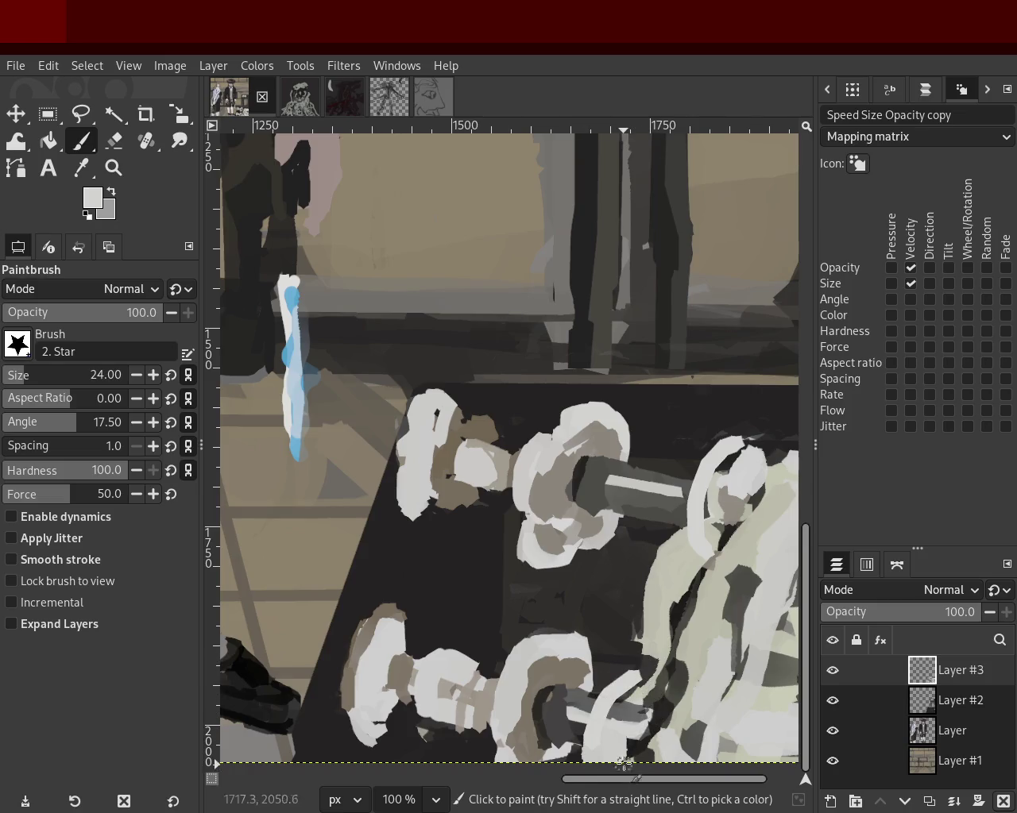
key("ctrl+z")
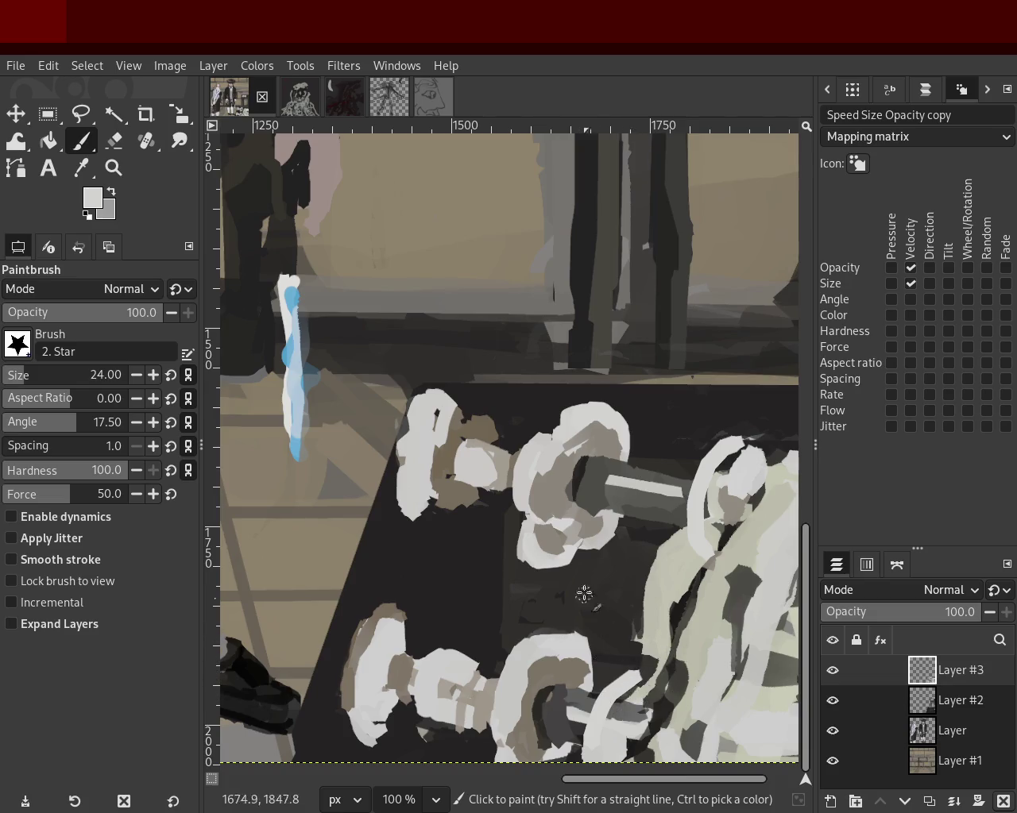
left_click(679, 553, "ctrl")
left_click_drag(701, 538, 664, 595)
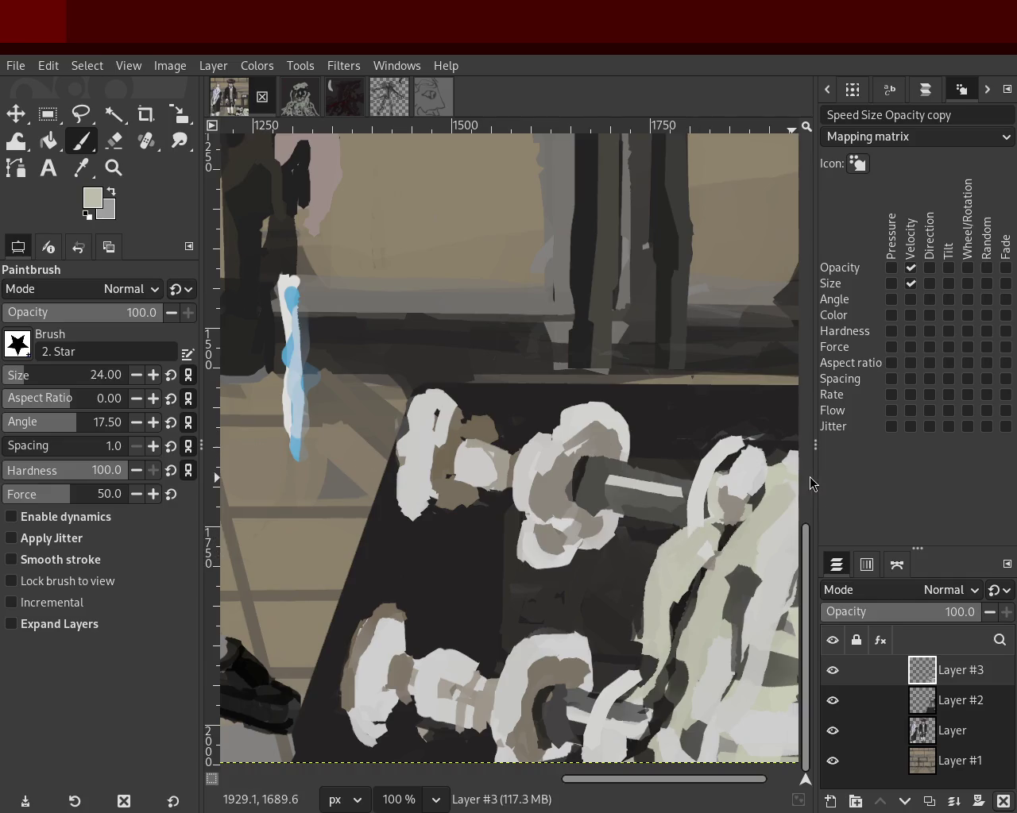
key("z")
left_click(396, 440, "ctrl")
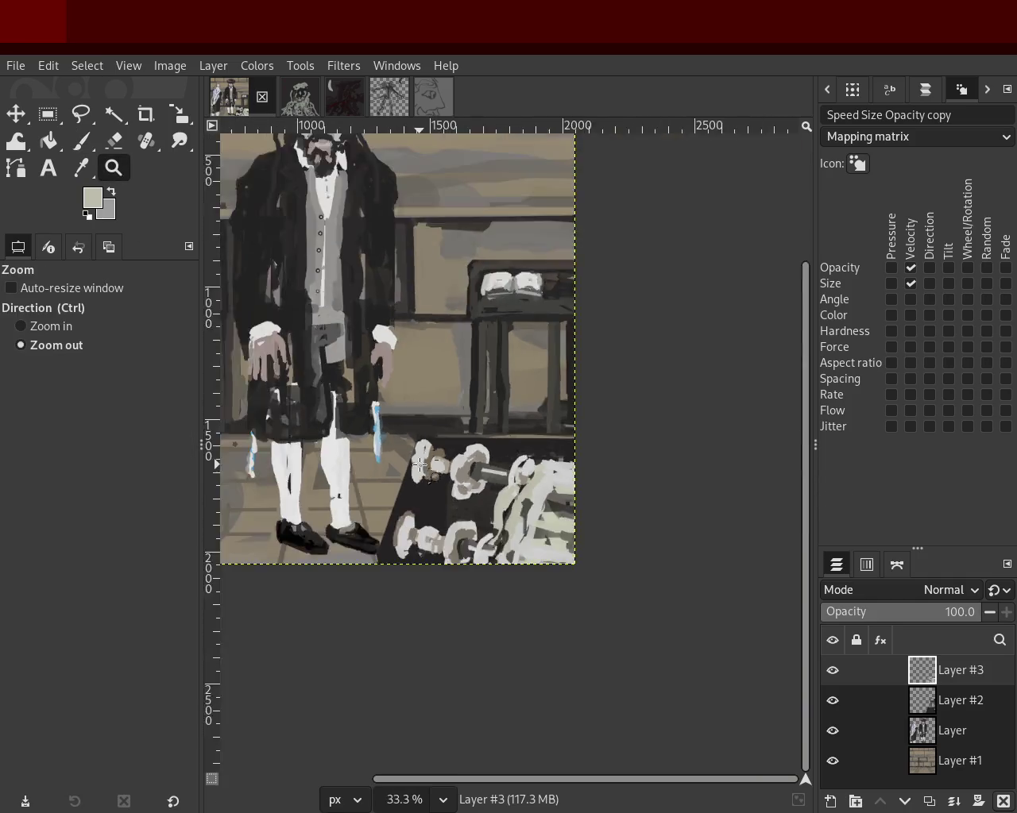
Zoom in closely on the front dumbbell plate.
left_click(546, 478)
left_click(547, 478, "ctrl")
double_click(540, 481)
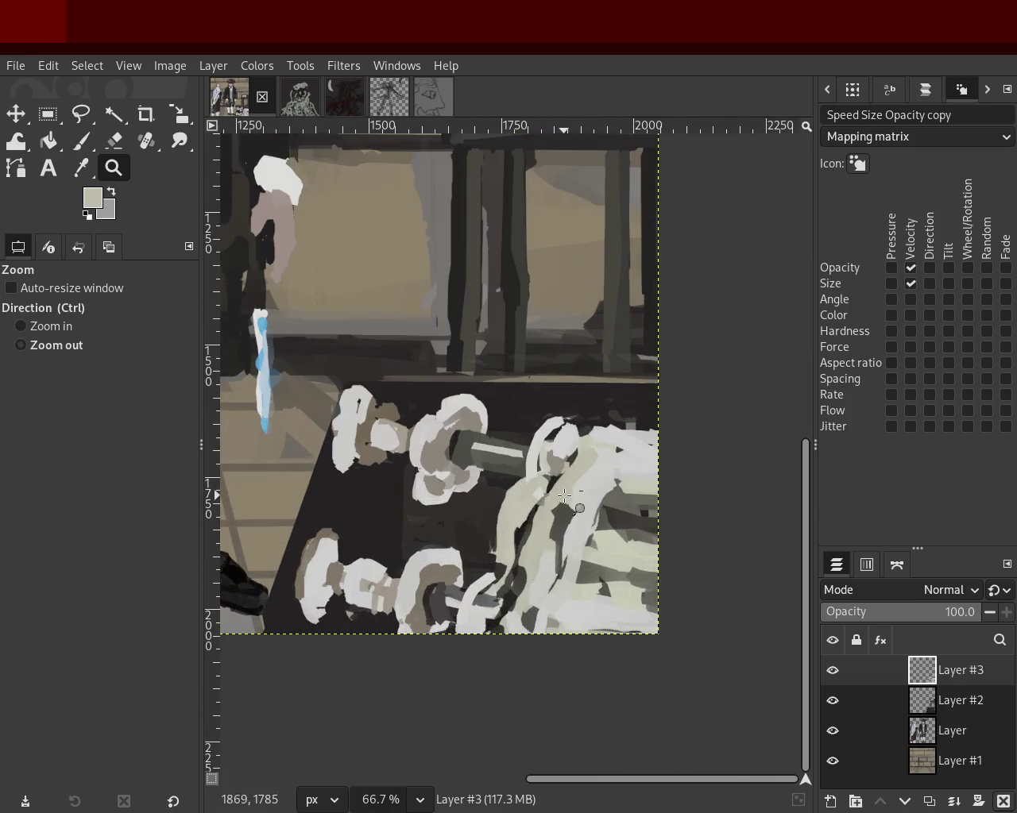
left_click(528, 486, "ctrl")
left_click(521, 490)
left_click(517, 492, "ctrl")
left_click(517, 492)
double_click(271, 434)
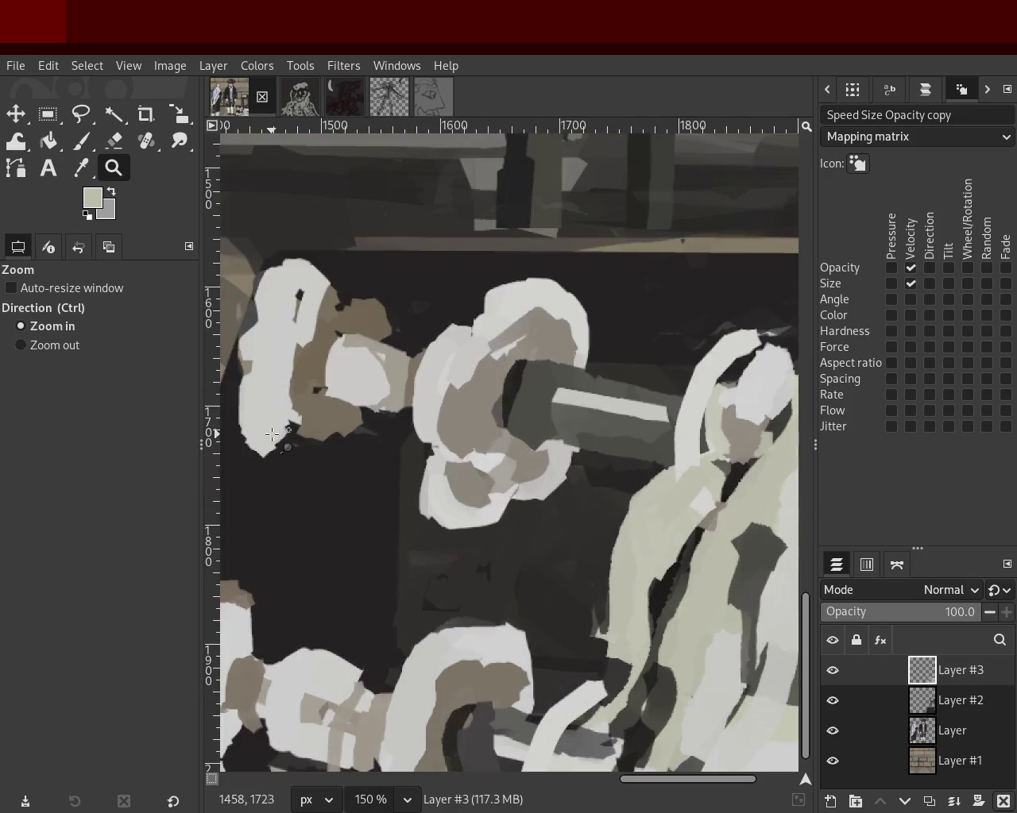
Undo a trial eraser stroke and paint the dark background colour over the plate's top edge.
key("shift+e")
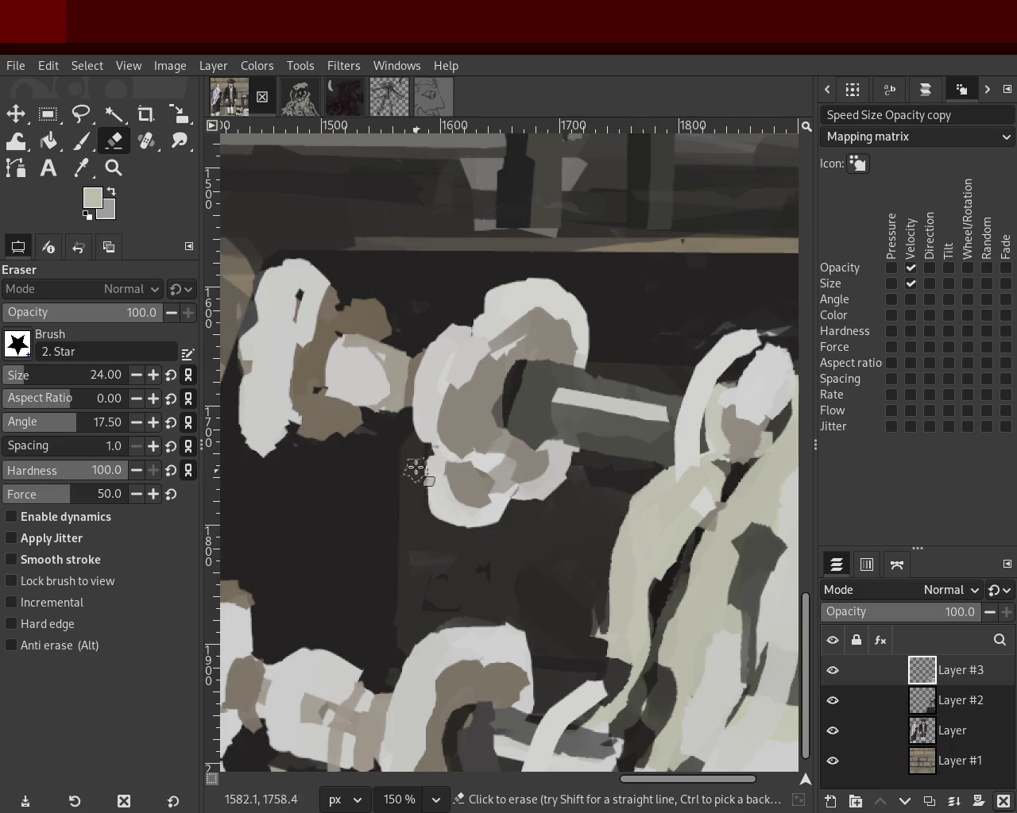
left_click_drag(421, 354, 439, 508)
key("ctrl+z")
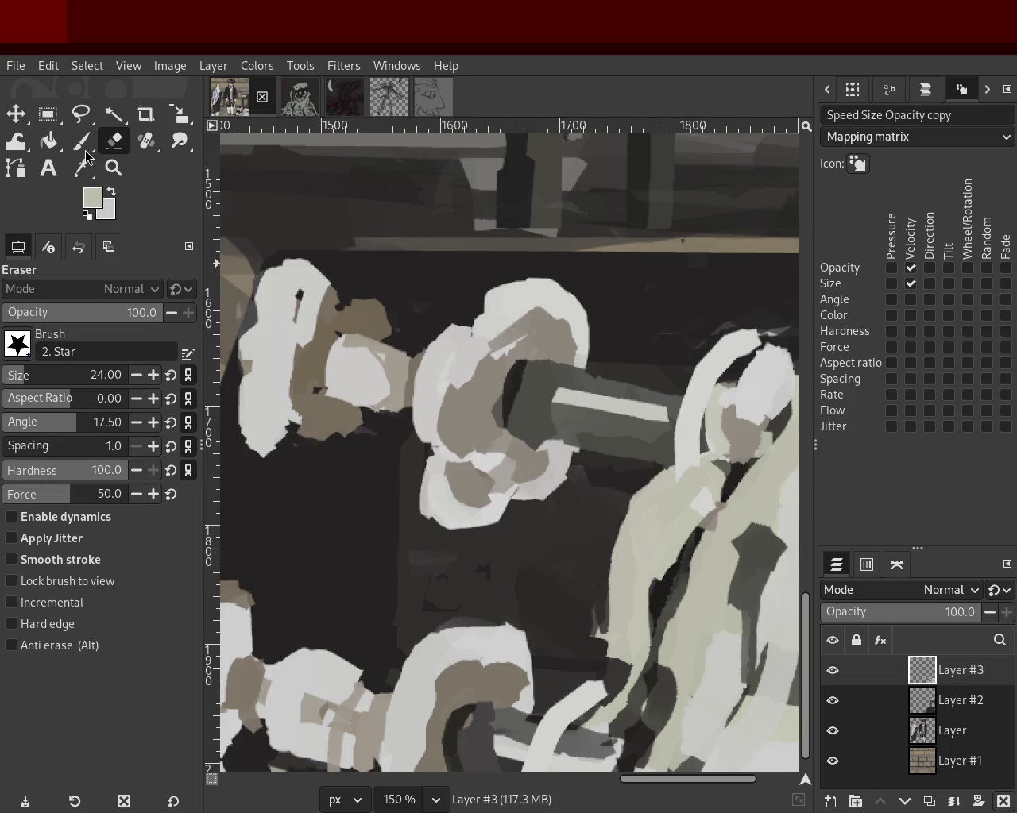
key("p")
left_click(455, 288, "ctrl")
left_click_drag(443, 318, 614, 323)
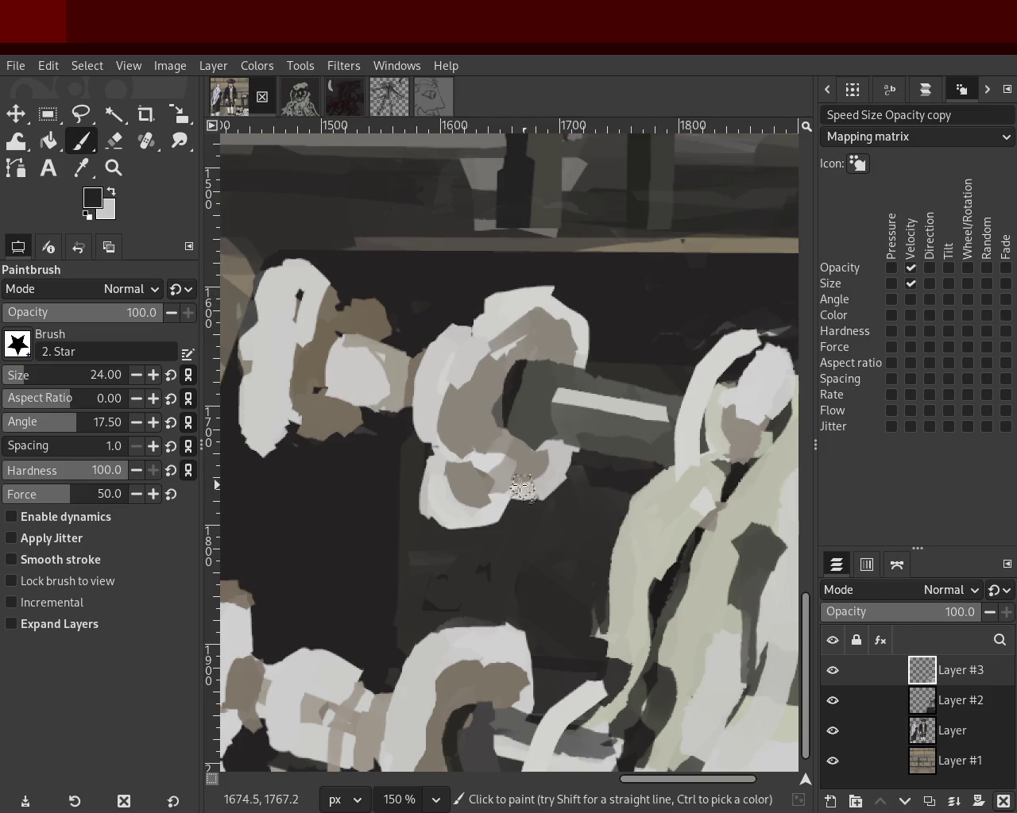
Repaint the plate's lower-right area and left edge in sampled light grey.
left_click(499, 429, "ctrl")
left_click_drag(544, 451, 518, 514)
left_click(426, 351, "ctrl")
left_click_drag(429, 369, 445, 496)
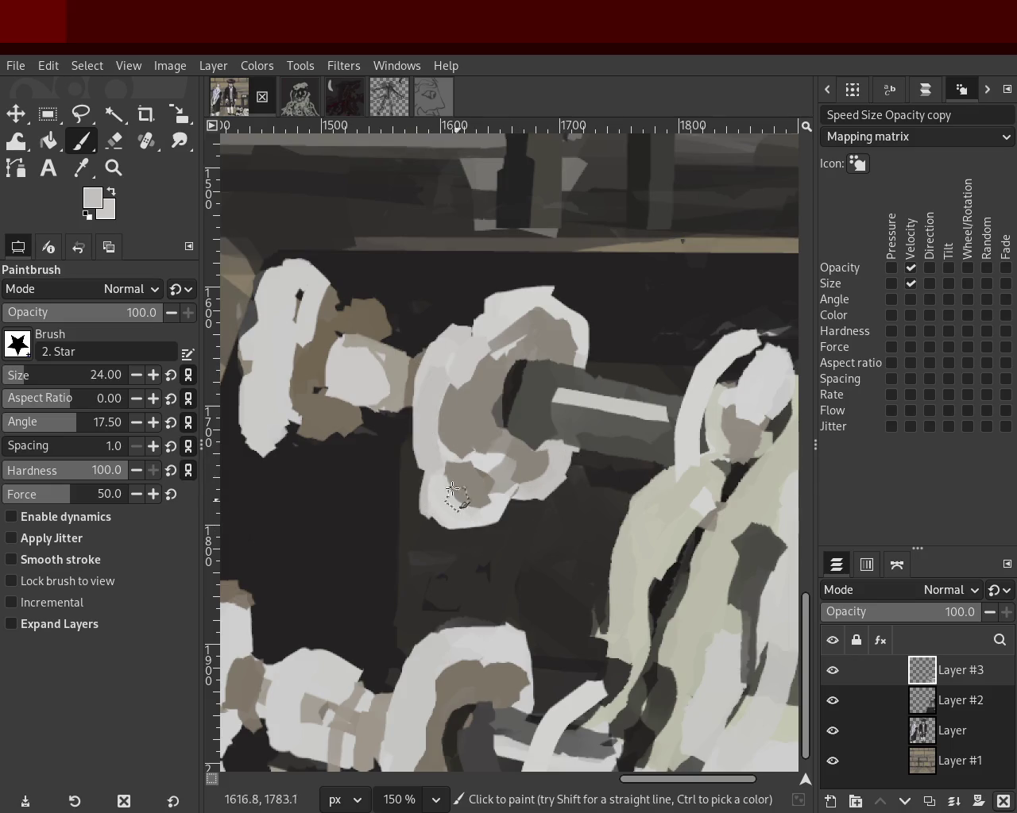
left_click(551, 479, "ctrl")
left_click_drag(549, 484, 508, 508)
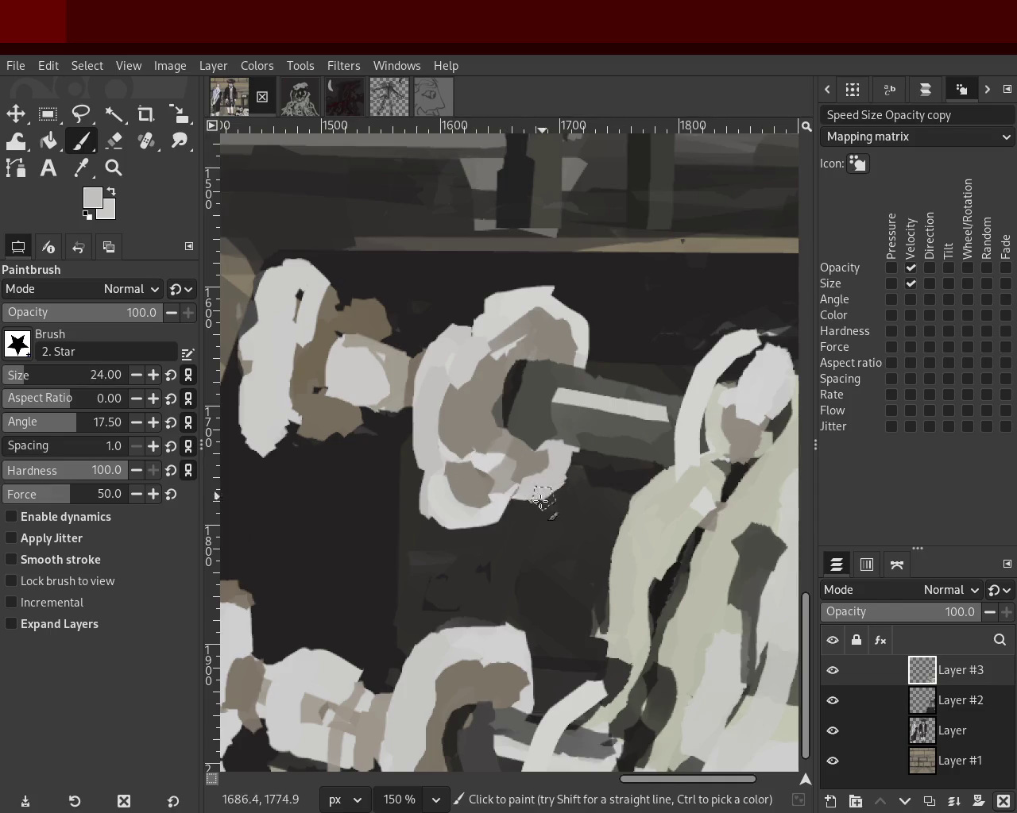
Check the plate at different zoom levels, then add light paint along the ring's left edge.
left_click(114, 167)
scroll(286, 256, "down", 2)
scroll(397, 333, "down", 3)
scroll(476, 397, "up", 2)
scroll(485, 407, "down", 1)
scroll(484, 407, "down", 1)
scroll(468, 374, "up", 3)
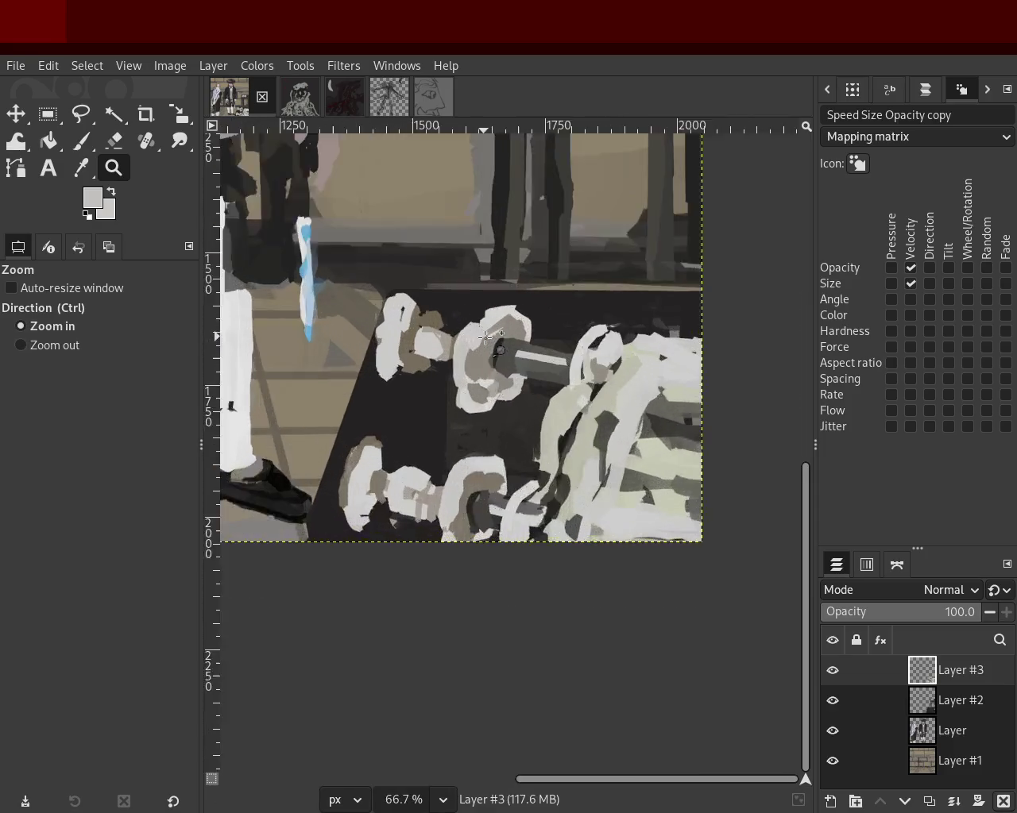
scroll(450, 343, "up", 2)
left_click(83, 142)
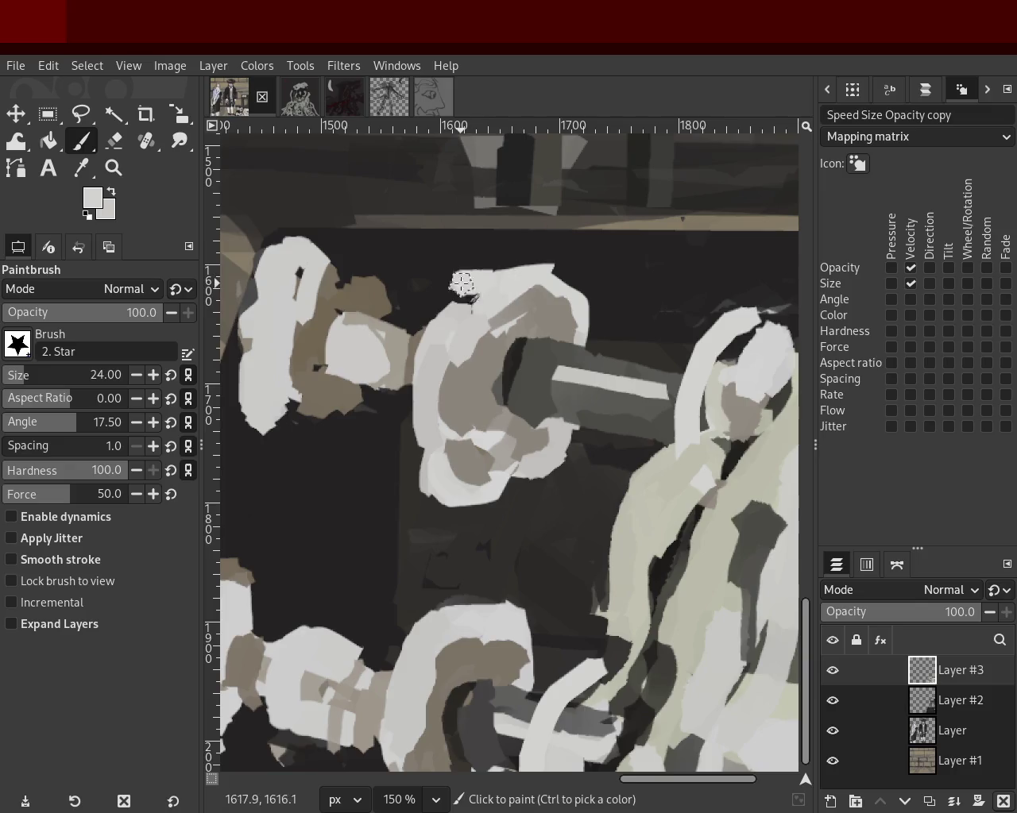
mouse_move(454, 407)
left_mouse_down()
mouse_move(429, 413)
mouse_move(419, 431)
mouse_move(486, 437)
left_mouse_up()
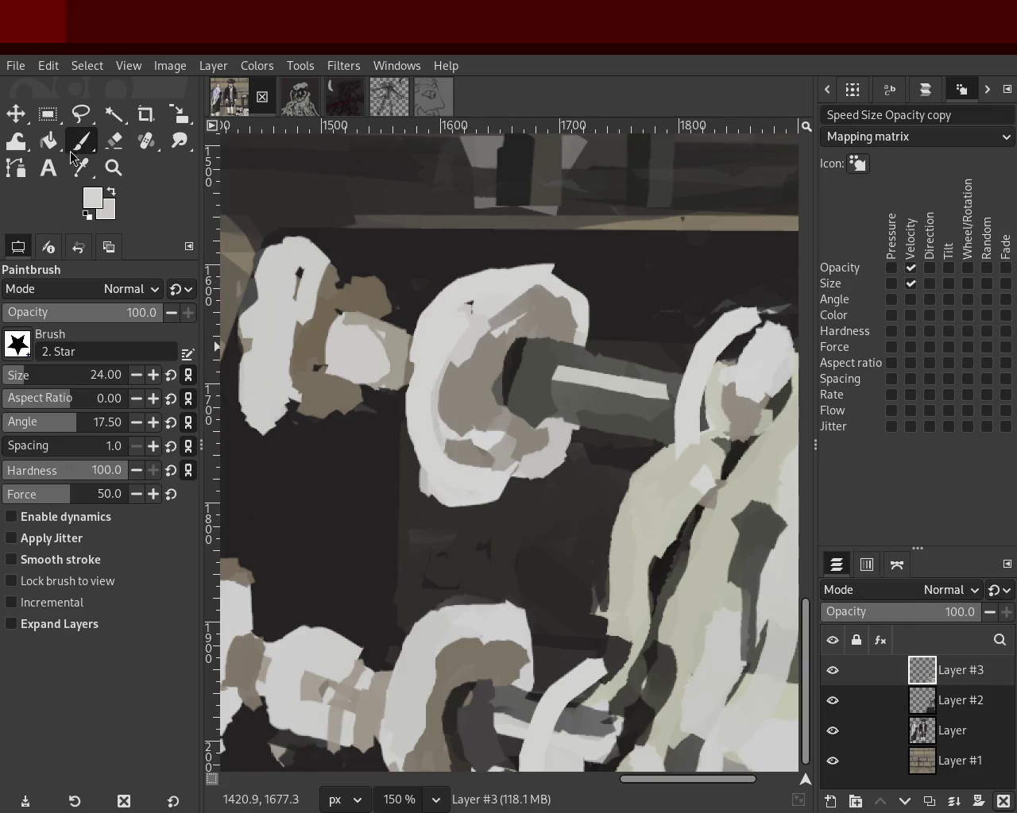
Zoom out and reframe the view to review the dumbbells within the whole painting.
left_click(113, 168)
left_click(493, 413, "ctrl")
left_click(508, 397, "ctrl")
left_click(523, 387)
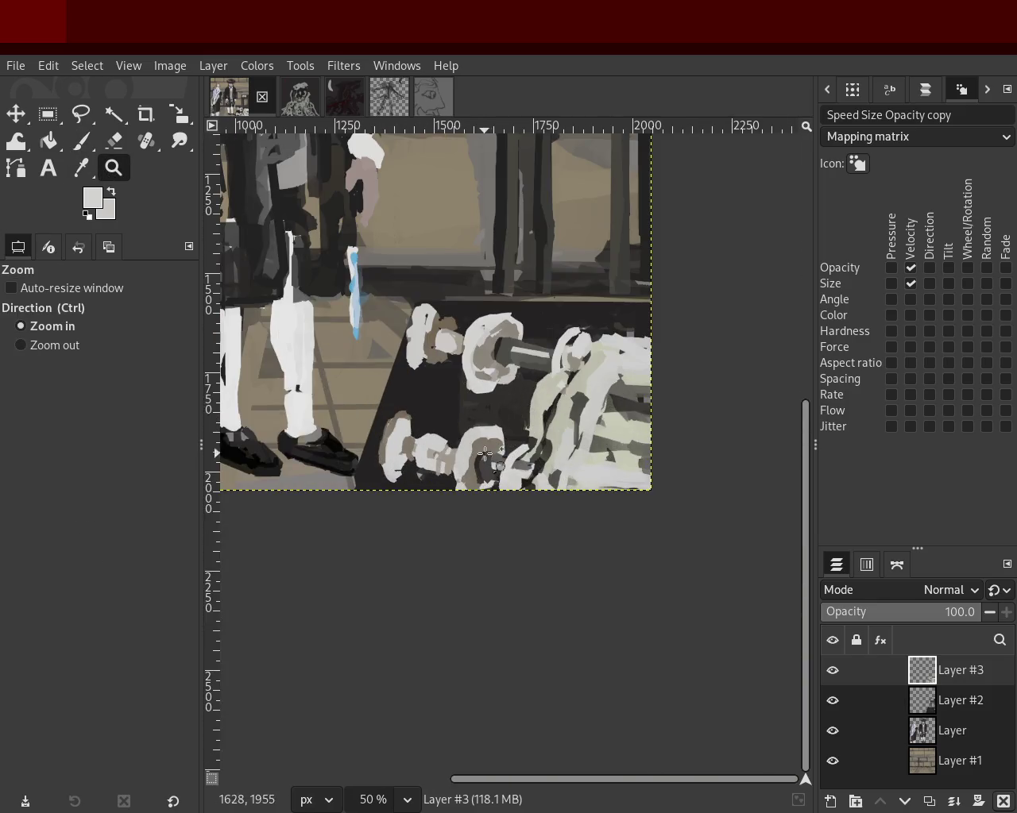
left_click(531, 436)
left_click(561, 384, "ctrl")
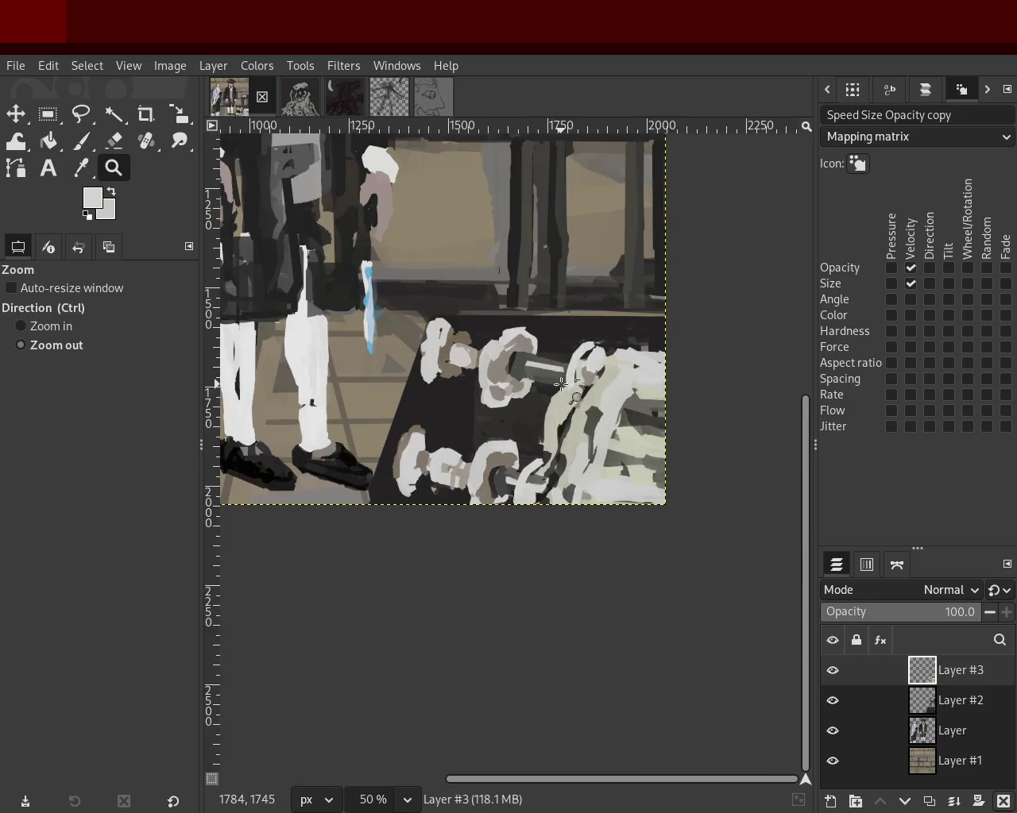
left_click(556, 407)
left_click(513, 418, "ctrl")
left_click(565, 413)
left_click(548, 381, "ctrl")
left_click(532, 420)
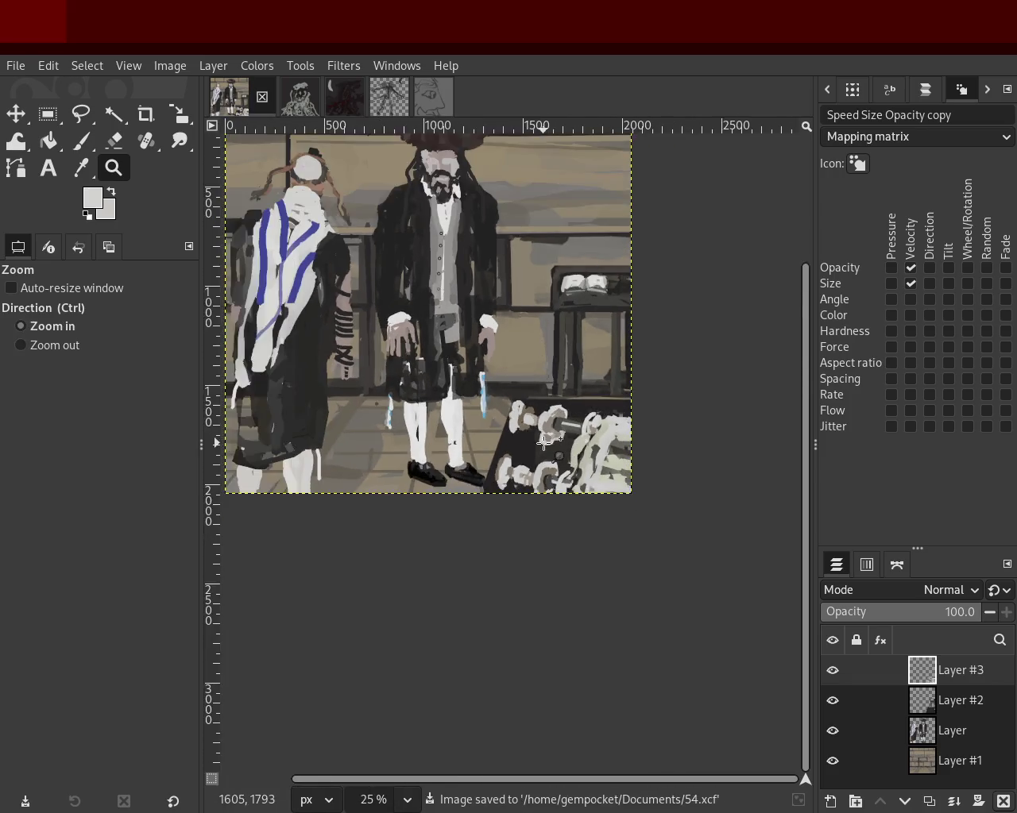
Zoom in on the lectern and the open book.
left_click(528, 421, "ctrl")
left_click(517, 421, "ctrl")
left_click(548, 317)
left_click(566, 241, "ctrl")
left_click(567, 333)
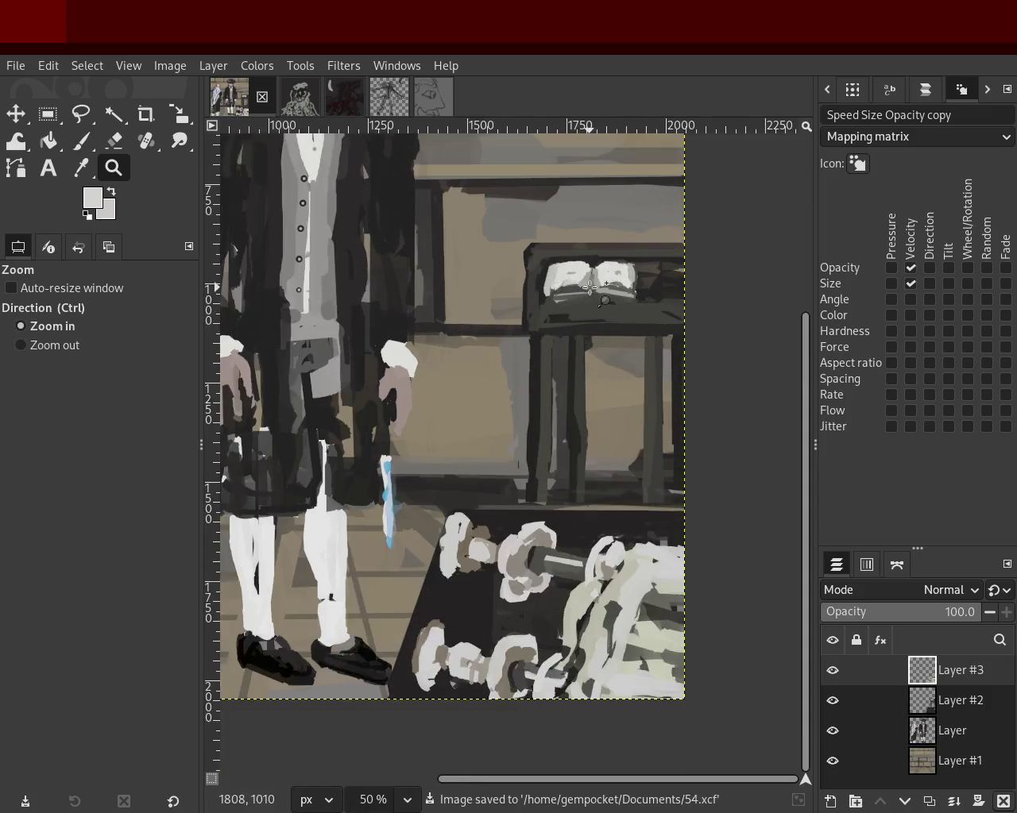
left_click(560, 353, "ctrl")
left_click(578, 280)
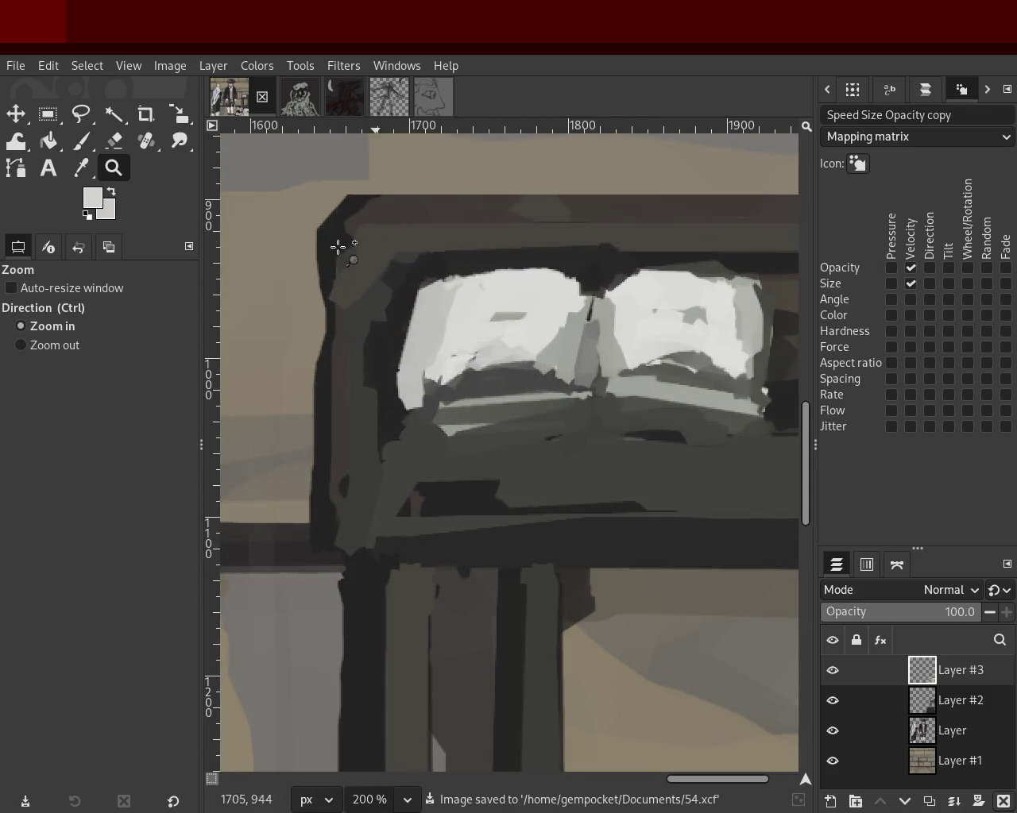
Set the Paintbrush to size 11 and sample dark and light greys around the book.
left_click(88, 153)
left_click(562, 299)
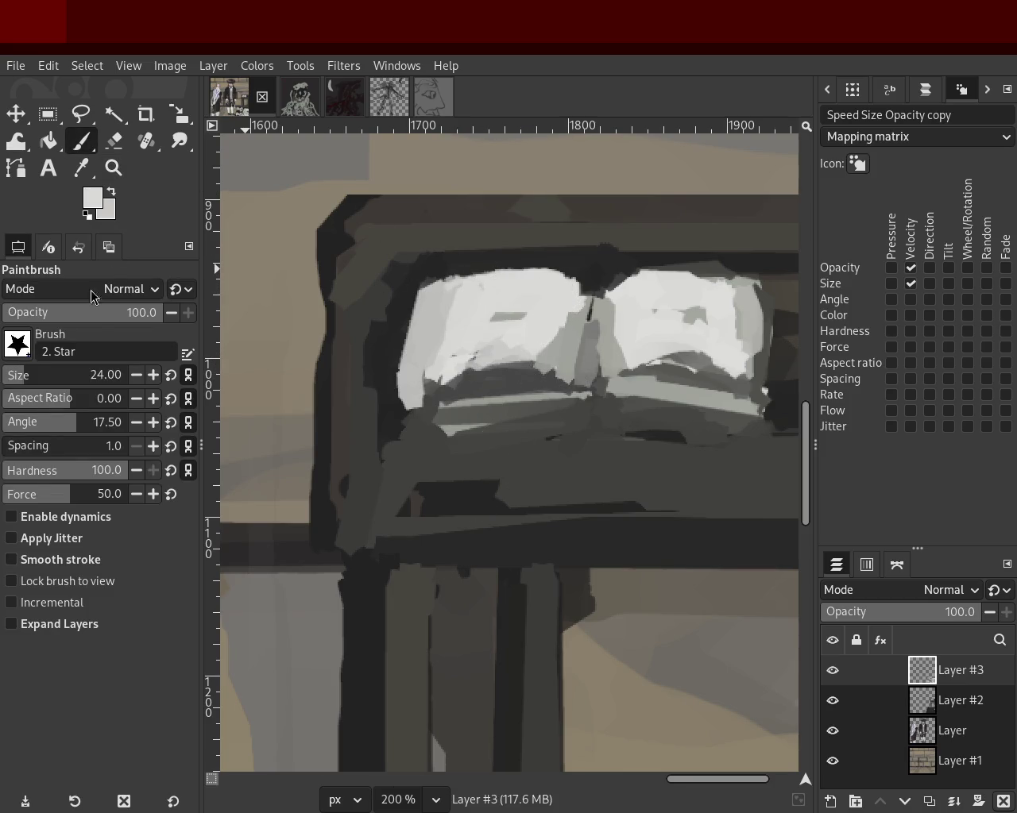
left_click(4, 380)
type("11")
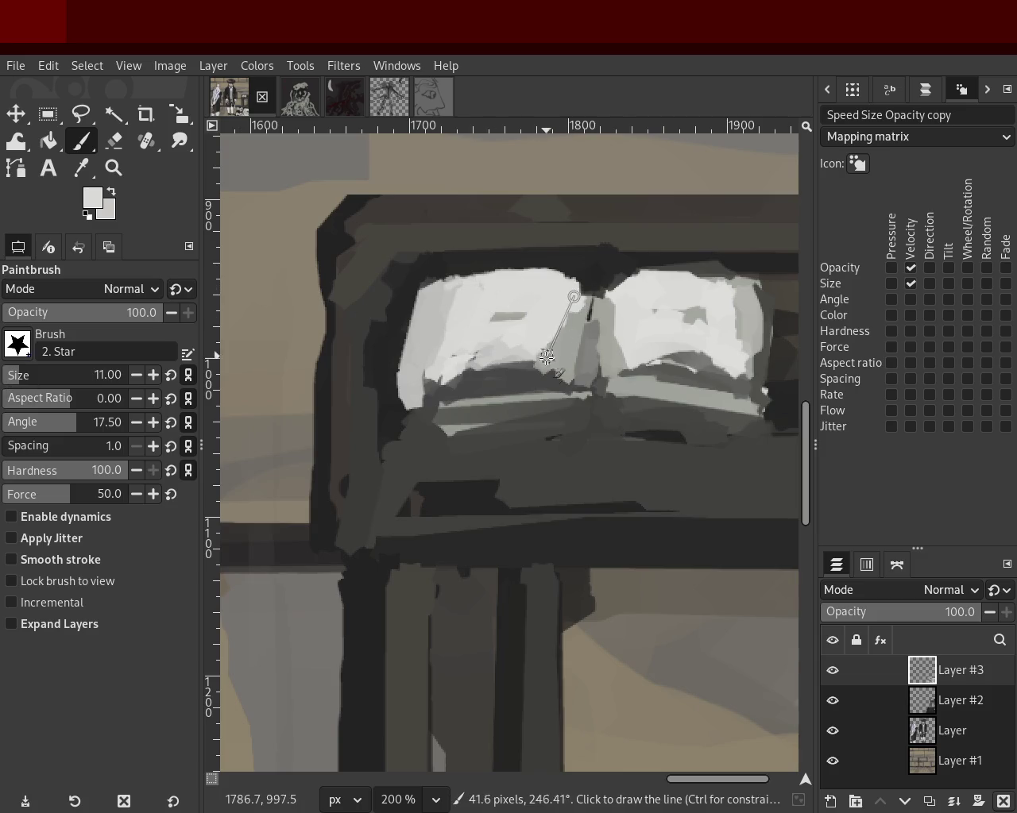
left_click(530, 378, "ctrl")
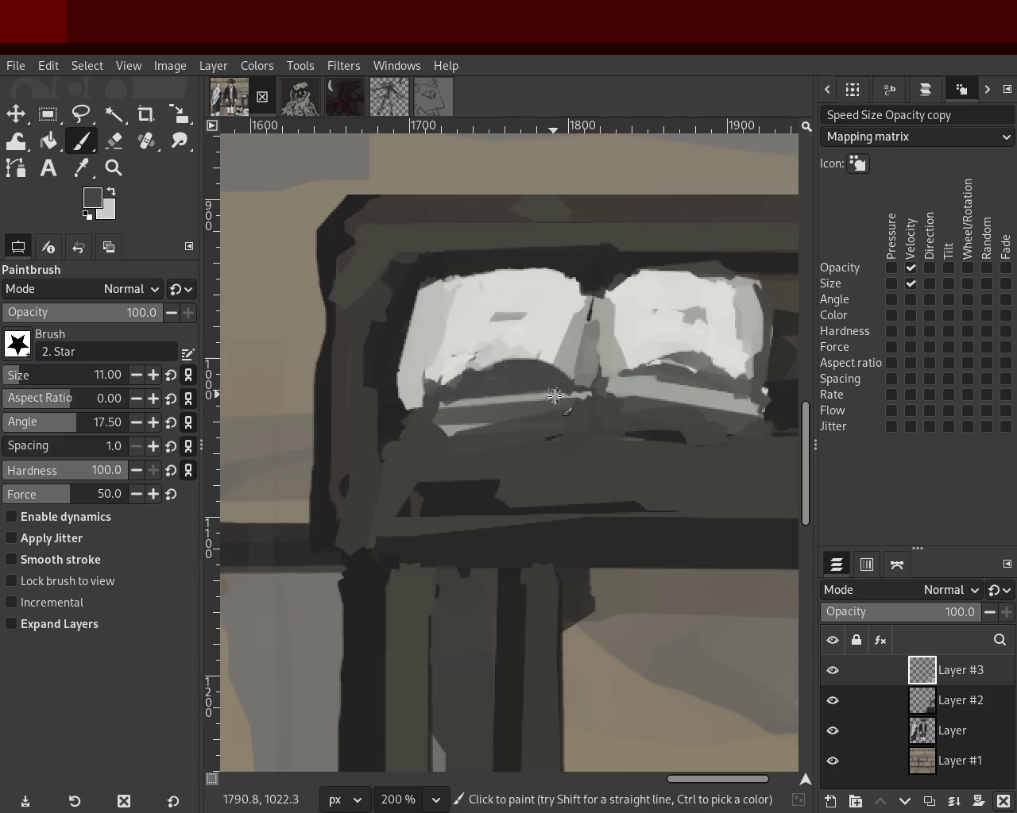
left_click(482, 390, "ctrl")
left_click(667, 364, "ctrl")
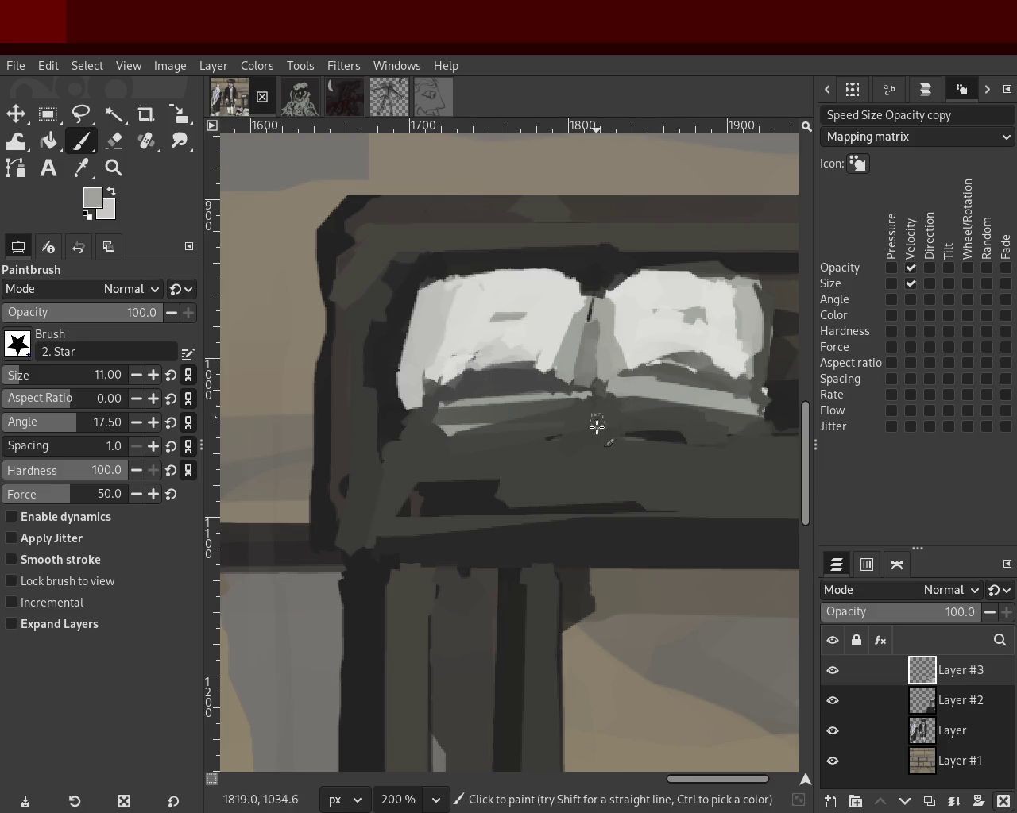
left_click(545, 386, "ctrl")
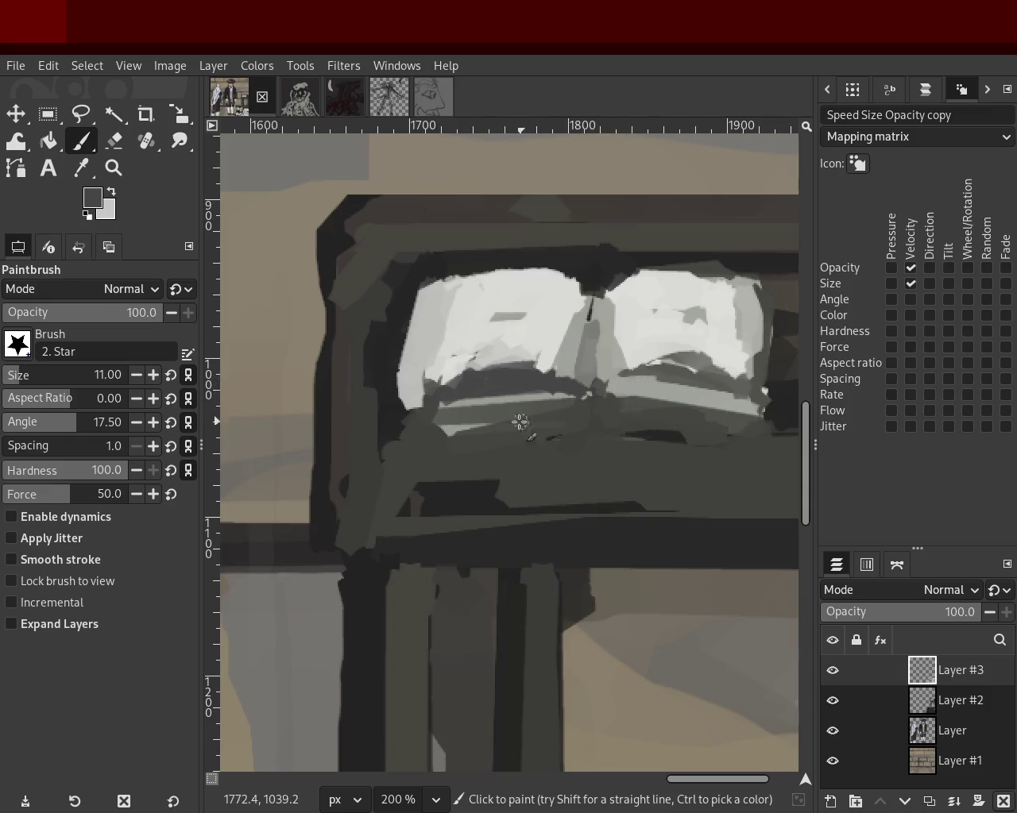
left_click(419, 354, "ctrl")
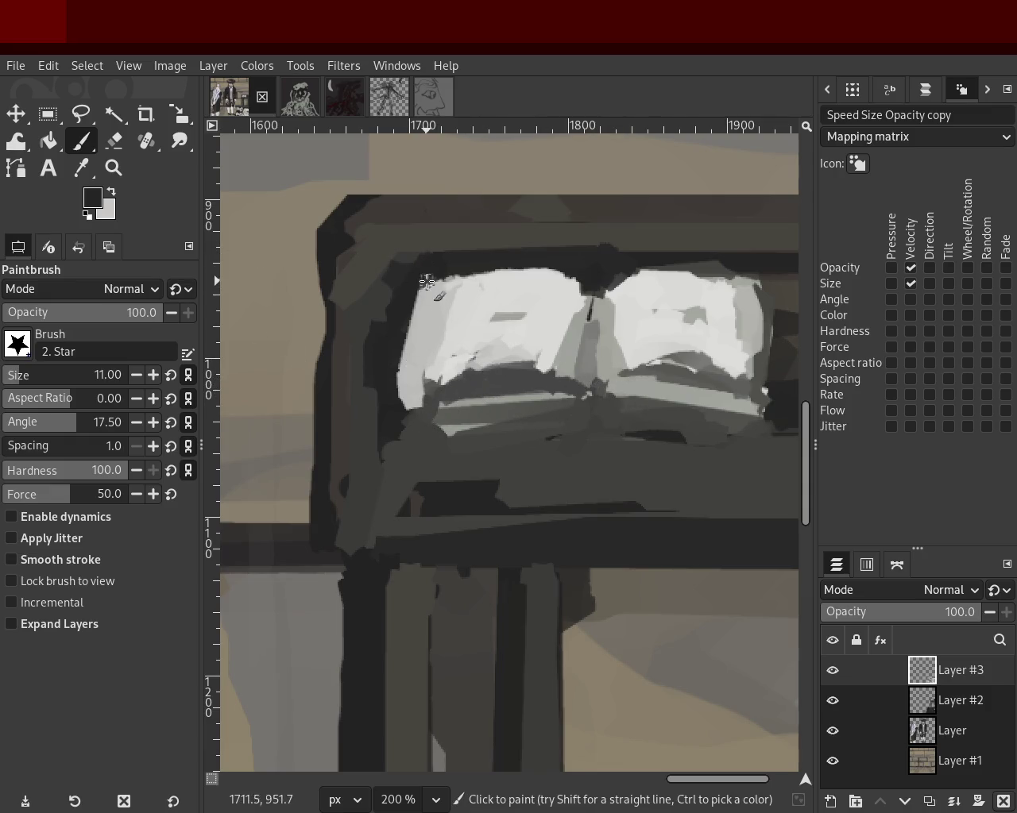
left_click(441, 391, "ctrl")
Darken the page's lower-left corner and paint light grey along its lower edge.
left_click_drag(441, 391, 415, 431)
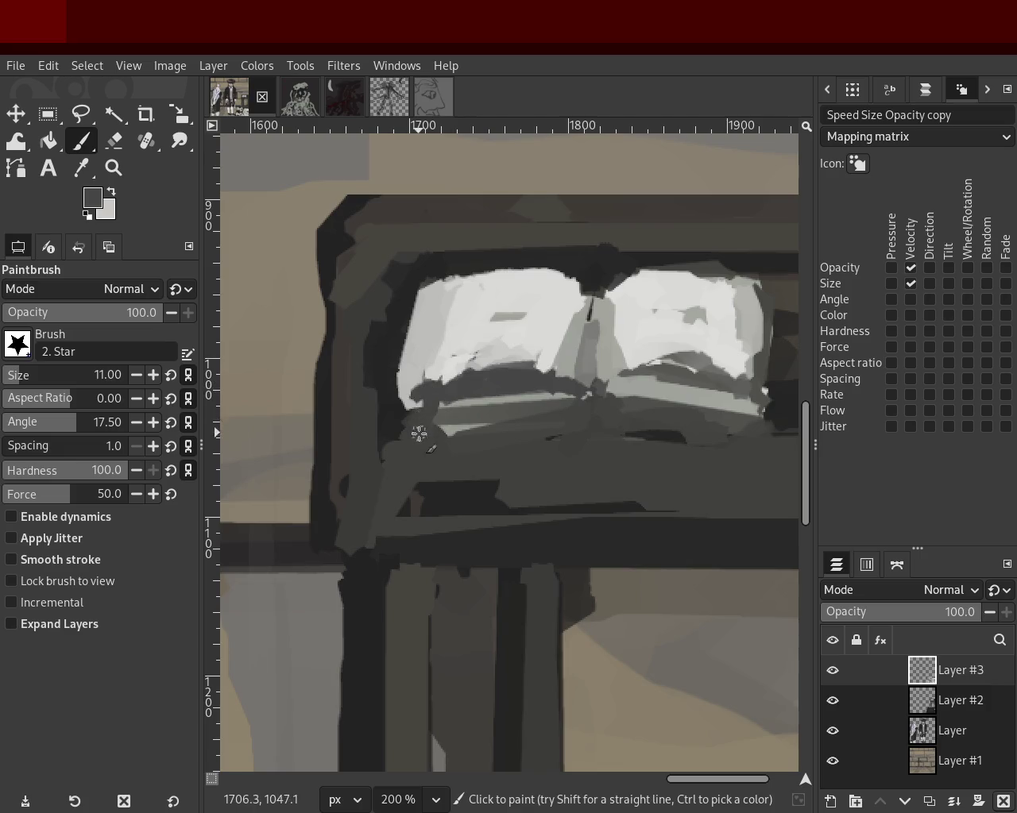
left_click(468, 400, "ctrl")
left_click_drag(477, 404, 410, 413)
left_click(481, 406, "ctrl")
left_click(467, 404, "ctrl")
left_click(472, 403, "ctrl")
left_click_drag(473, 404, 416, 424)
left_click(462, 418, "ctrl")
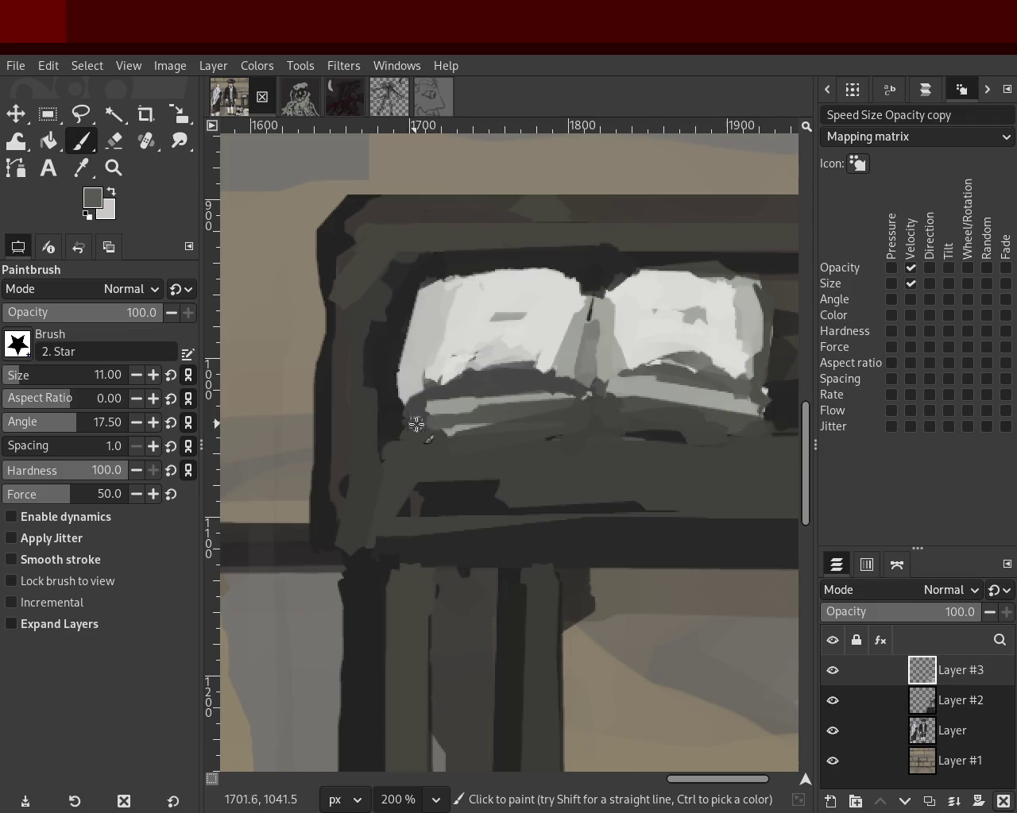
left_click(628, 422, "ctrl")
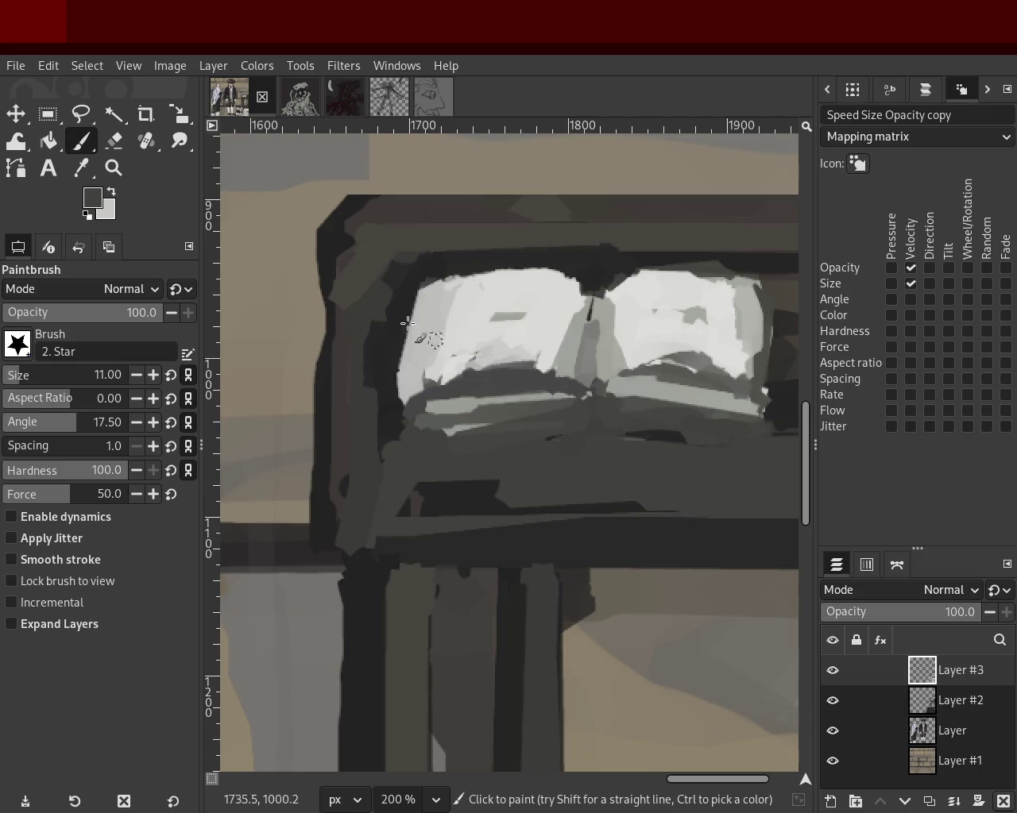
Adjust the zoom, undo a stray dark stroke on the page, and pick a light grey.
key("z")
scroll(469, 357, "down", 3, "ctrl")
scroll(481, 350, "up", 2, "ctrl")
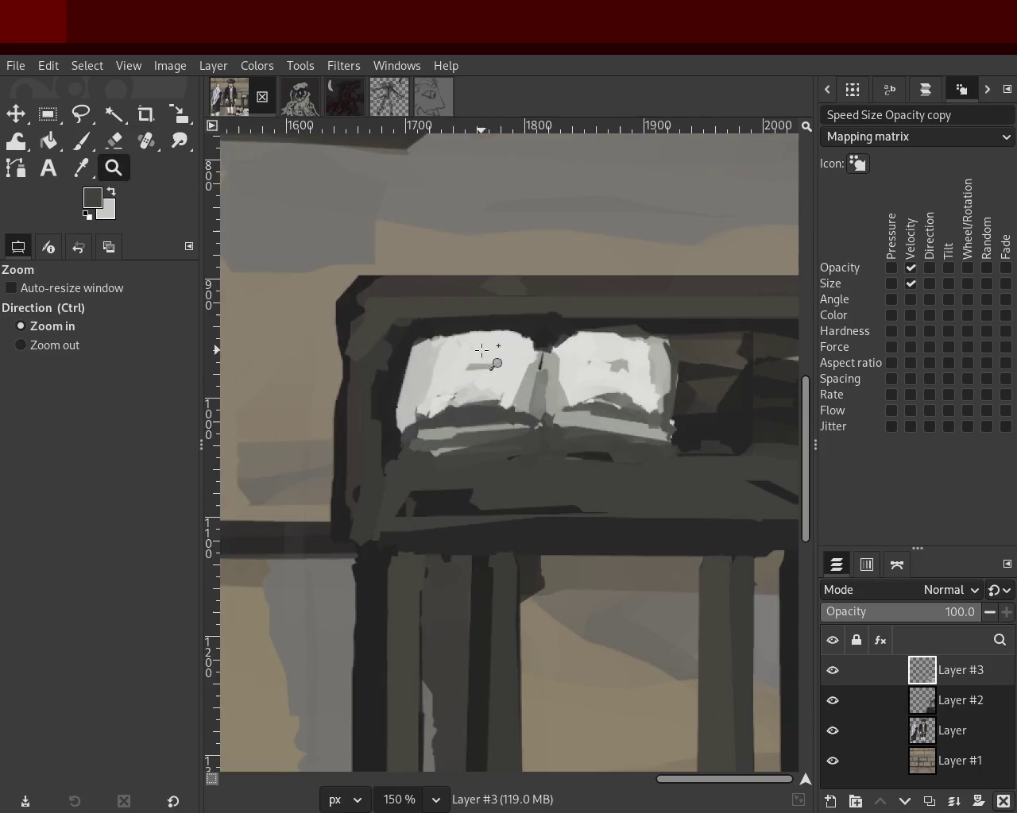
scroll(481, 349, "down", 1, "ctrl")
scroll(492, 353, "up", 1, "ctrl")
scroll(432, 386, "up", 2, "ctrl")
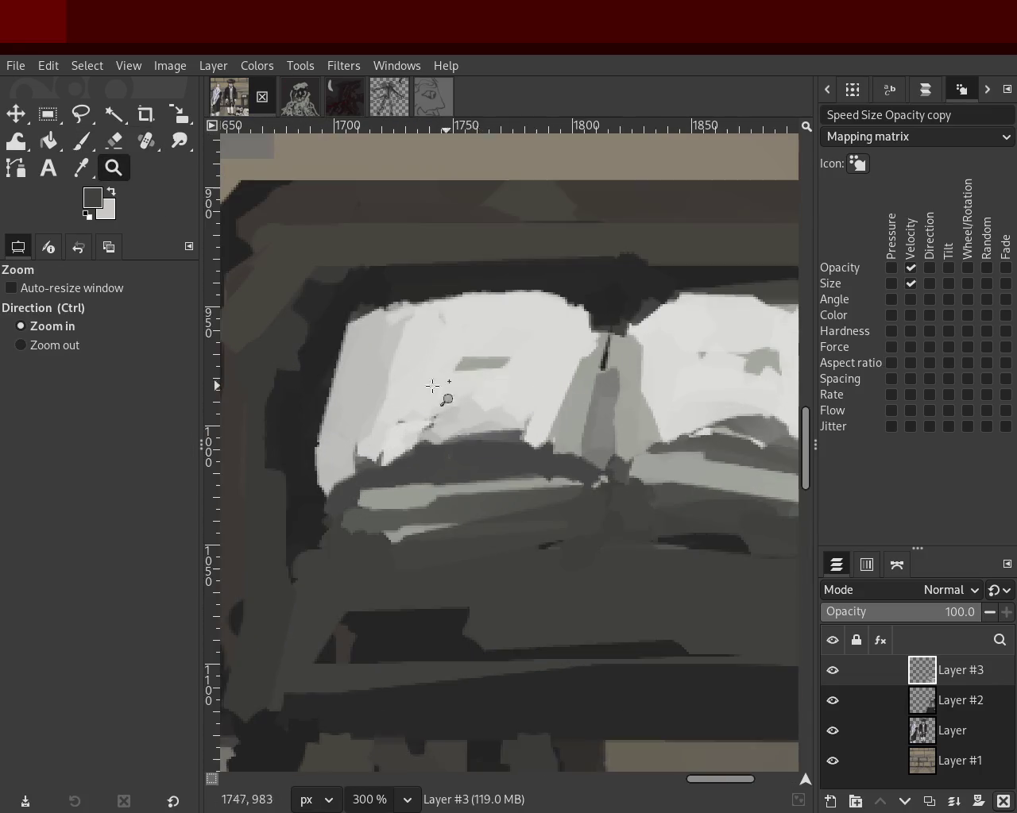
key("p")
left_click_drag(421, 476, 320, 500)
key("ctrl+z")
left_click(361, 443, "ctrl")
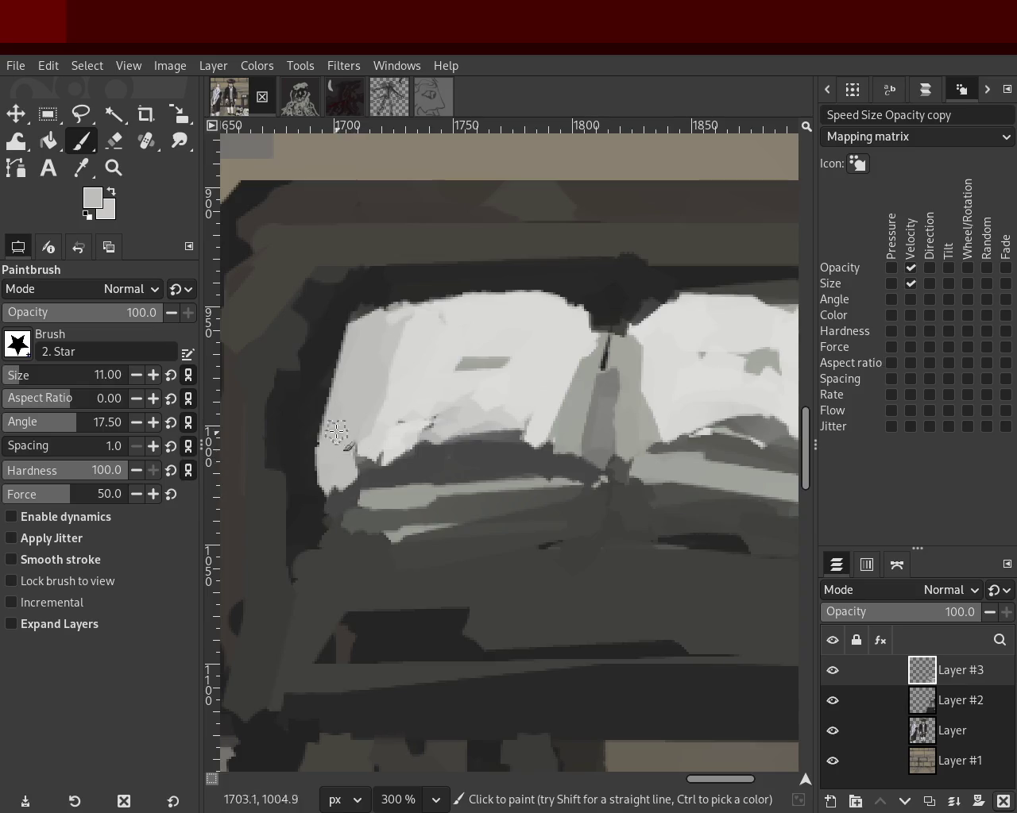
Zoom out from the book and save the painting to 54.xcf.
left_click(114, 167)
left_click(495, 413, "ctrl")
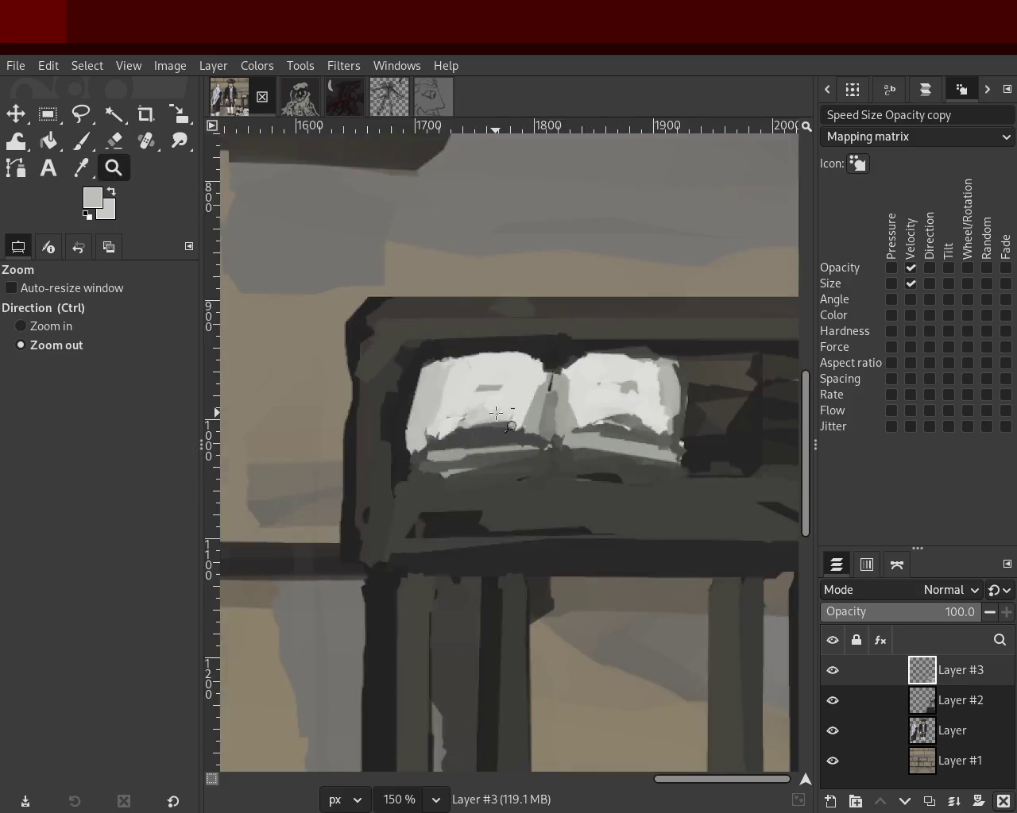
left_click(495, 412, "ctrl")
left_click(496, 413, "ctrl")
left_click(495, 412, "ctrl")
key("ctrl+s")
Zoom back in closer on the open book.
left_click(579, 388)
left_click(565, 416)
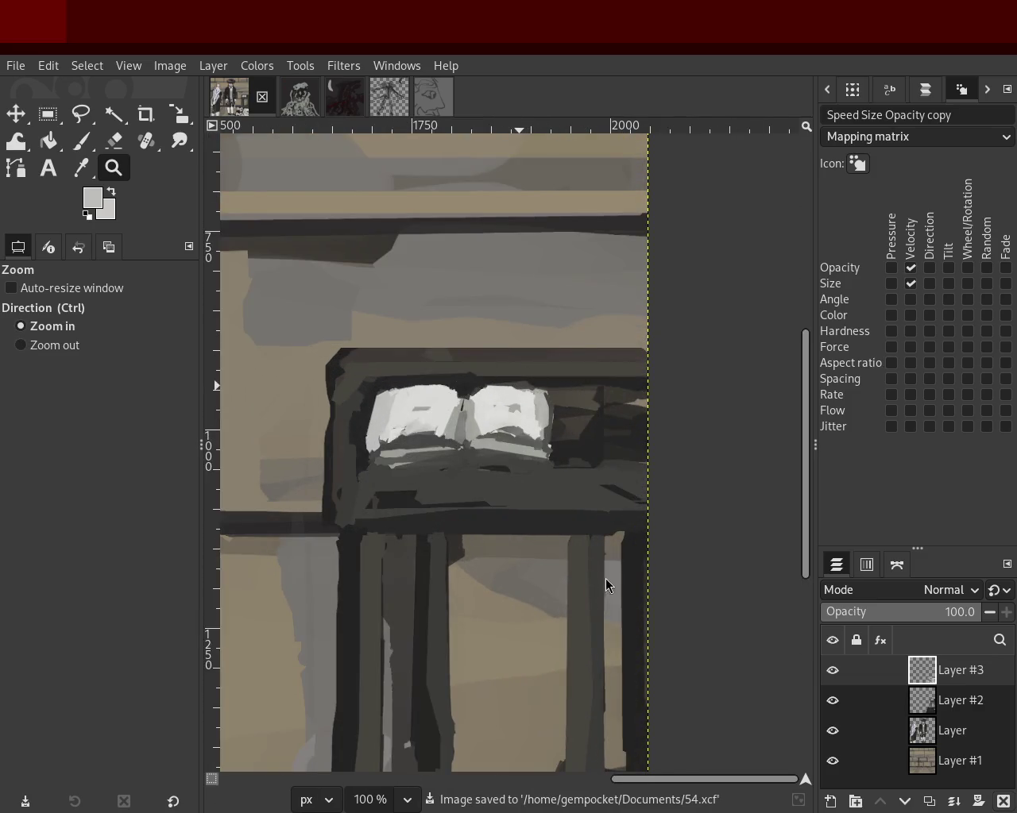
left_click(471, 490, "ctrl")
left_click(408, 390)
left_click(408, 390)
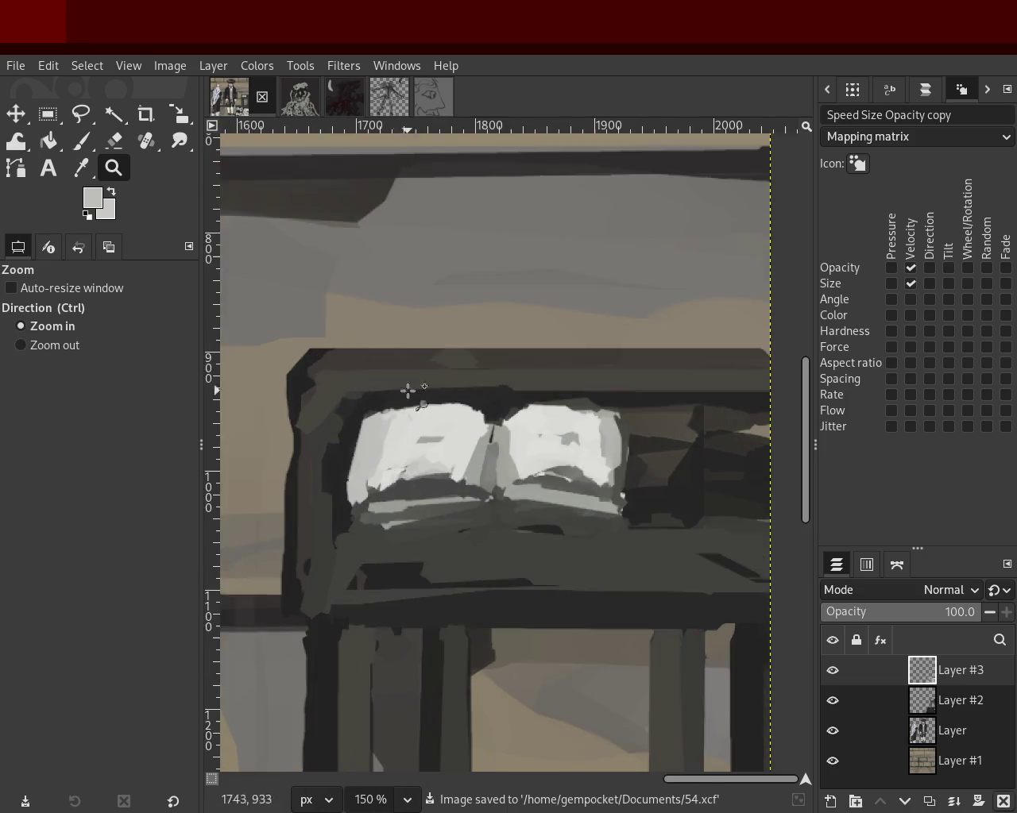
left_click(408, 390)
left_click(409, 390)
Brighten the left page, reshape its top edge, and darken its upper-left corner.
left_click(83, 143)
left_click(483, 416, "ctrl")
left_click_drag(483, 416, 373, 447)
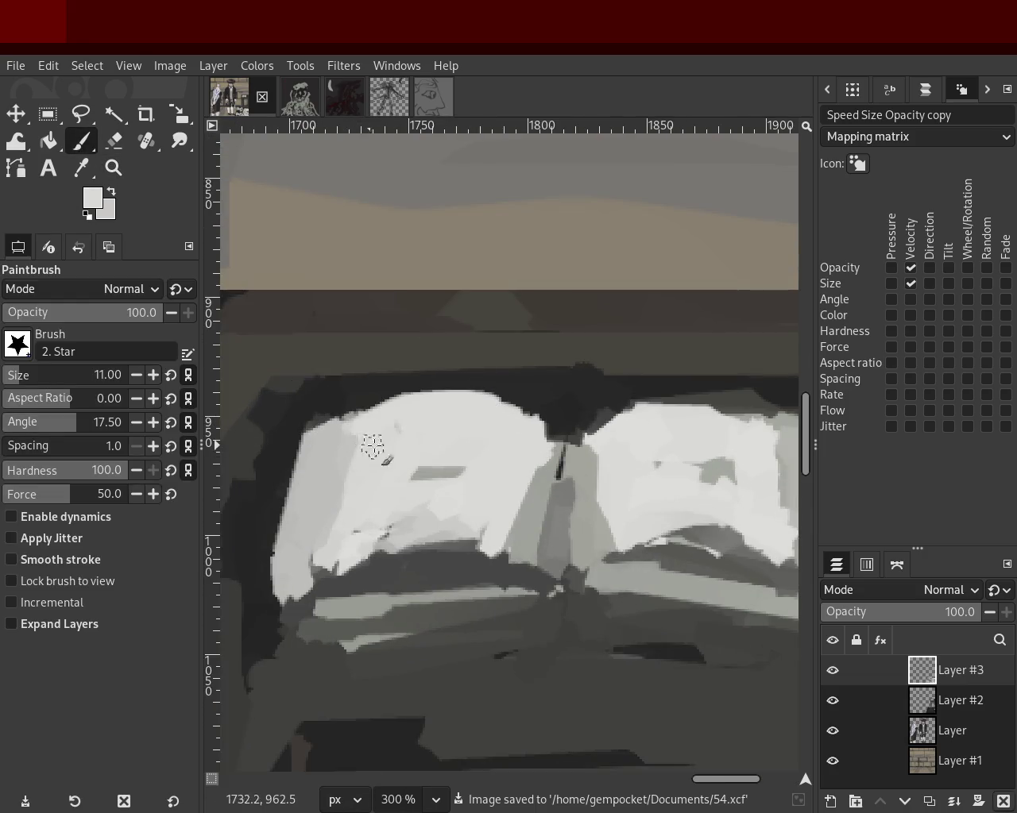
left_click(704, 466, "ctrl")
mouse_move(502, 409)
left_mouse_down()
mouse_move(458, 432)
mouse_move(388, 434)
mouse_move(368, 448)
mouse_move(323, 400)
mouse_move(272, 522)
left_mouse_up()
left_click(330, 421, "ctrl")
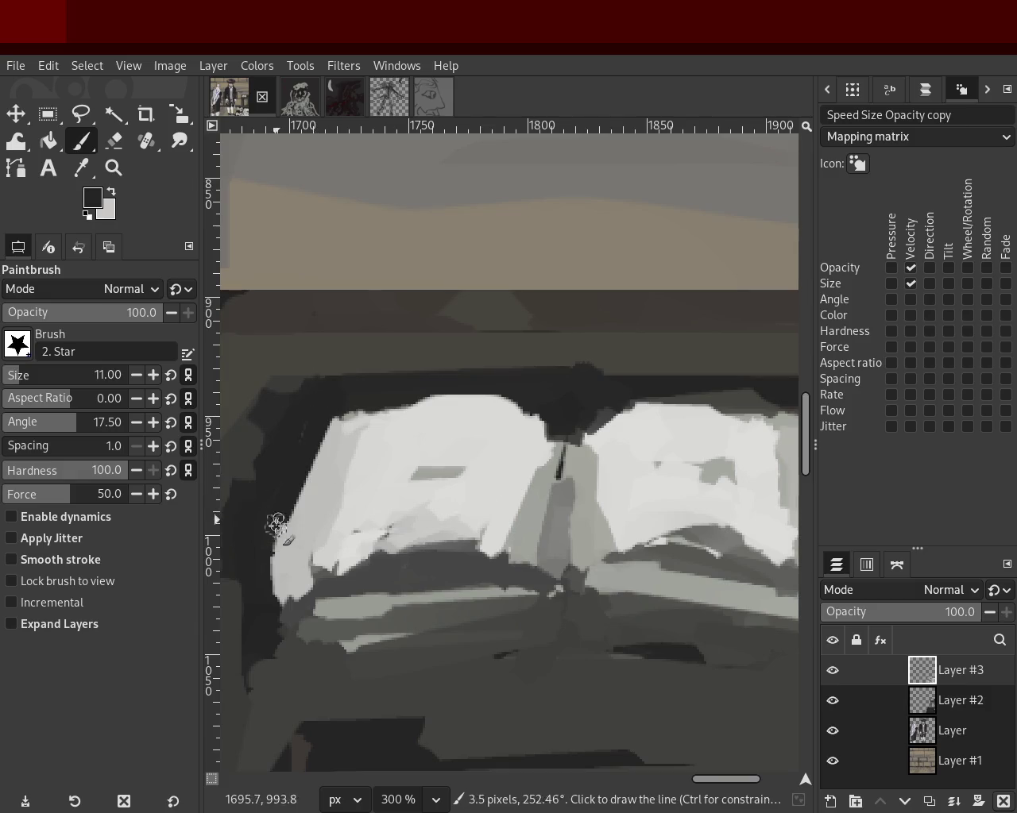
Zoom out from the book toward the whole image.
key("z")
left_click(420, 412, "ctrl")
left_click(445, 405, "ctrl")
left_click(477, 398, "ctrl")
left_click(504, 390, "ctrl")
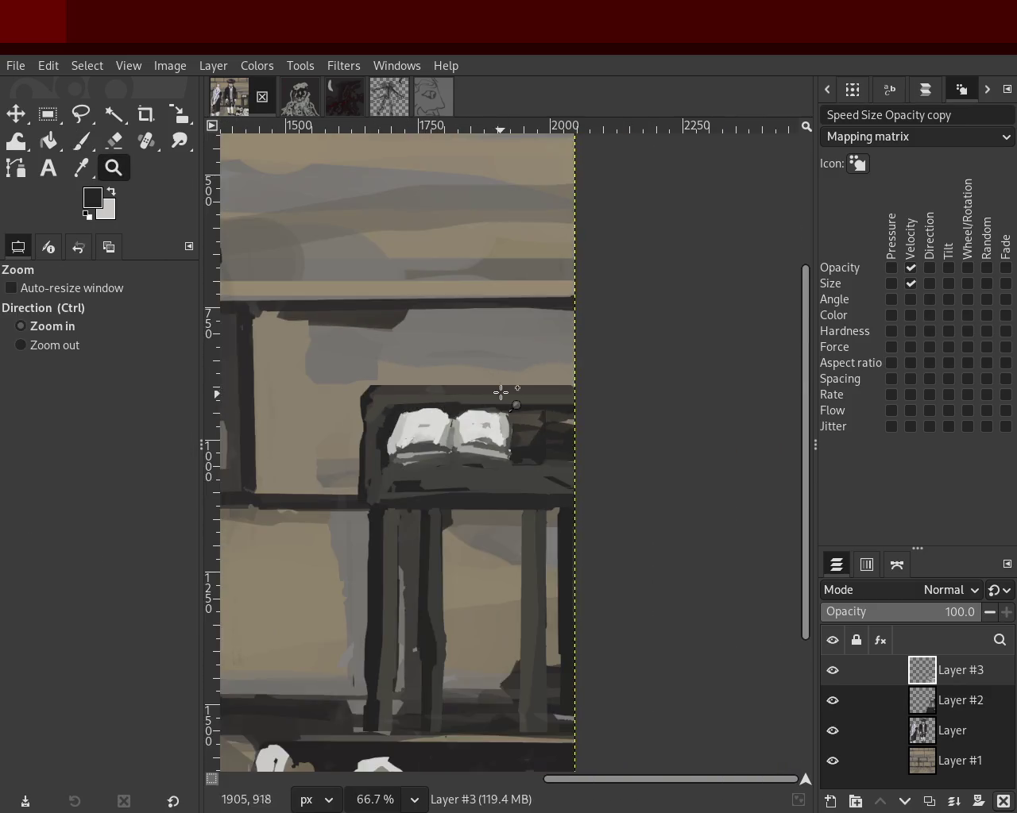
Review the whole image and lectern, then save the painting as 54.xcf.
left_click(508, 394, "ctrl")
left_click(500, 397, "ctrl")
left_click(486, 422, "ctrl")
double_click(509, 409)
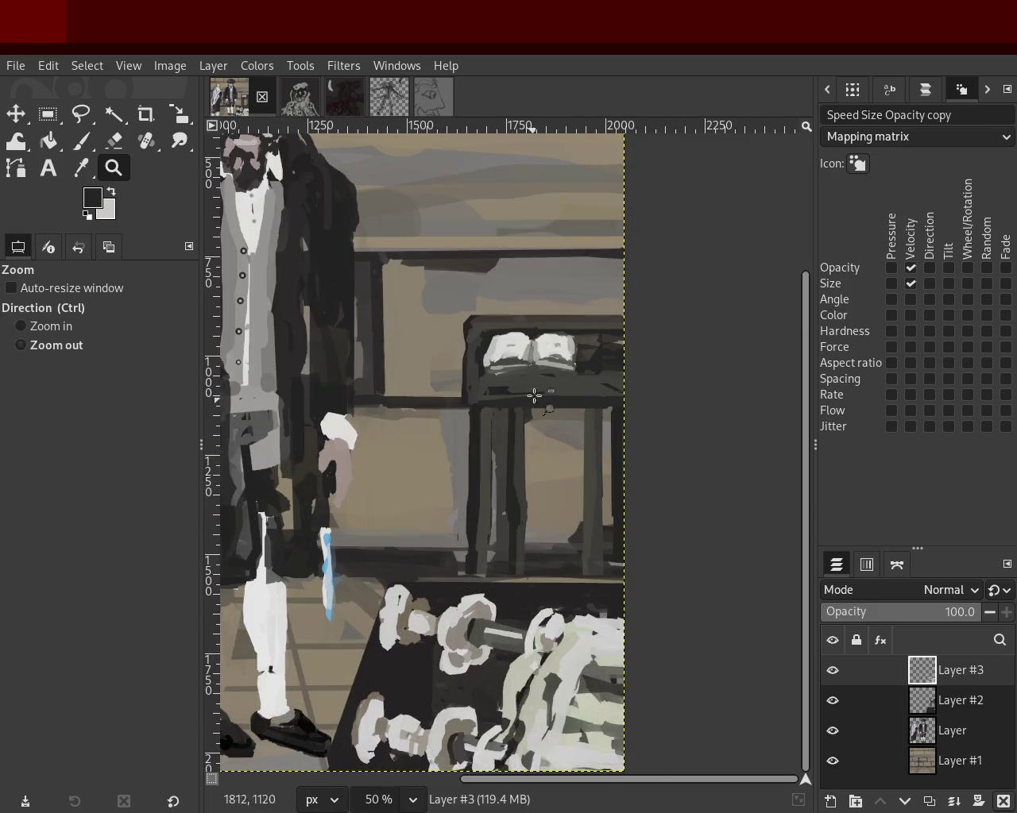
left_click(535, 398)
left_click(528, 373)
key("ctrl+s")
Zoom out to review the standing figure and the rest of the scene.
left_click(572, 342, "ctrl")
left_click(573, 340, "ctrl")
left_click(573, 340)
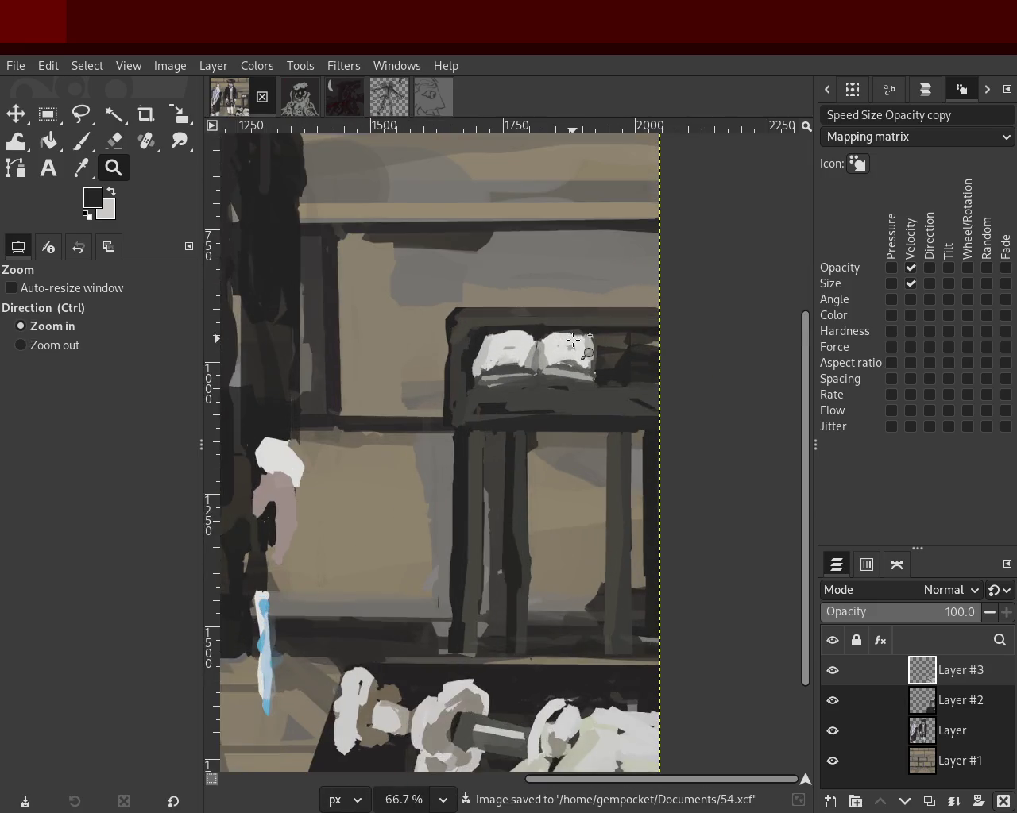
left_click(579, 397, "ctrl")
left_click(584, 445, "ctrl")
left_click(586, 469)
left_click(588, 537, "ctrl")
left_click(588, 537)
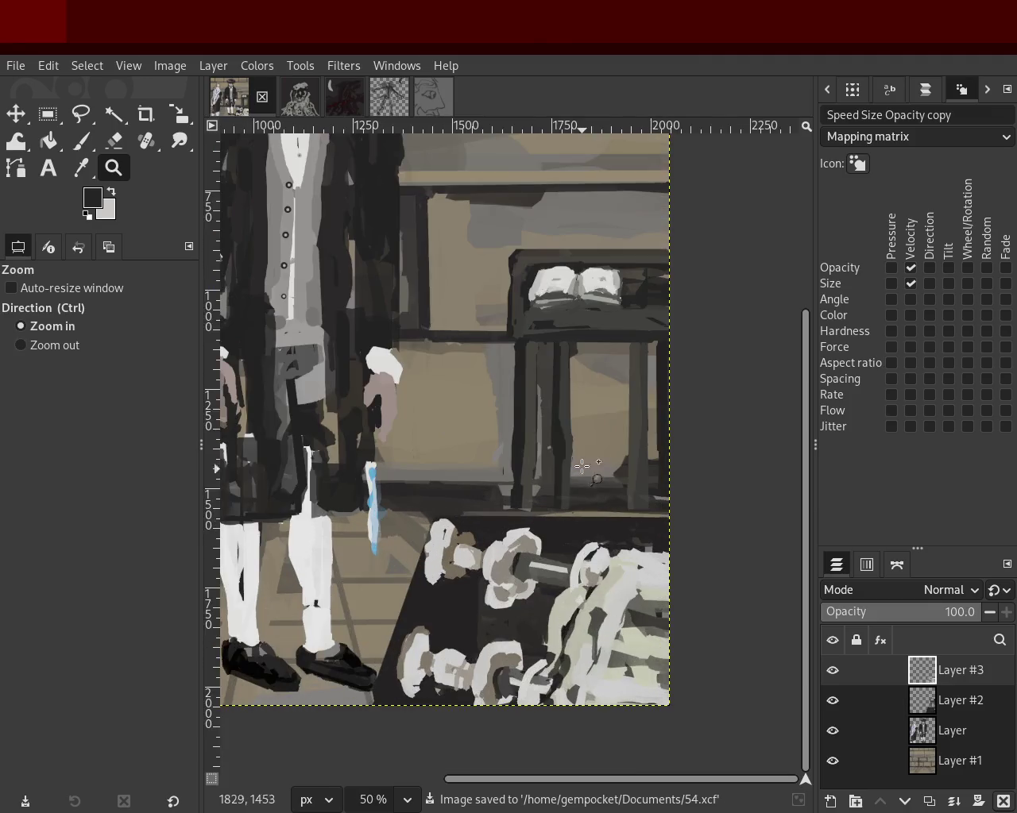
left_click(591, 486, "ctrl")
left_click(444, 300)
Zoom in on the bearded man, then back out to the whole painting.
left_click(550, 333, "ctrl")
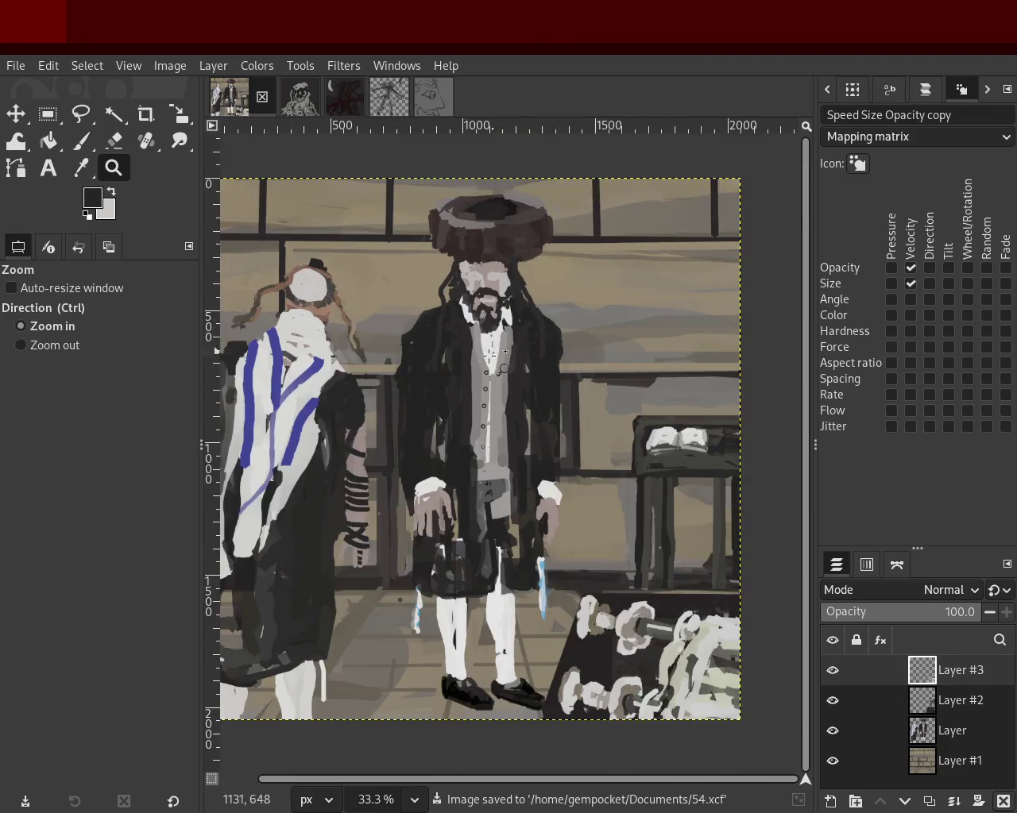
left_click(494, 348)
double_click(480, 278)
left_click(492, 363, "ctrl")
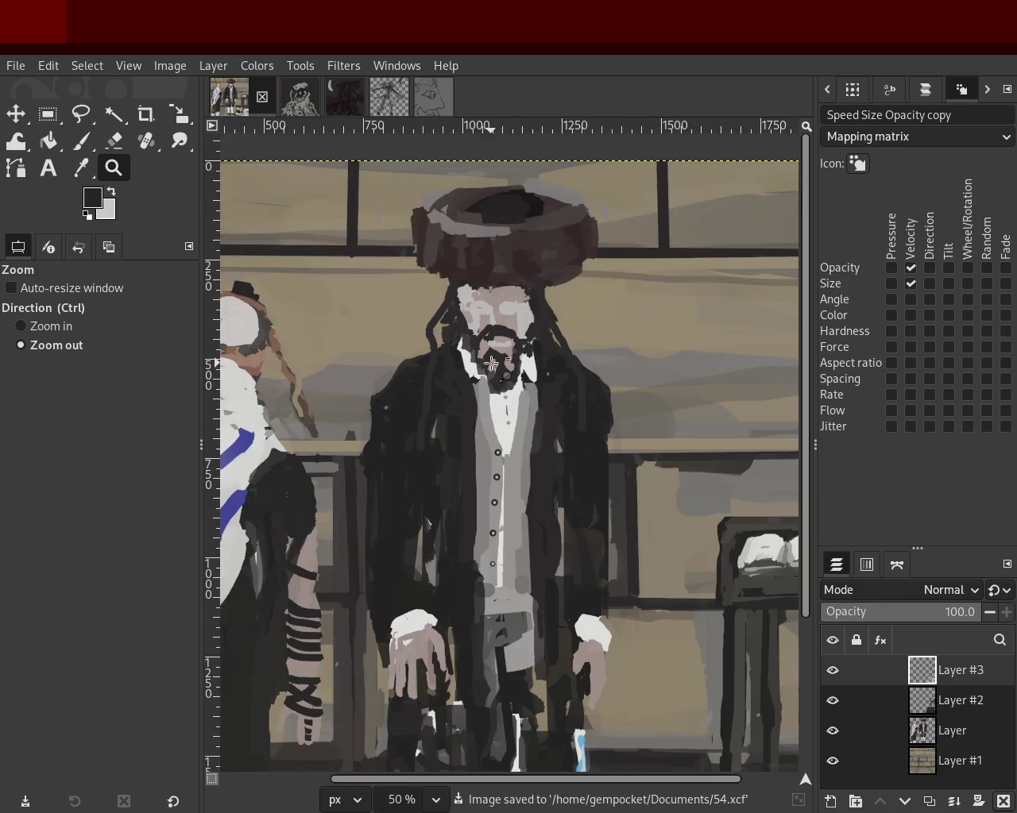
left_click(497, 574)
left_click(525, 501, "ctrl")
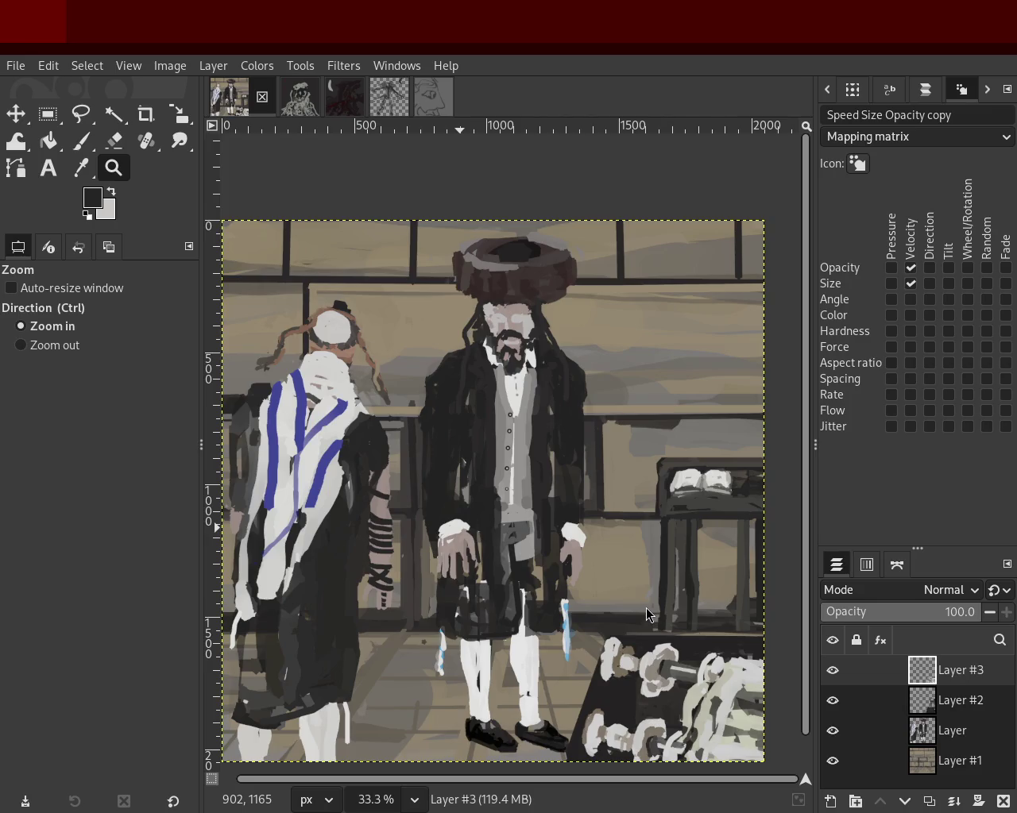
Frame the striped prayer shawl and make 'Layer' the active paint layer.
left_click(427, 574, "ctrl")
left_click(392, 555)
left_click(451, 573, "ctrl")
left_click(450, 580)
left_click(467, 565, "ctrl")
left_click(467, 524)
left_click(467, 524)
left_click(449, 477, "ctrl")
left_click(449, 476, "ctrl")
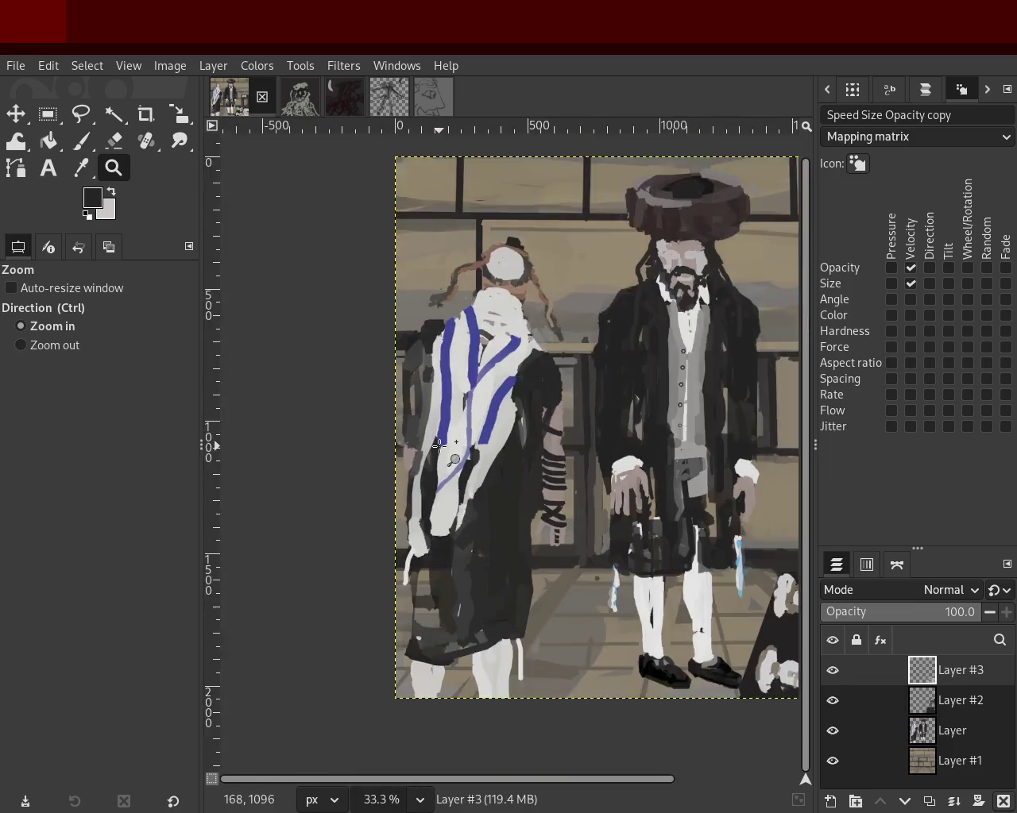
left_click(438, 446)
left_click(439, 446)
left_click(438, 446)
left_click(895, 729)
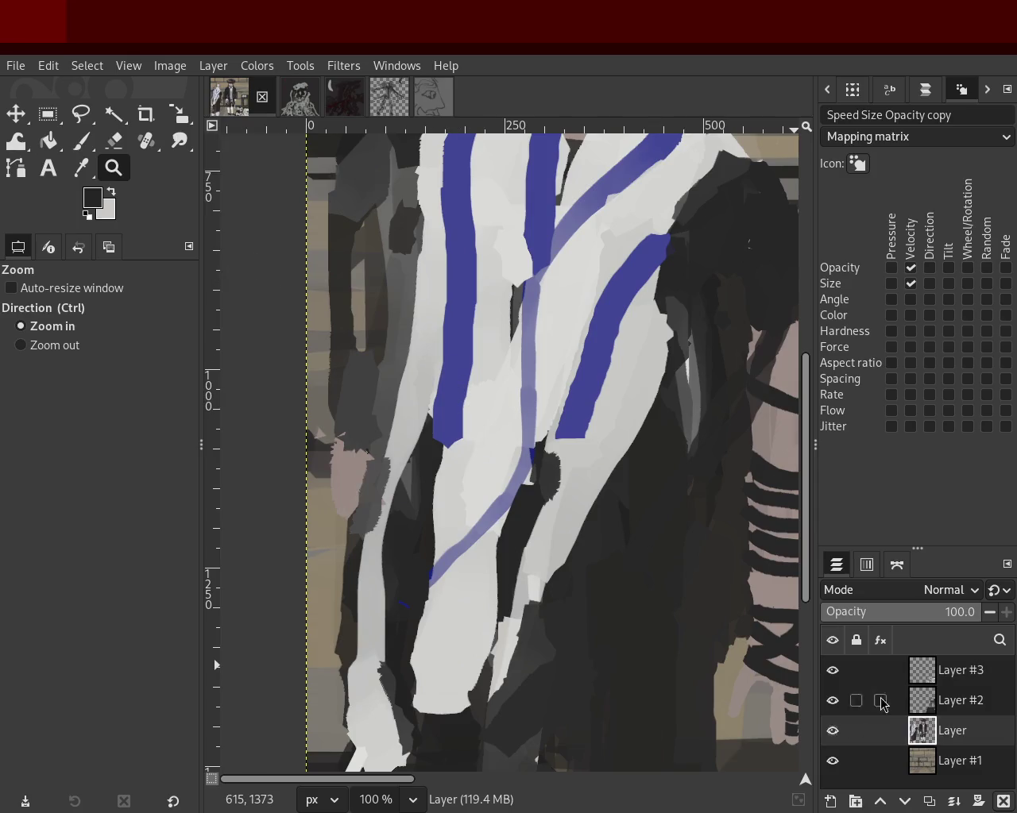
Sample shawl colours and brighten the tip of the blue stripe with the brush.
left_click(81, 140)
left_click(486, 383, "ctrl")
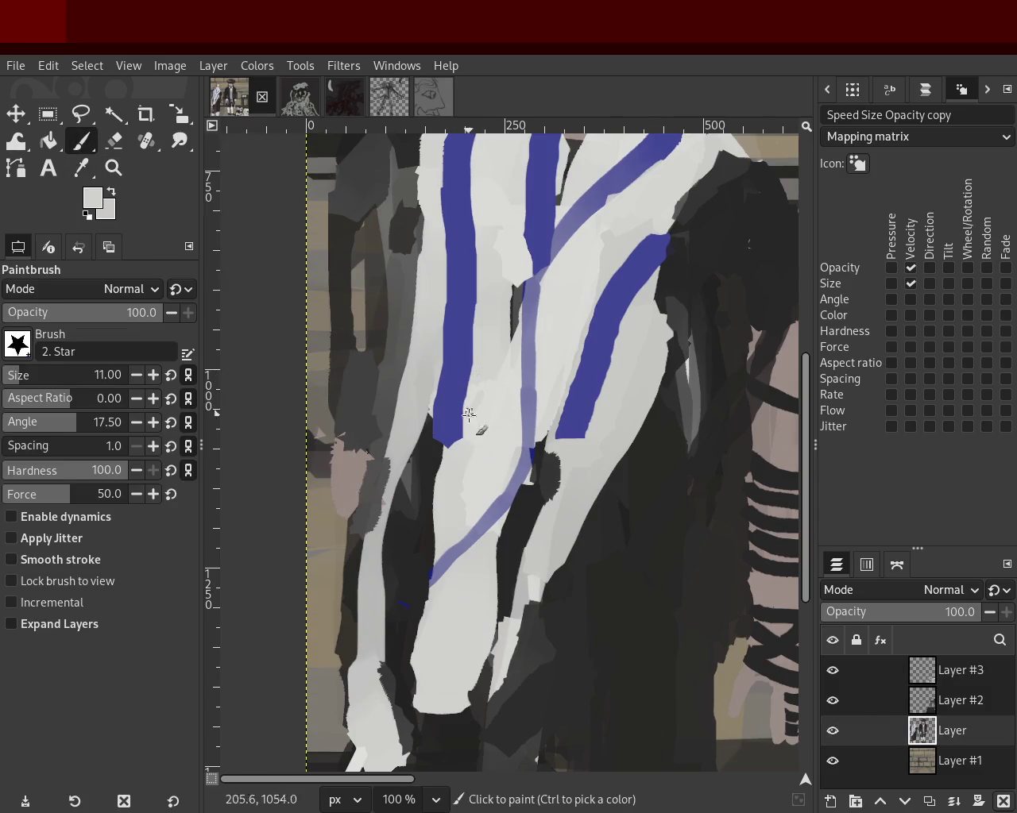
left_click(421, 409, "ctrl")
left_click(471, 407, "ctrl")
left_click_drag(459, 435, 440, 473)
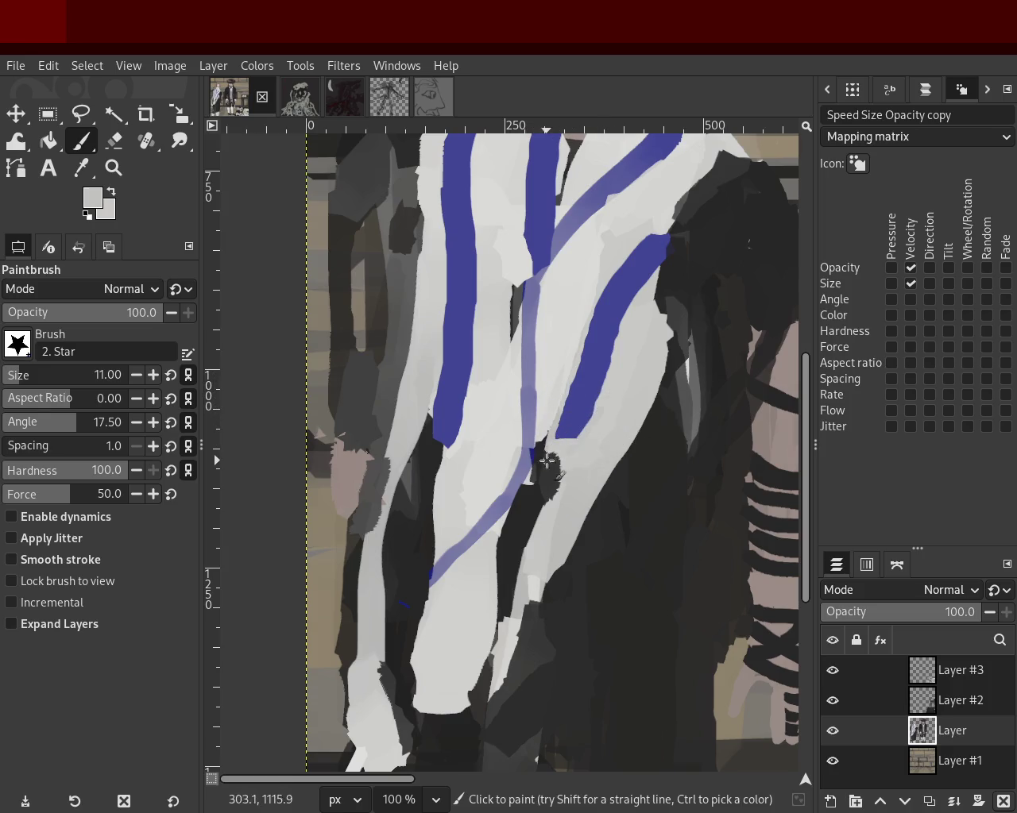
Zoom out to review the painting and save it to 54.xcf.
key("z")
left_click(256, 381, "ctrl")
left_click(257, 381, "ctrl")
left_click(257, 381, "ctrl")
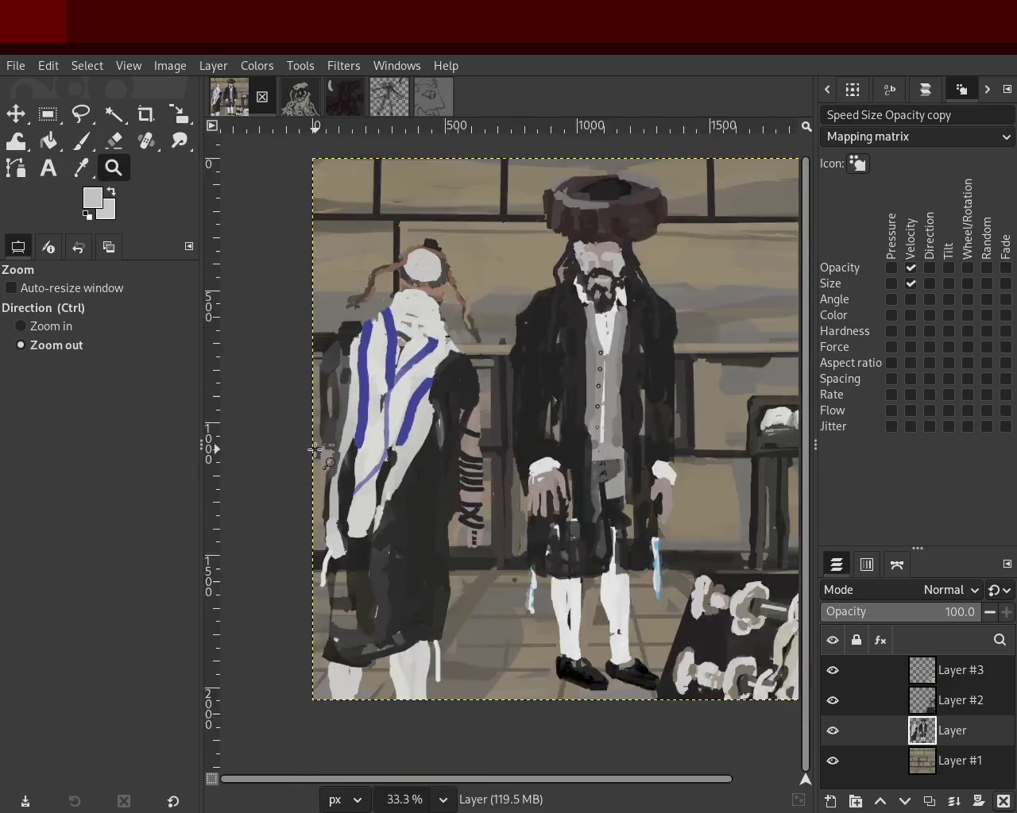
left_click(376, 364, "ctrl")
left_click(376, 364, "ctrl")
left_click(403, 389, "ctrl")
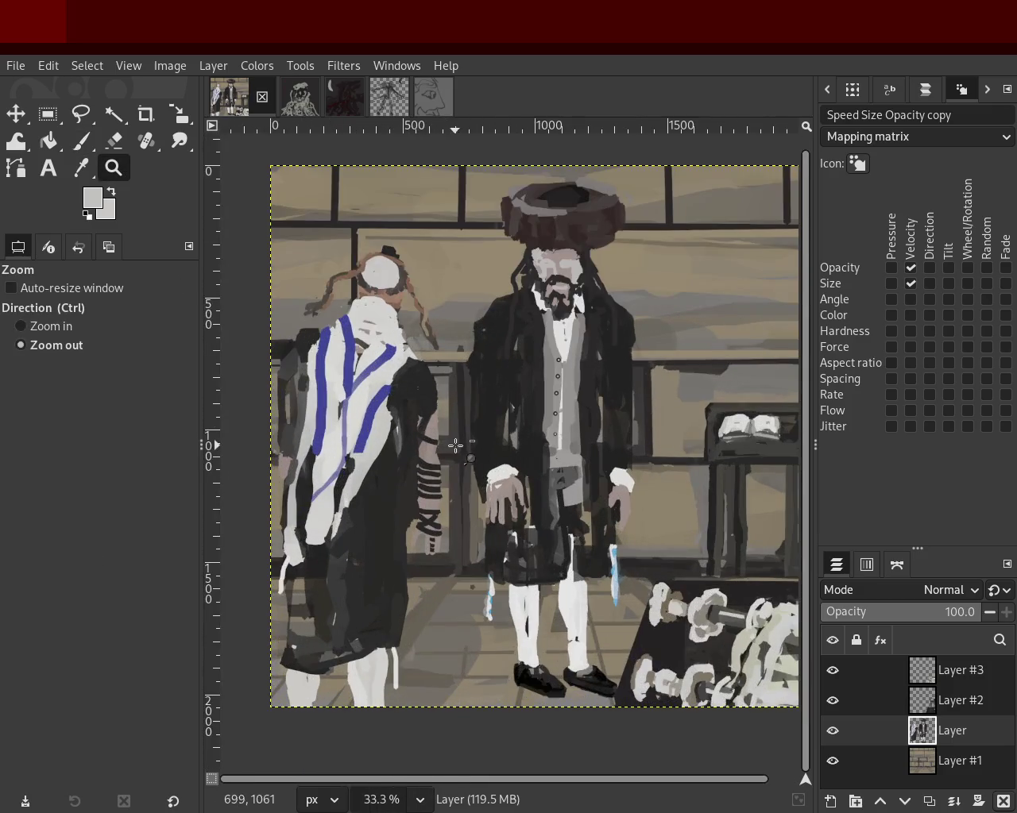
left_click(398, 423, "ctrl")
key("ctrl+s")
Zoom from the whole scene in close on the open book on the lectern.
left_click(398, 422)
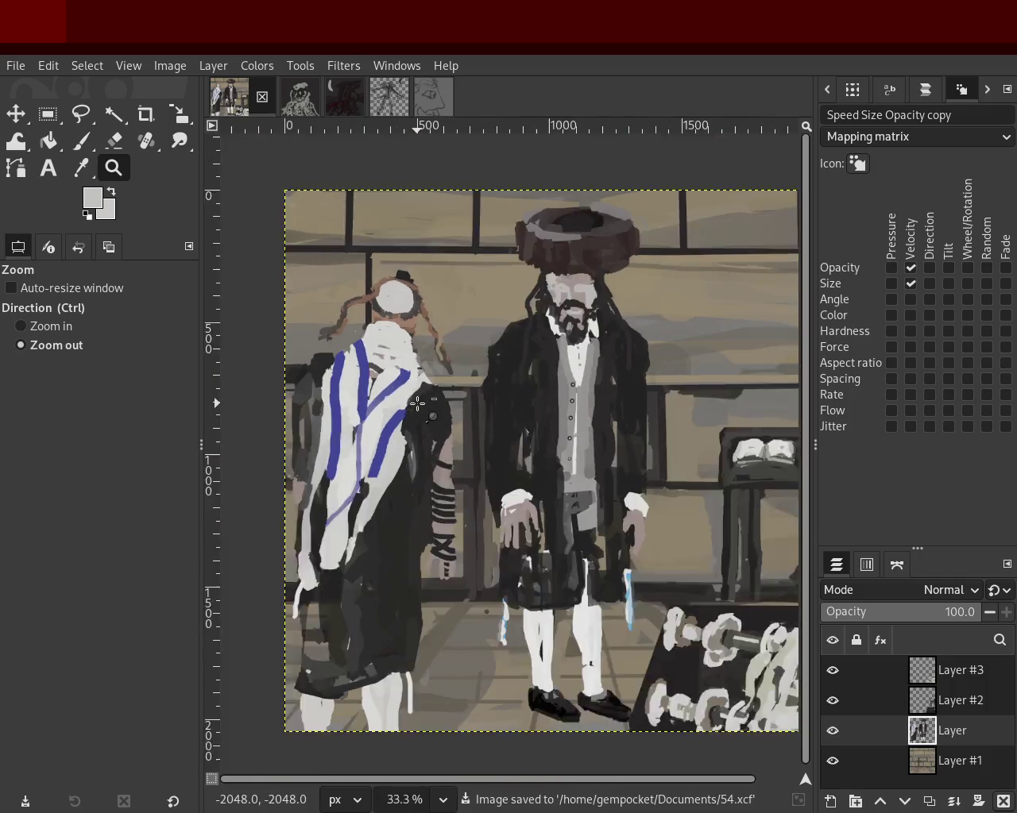
left_click(417, 403)
left_click(437, 419)
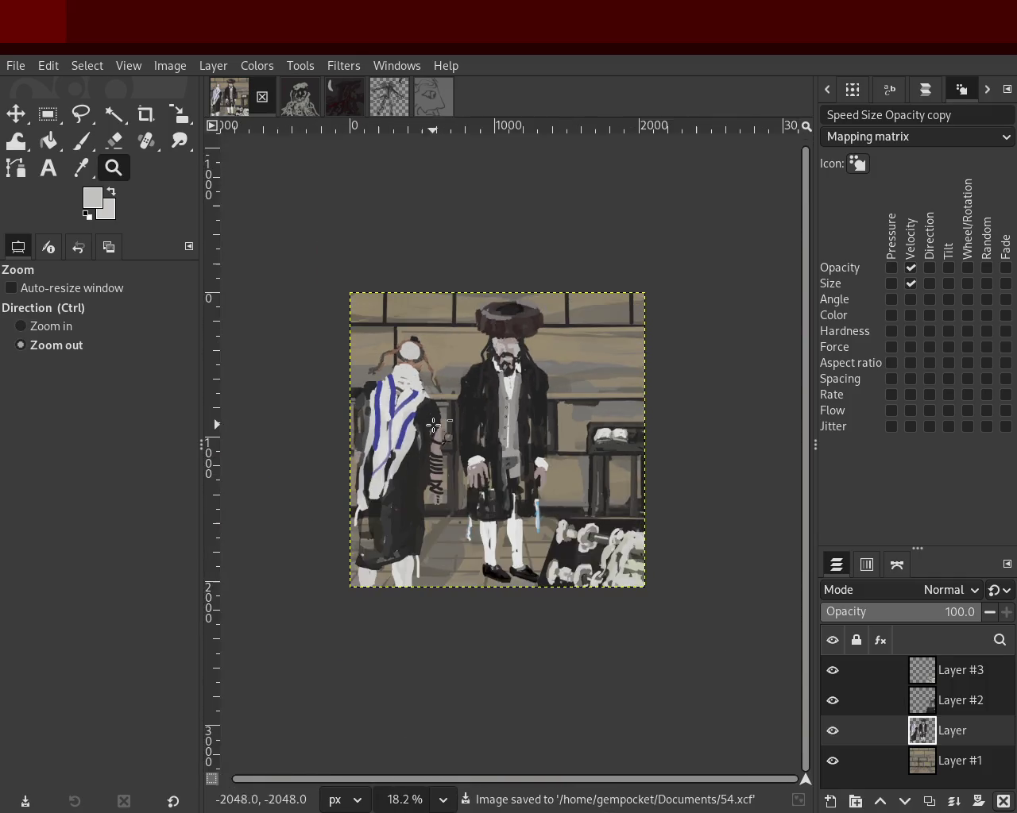
left_click(480, 448, "ctrl")
left_click(481, 449, "ctrl")
left_click(544, 407)
left_click(553, 421)
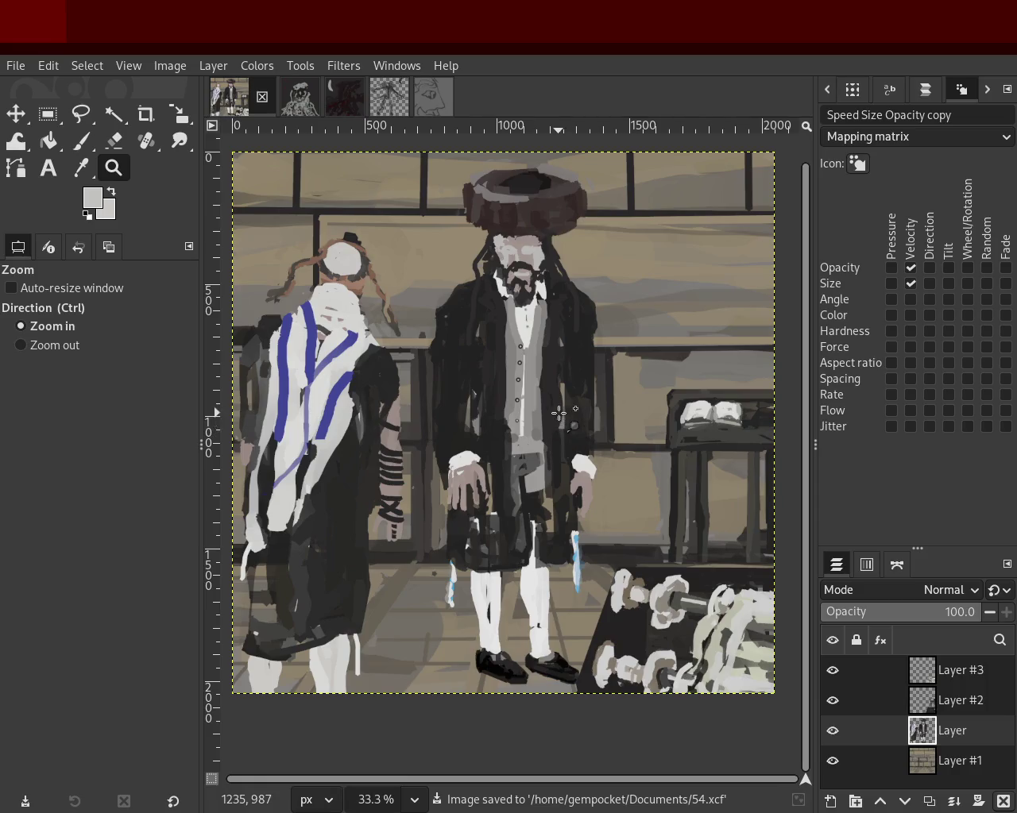
left_click(559, 413, "ctrl")
double_click(691, 429)
left_click(659, 405)
double_click(640, 445)
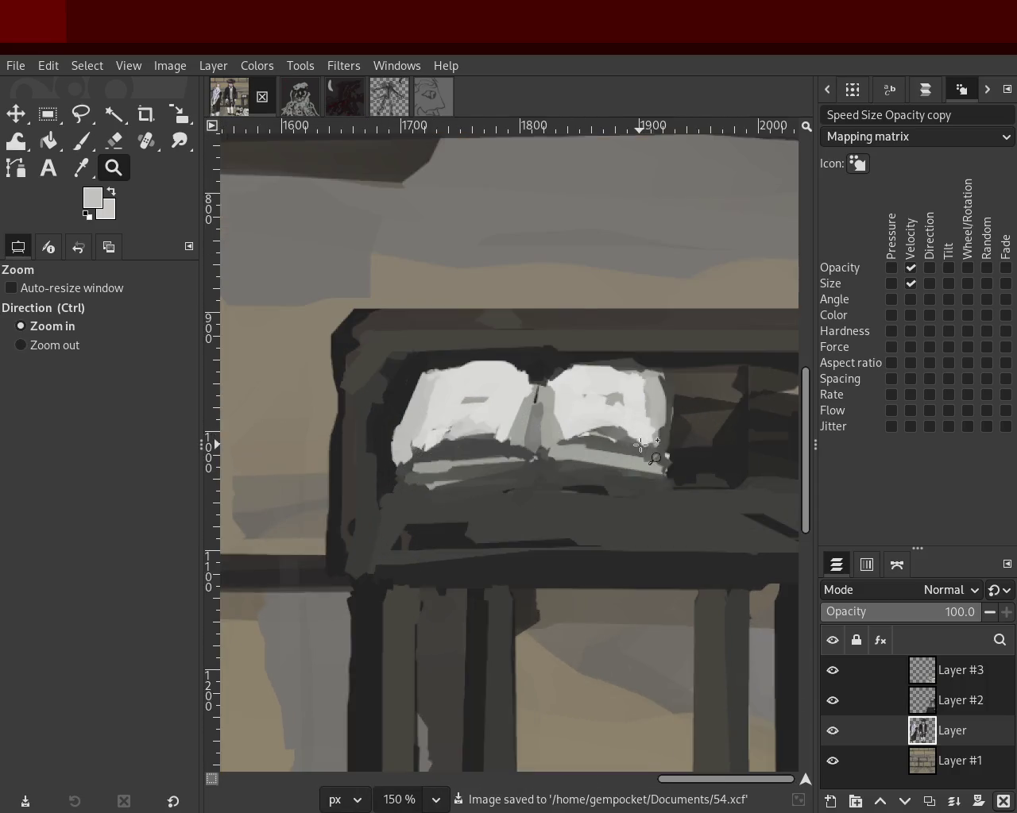
Sample a light grey from the book page and paint light marks on it.
left_click(665, 420, "ctrl")
left_click(666, 419)
double_click(666, 419)
key("p")
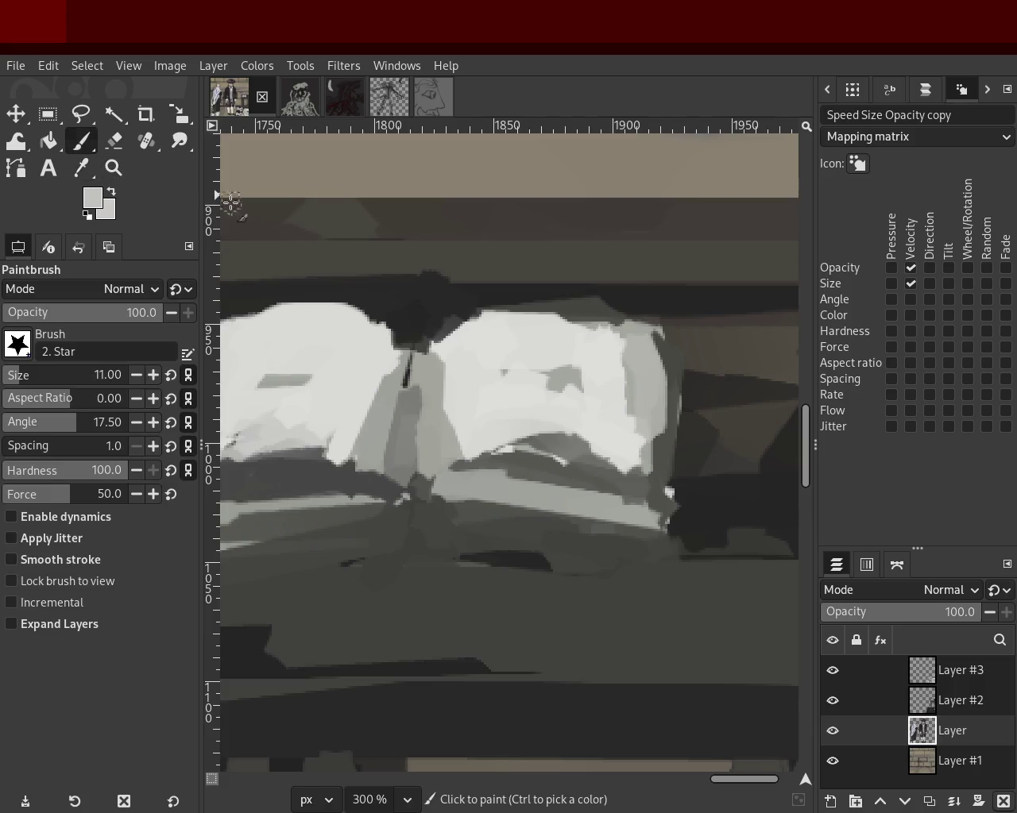
left_click(602, 333)
left_click(643, 469, "shift")
left_click(669, 491)
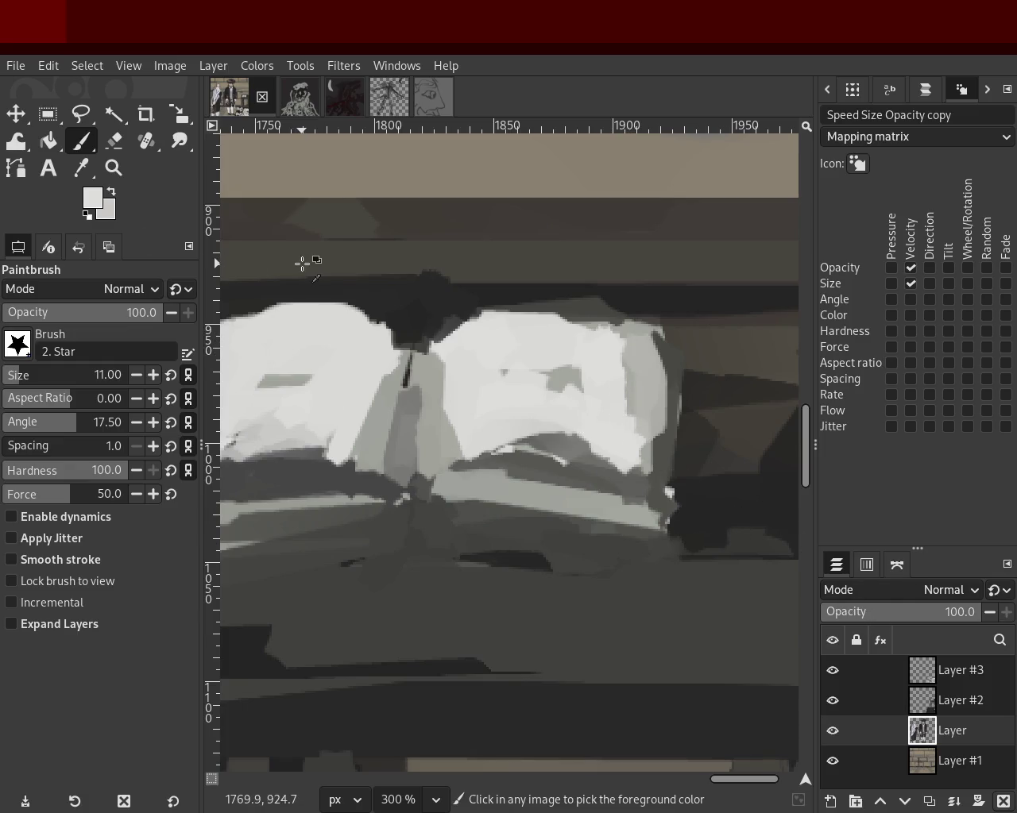
Zoom out to check the whole image, then back in on the open book.
key("z")
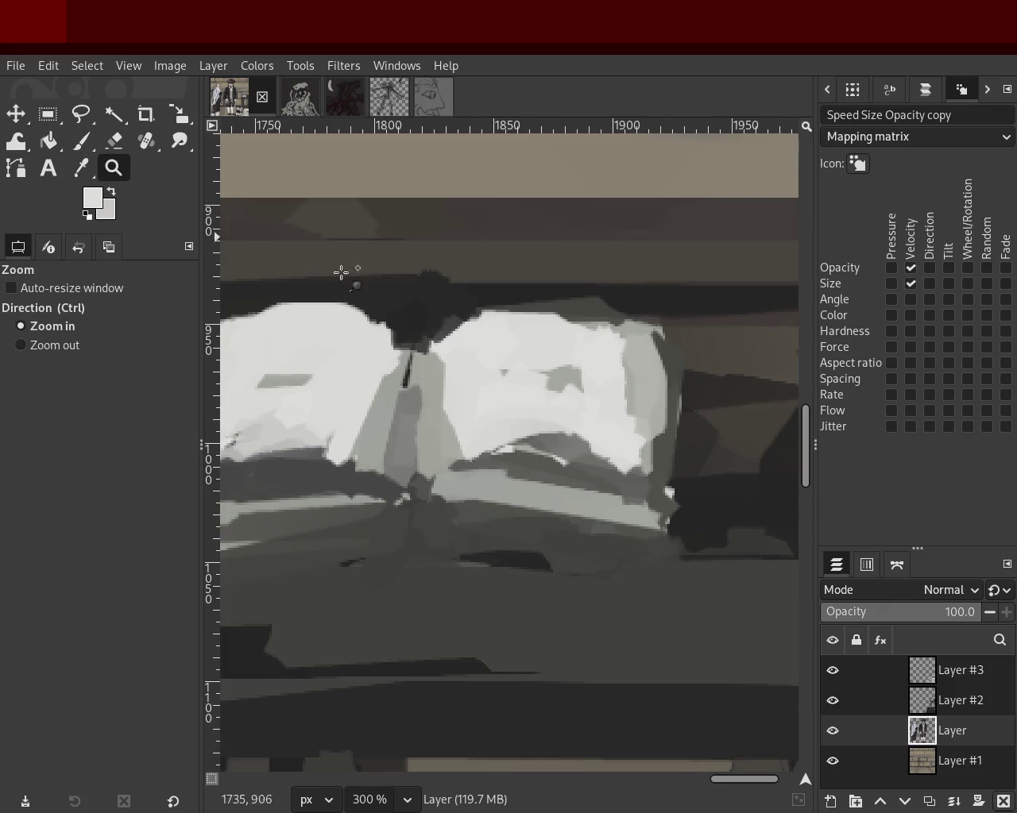
left_click(579, 386, "ctrl")
left_click(579, 386, "ctrl")
left_click(558, 379, "ctrl")
left_click(559, 379, "ctrl")
left_click(558, 379, "ctrl")
left_click(558, 379, "ctrl")
left_click(345, 395, "ctrl")
left_click(345, 395, "ctrl")
left_click(577, 411)
left_click(577, 411)
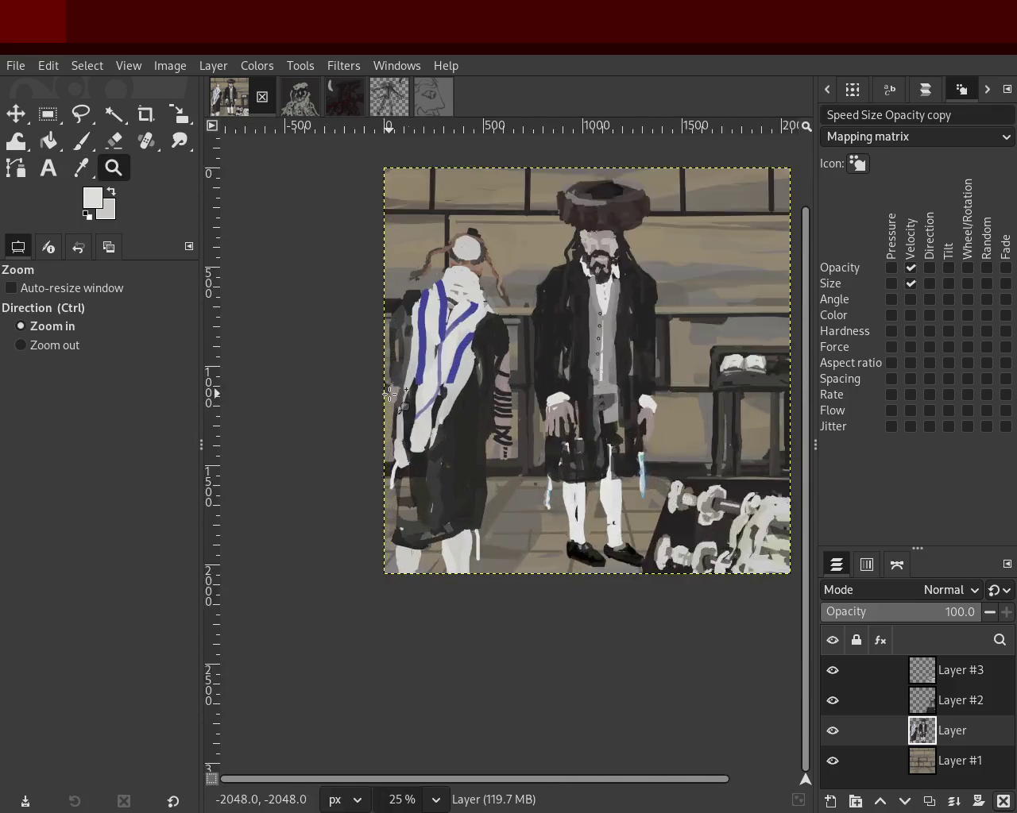
left_click(577, 411)
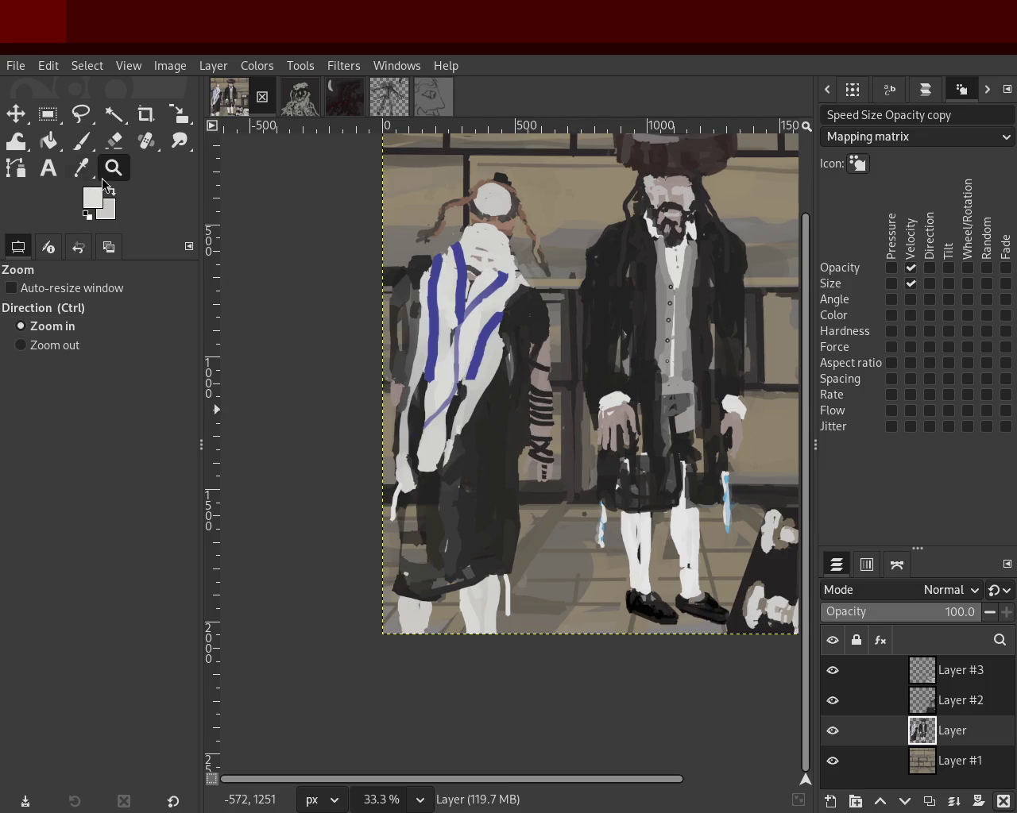
left_click(469, 397)
left_click(477, 395)
left_click(484, 392)
left_click(612, 373)
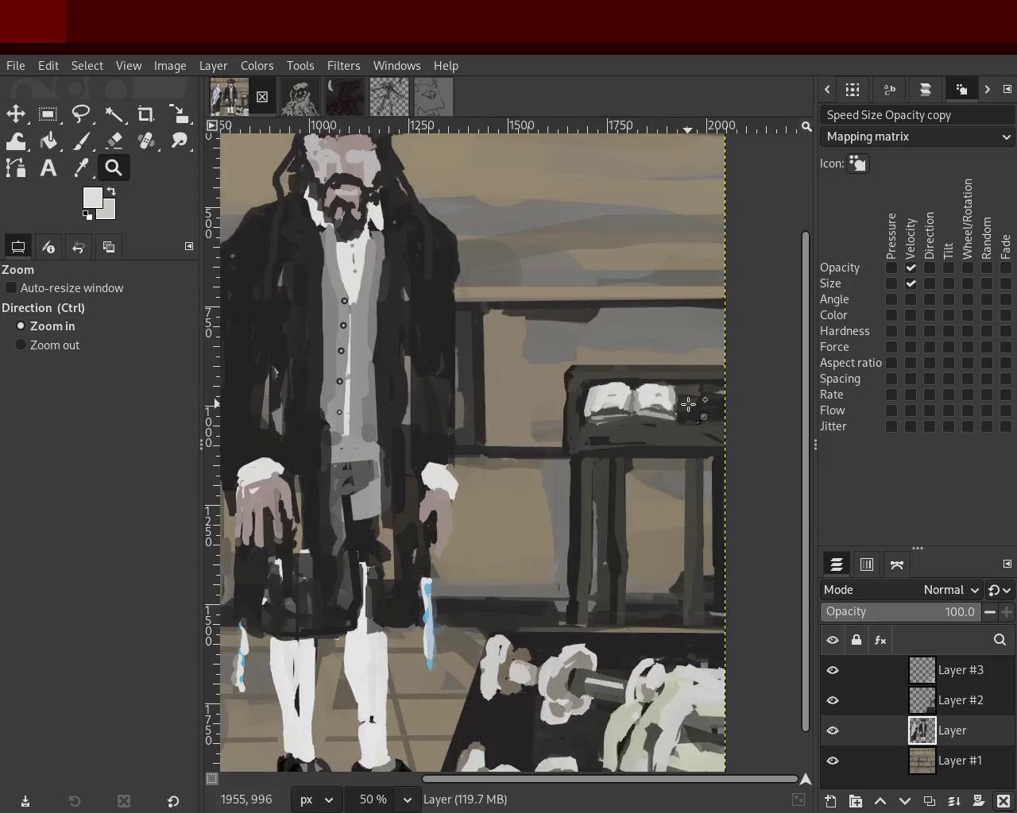
left_click(627, 397)
Make Layer #3 the paint target and pick dark and light greys from lectern and book.
key("ctrl+f")
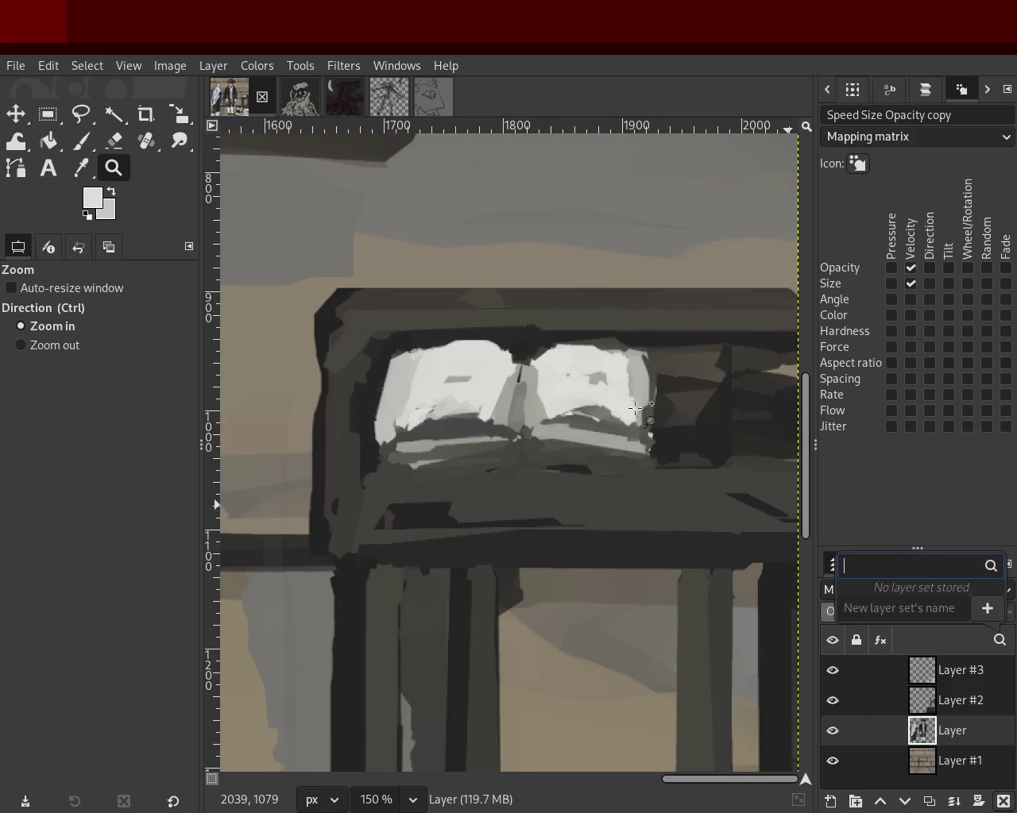
key("Escape")
key("p")
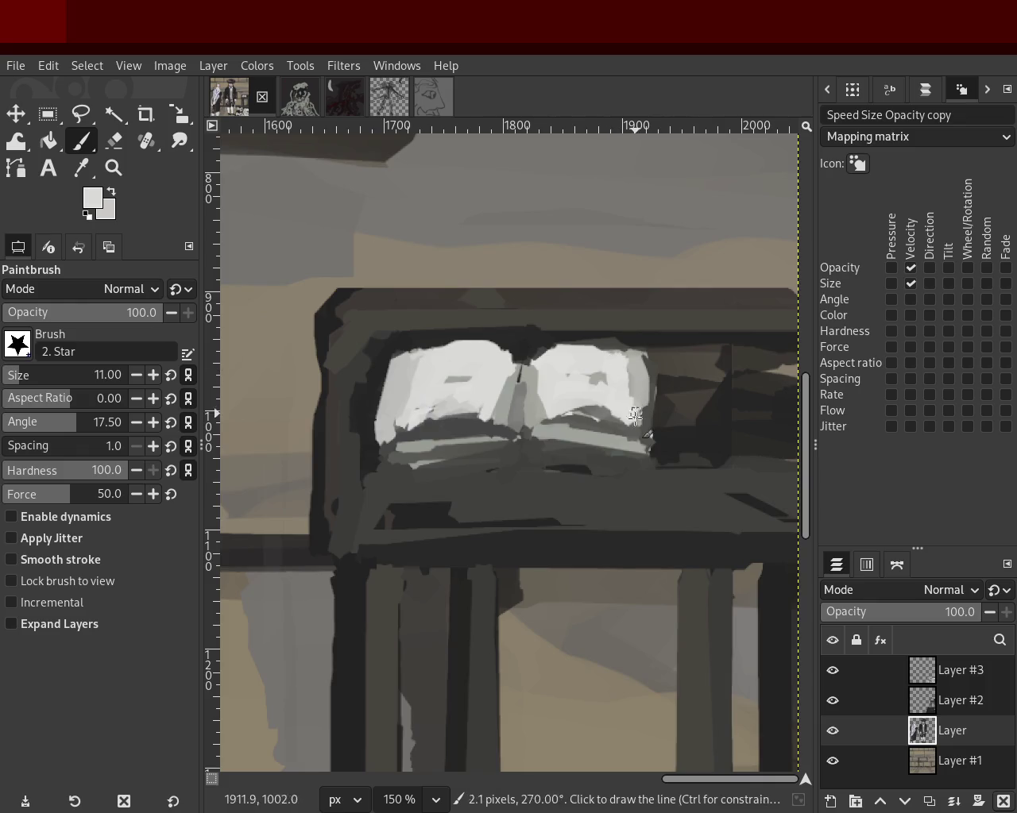
mouse_move(905, 675)
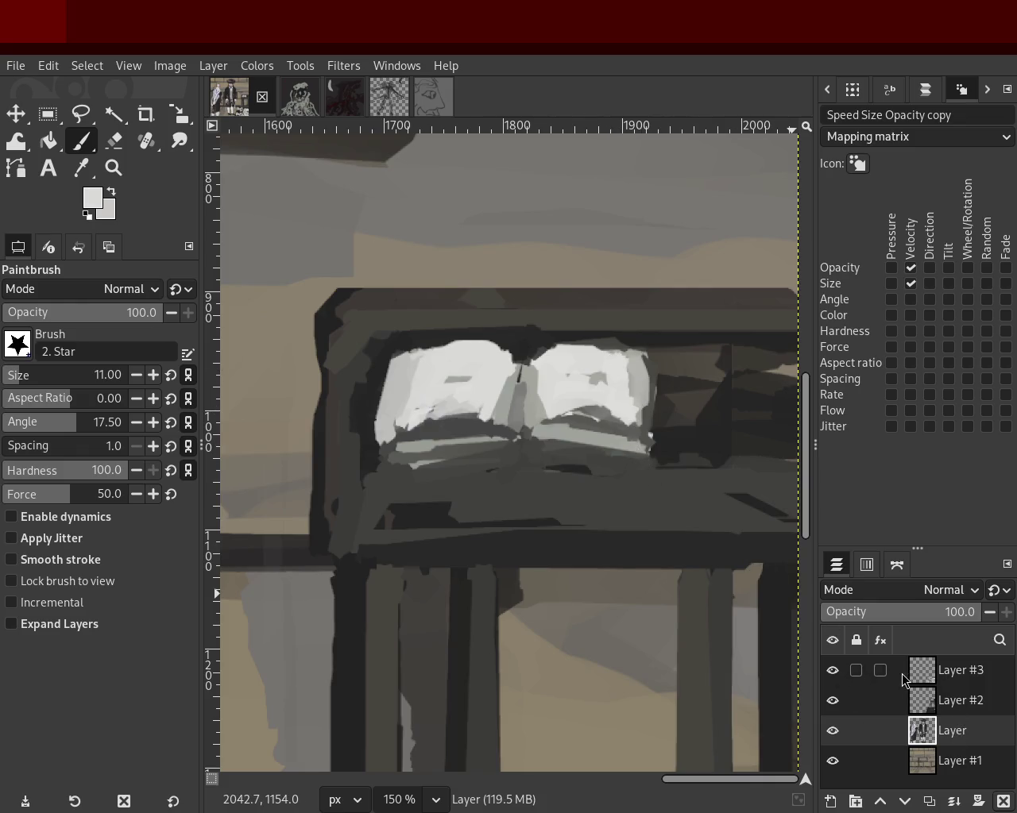
left_click(921, 682)
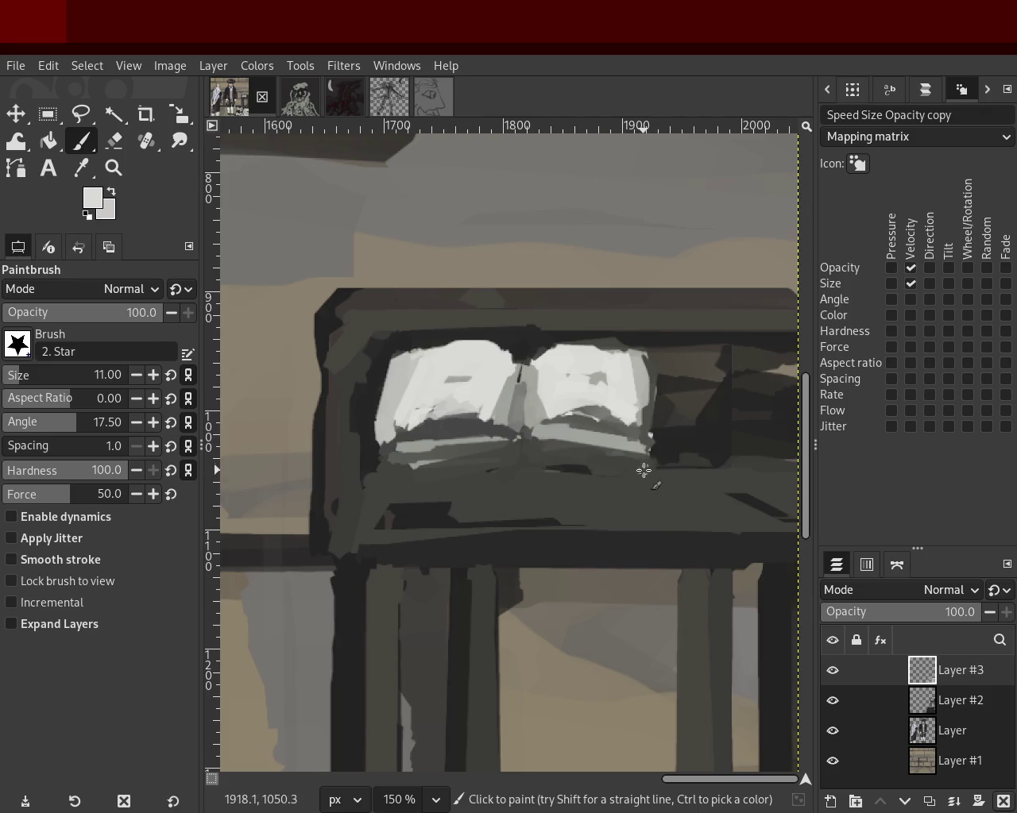
left_click(513, 348, "ctrl")
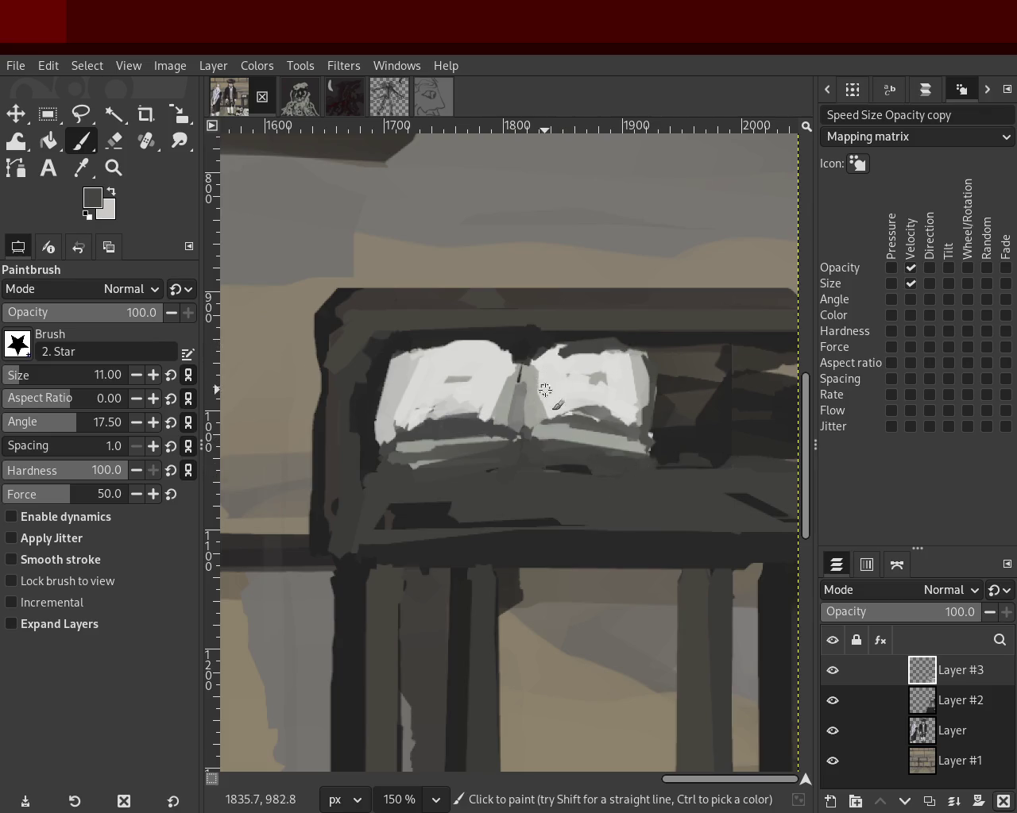
left_click(577, 364, "ctrl")
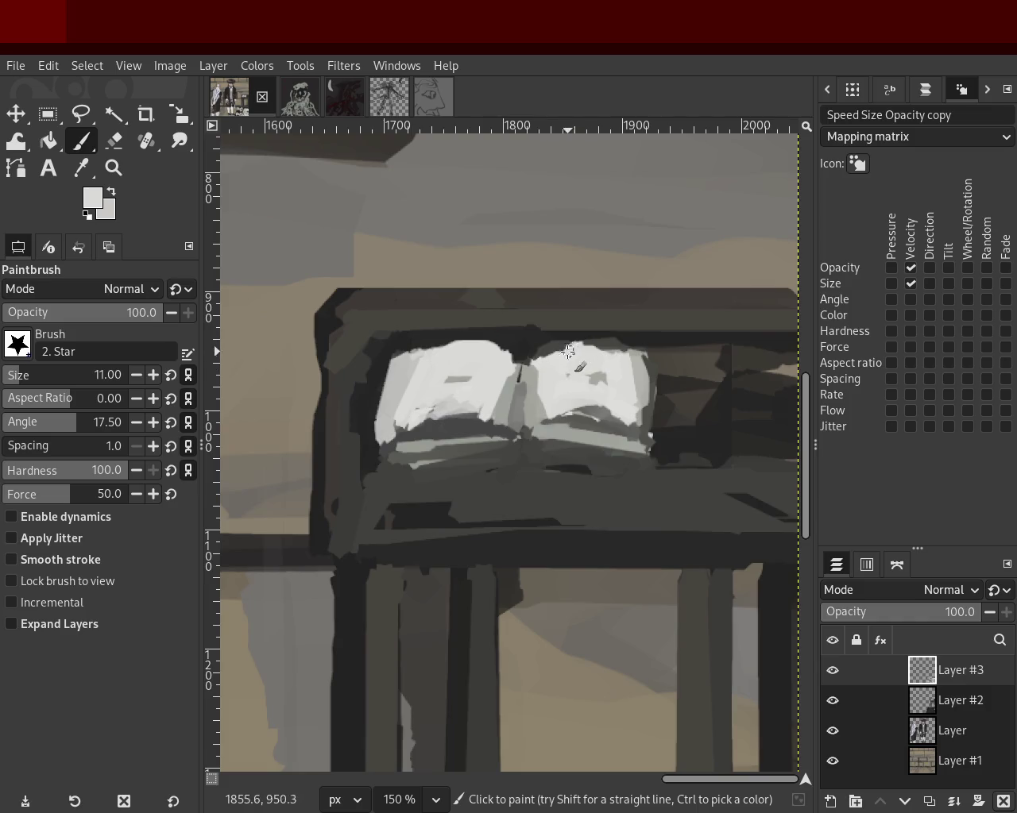
left_click(446, 425, "ctrl")
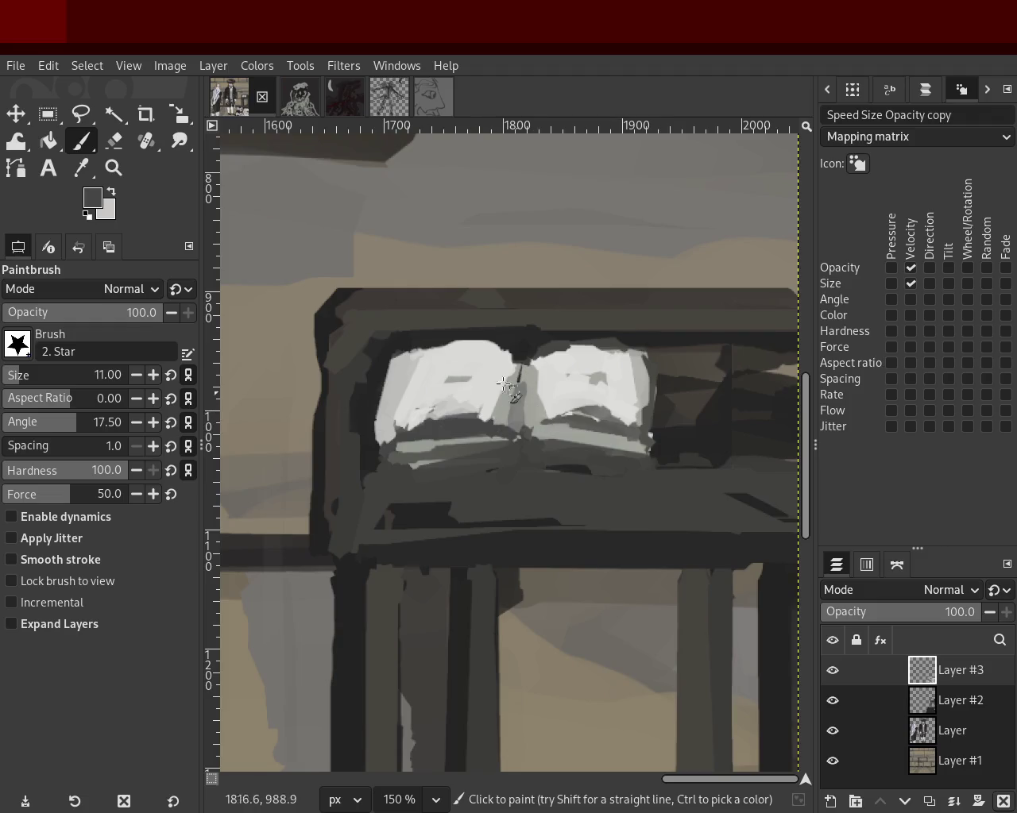
left_click(113, 167)
left_click(569, 319, "ctrl")
left_click(569, 319, "ctrl")
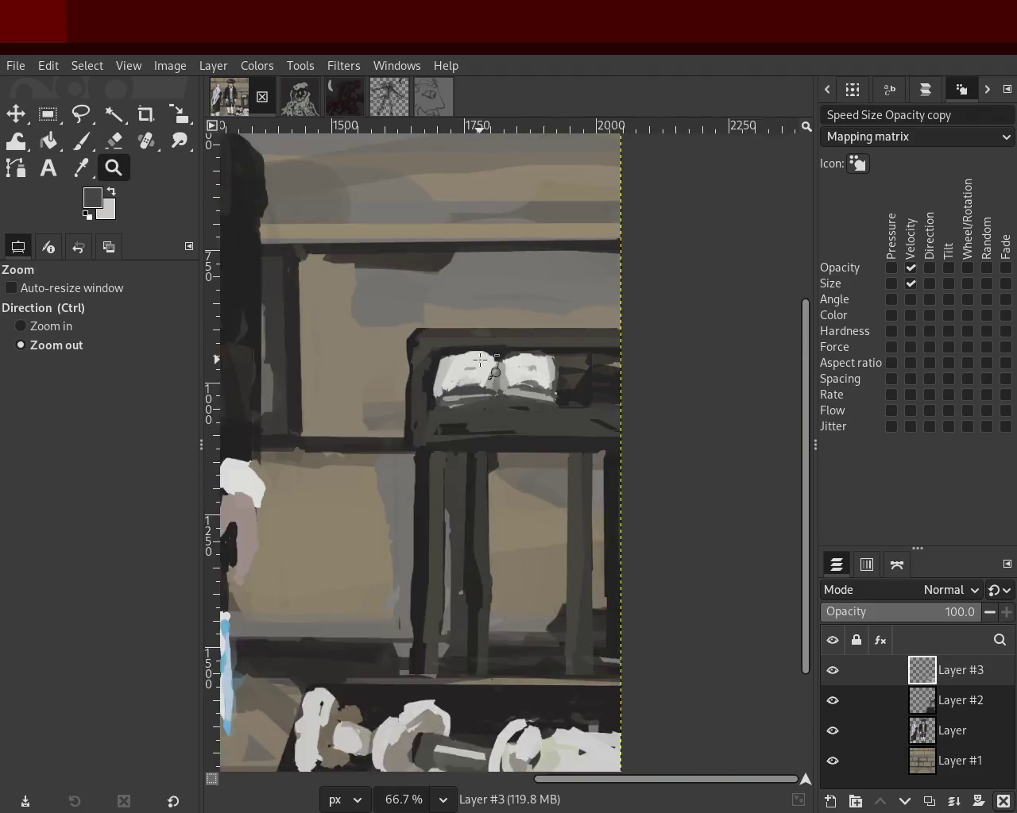
left_click(568, 319, "ctrl")
left_click(569, 320, "ctrl")
Save the painting to 54.xcf and zoom out to view the whole scene.
left_click(563, 347)
left_click(563, 347)
key("ctrl+s")
left_click(585, 363, "ctrl")
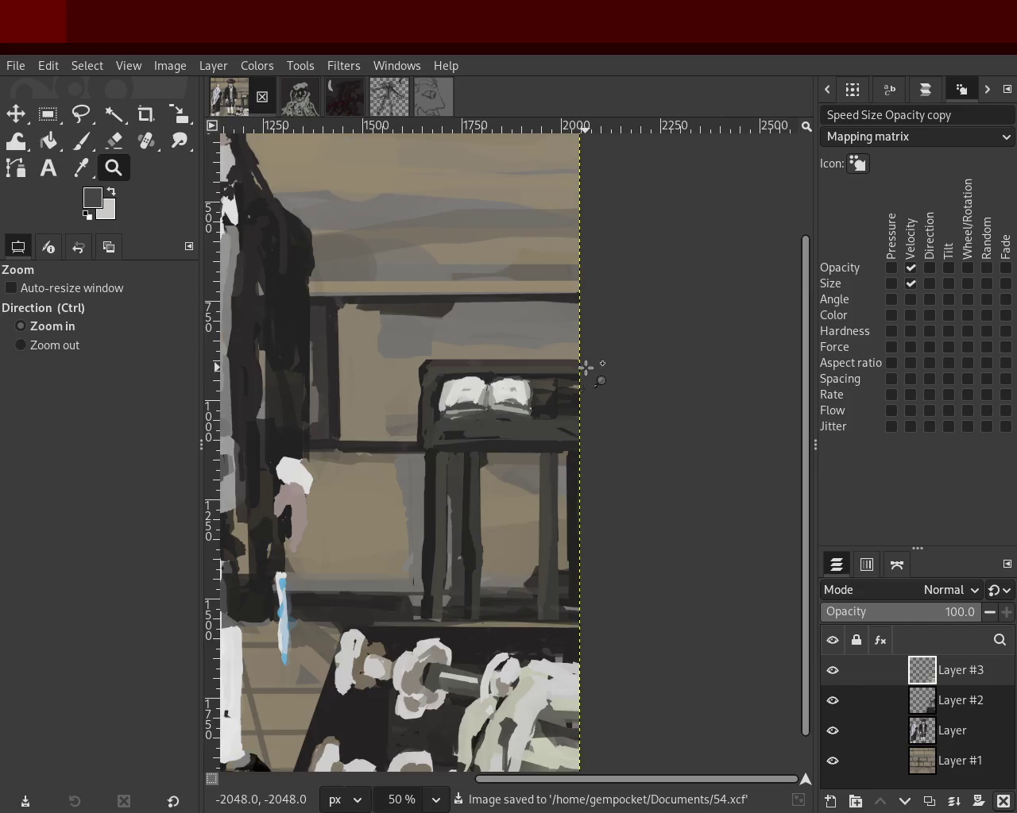
left_click(593, 351, "ctrl")
left_click(593, 351)
left_click(594, 347, "ctrl")
left_click(594, 347, "ctrl")
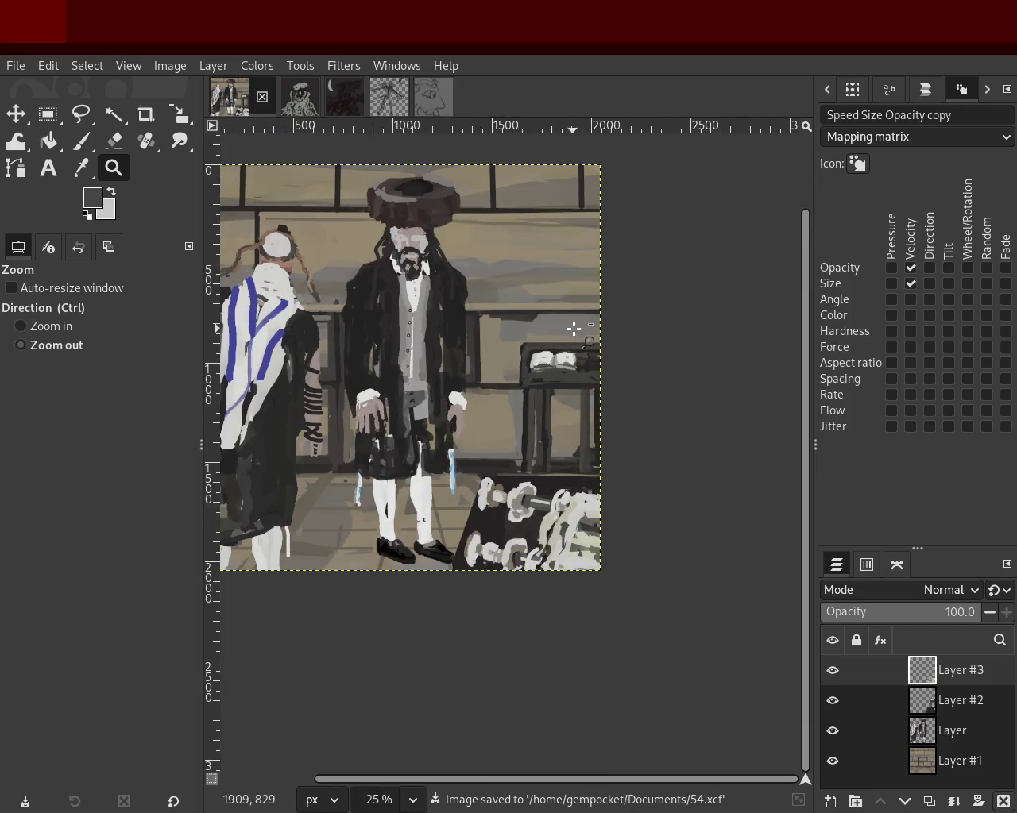
left_click(576, 329, "ctrl")
left_click(546, 335)
left_click(546, 335, "ctrl")
Zoom in and out around the open book on the lectern.
left_click(570, 354)
left_click(571, 354)
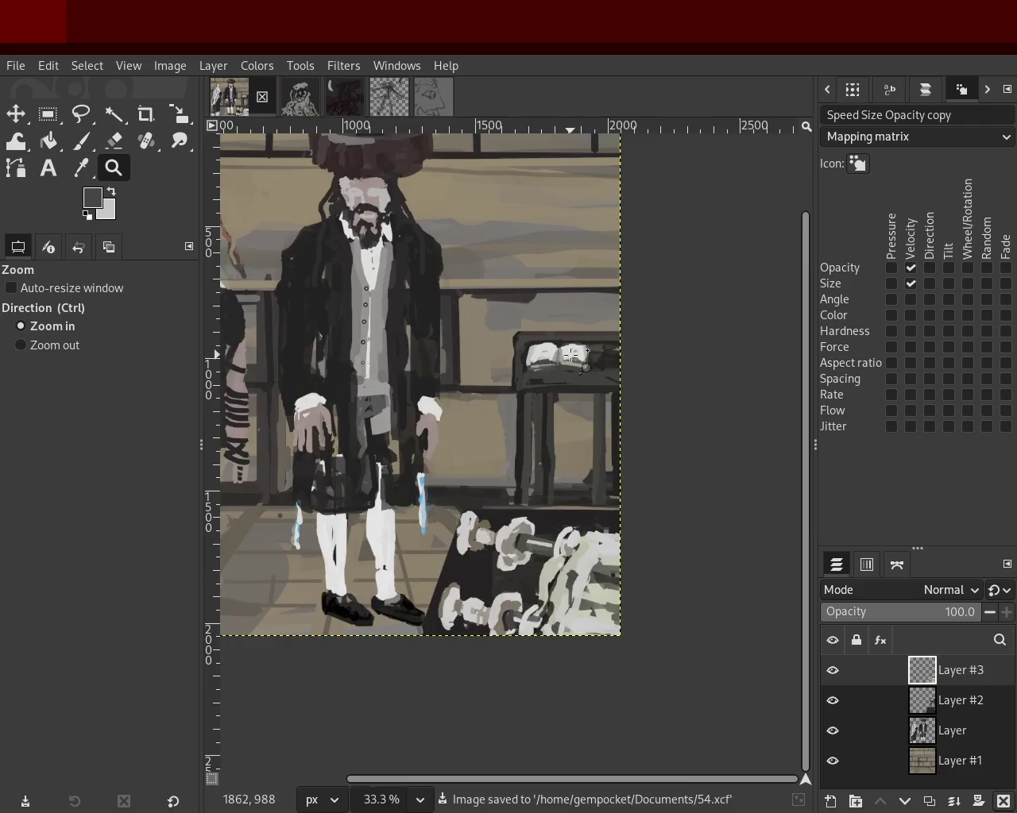
left_click(570, 354)
left_click(571, 354)
triple_click(571, 354)
left_click(561, 356)
left_click(559, 354, "ctrl")
left_click(557, 350, "ctrl")
left_click(556, 346, "ctrl")
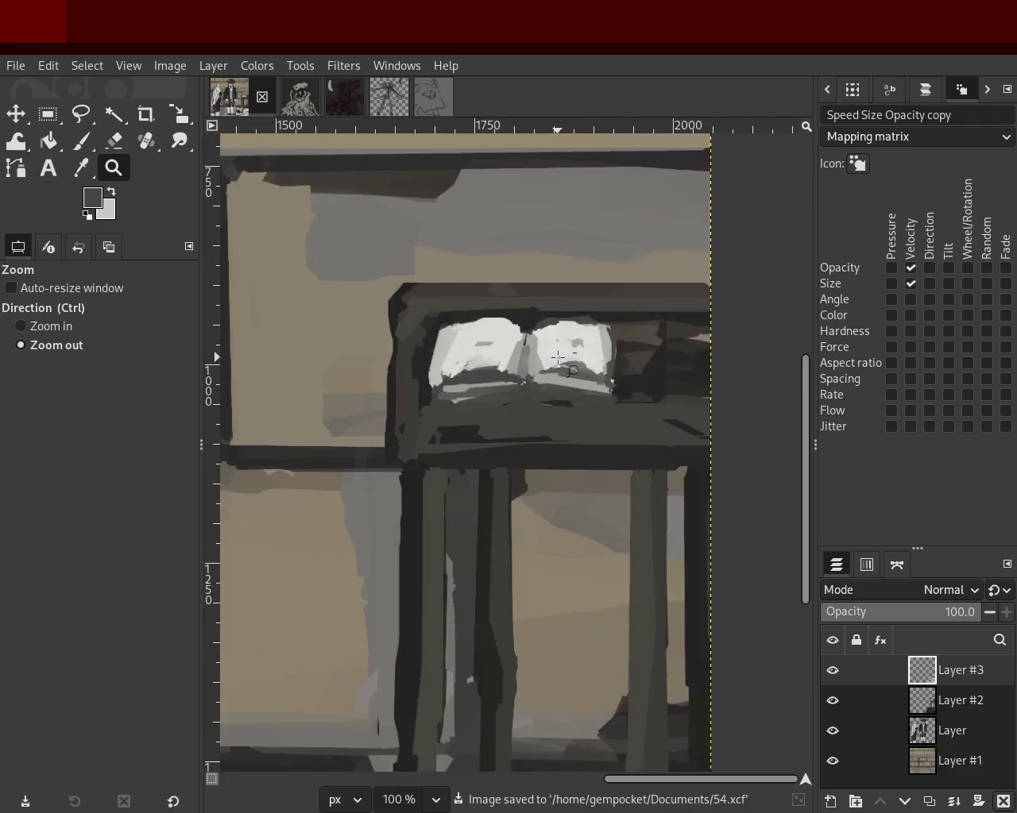
left_click(554, 340)
double_click(553, 340)
Switch through the open images to the figure under the crescent moon.
left_click(303, 110)
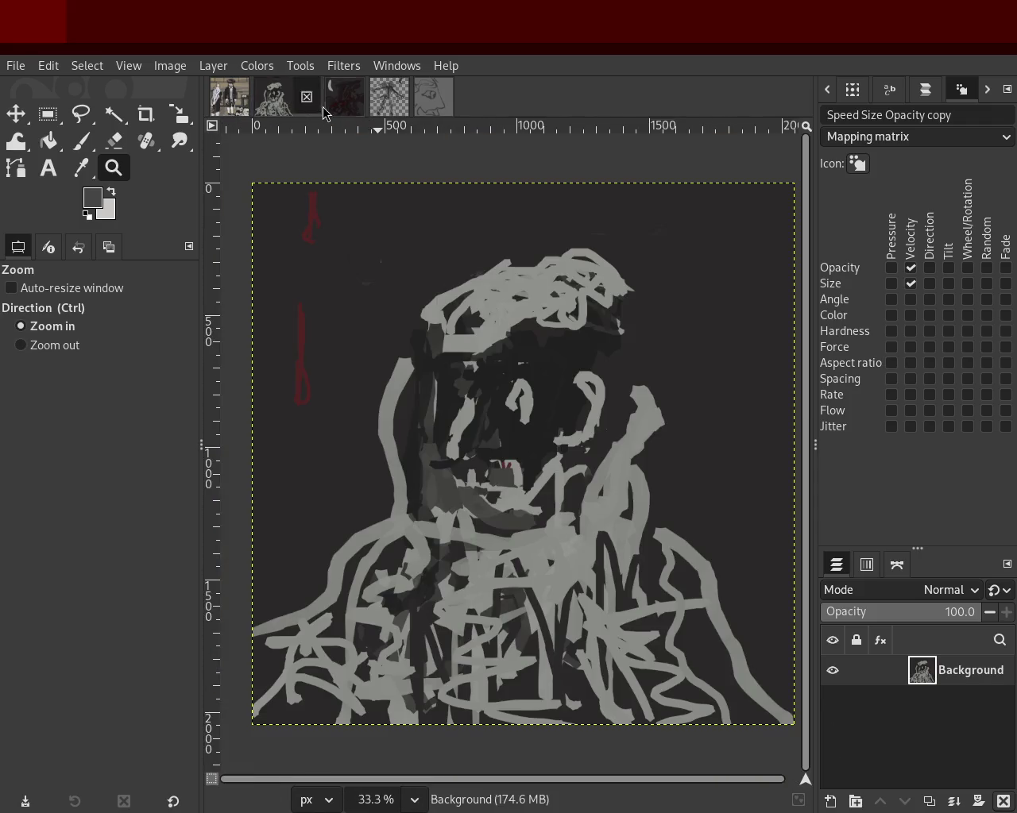
left_click(342, 105)
left_click(394, 99)
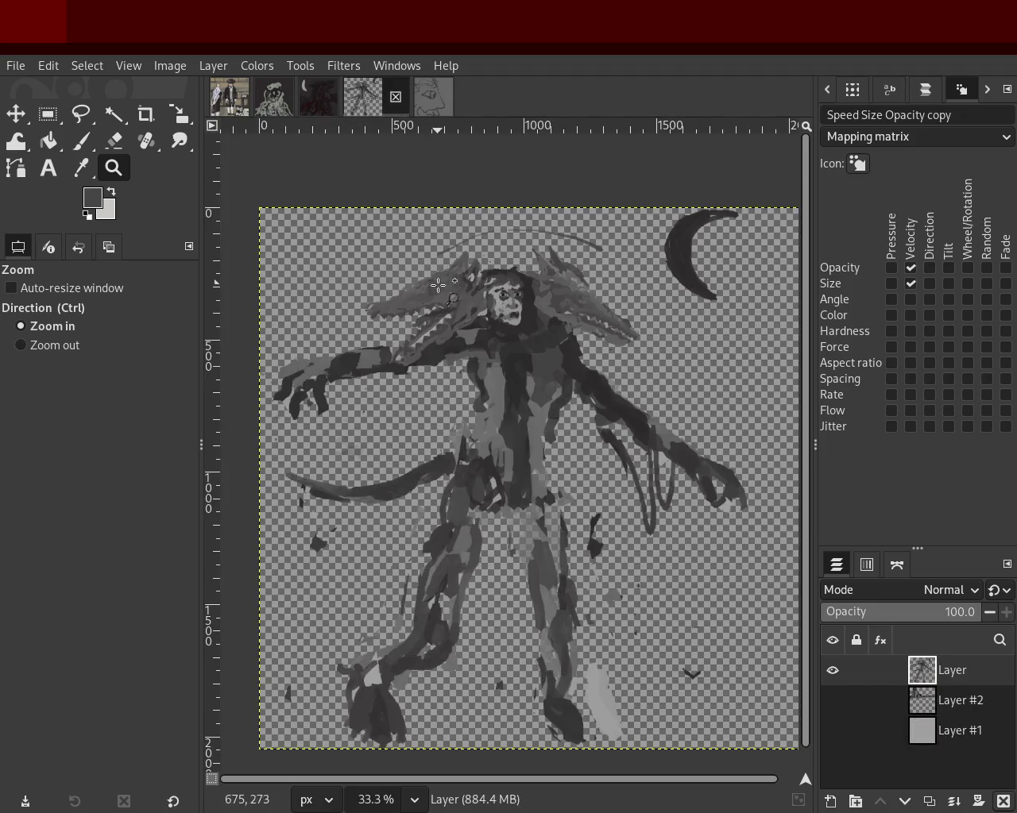